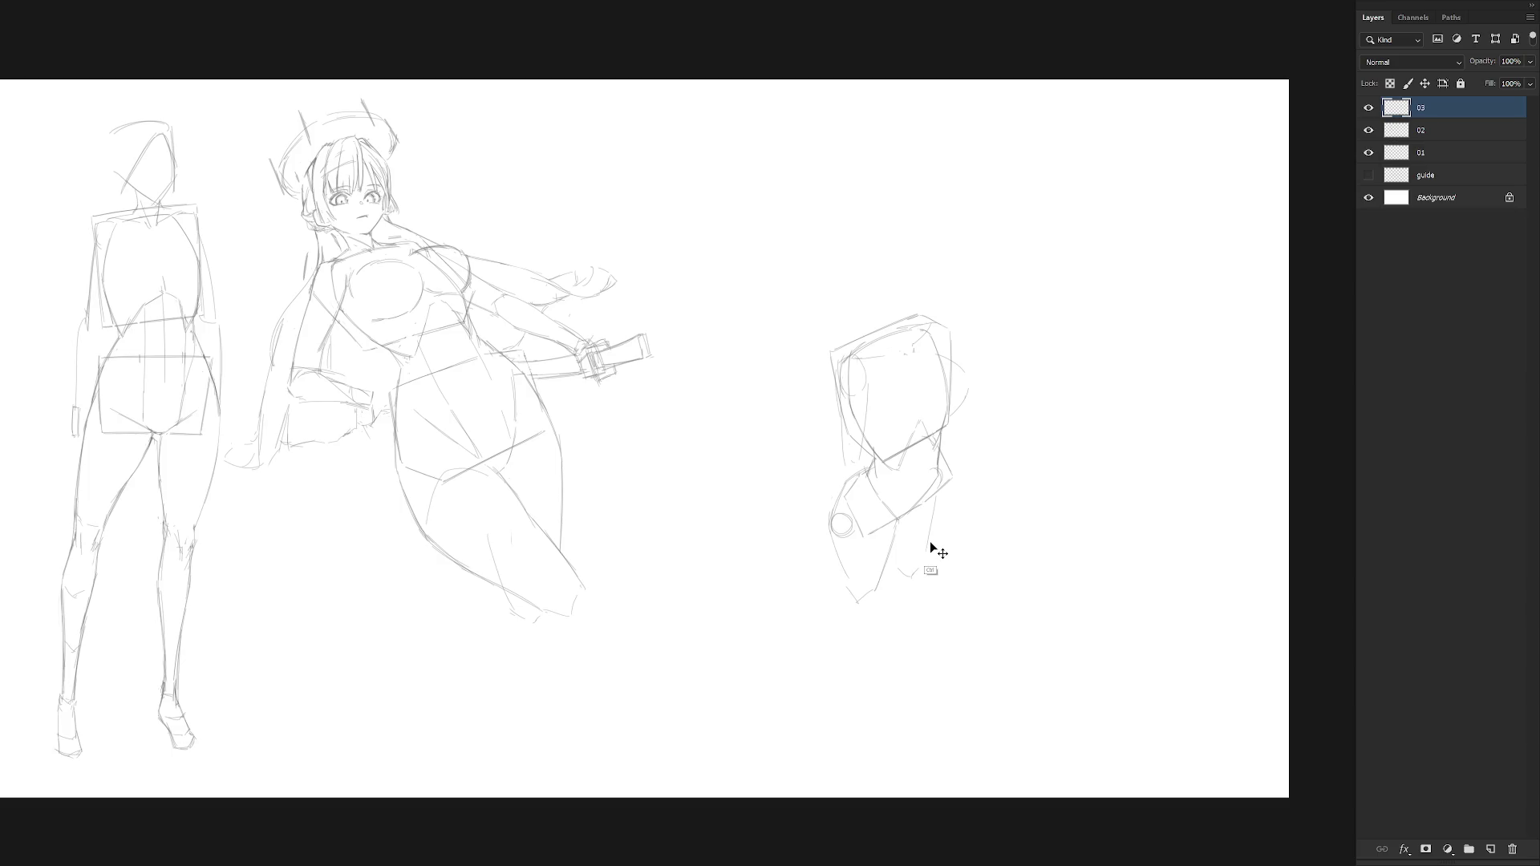
Draw the right figure's thigh edge and hip strokes, undoing a straight waist stroke.
left_click_drag(895, 527, 893, 529)
key("ctrl+d")
mouse_move(832, 519)
left_mouse_down()
mouse_move(841, 564)
mouse_move(839, 537)
left_mouse_up()
key("ctrl")
key("ctrl+z")
mouse_move(897, 528)
left_mouse_down()
mouse_move(846, 546)
mouse_move(902, 536)
left_mouse_up()
Erase around the lower legs and rough in the right figure's leg lines and both leg edges.
key("Delete")
key("b")
left_click_drag(832, 581, 834, 599)
left_click_drag(885, 544, 857, 598)
left_click_drag(934, 503, 888, 587)
left_click_drag(935, 505, 881, 586)
left_click_drag(834, 529, 830, 568)
left_click_drag(936, 497, 900, 575)
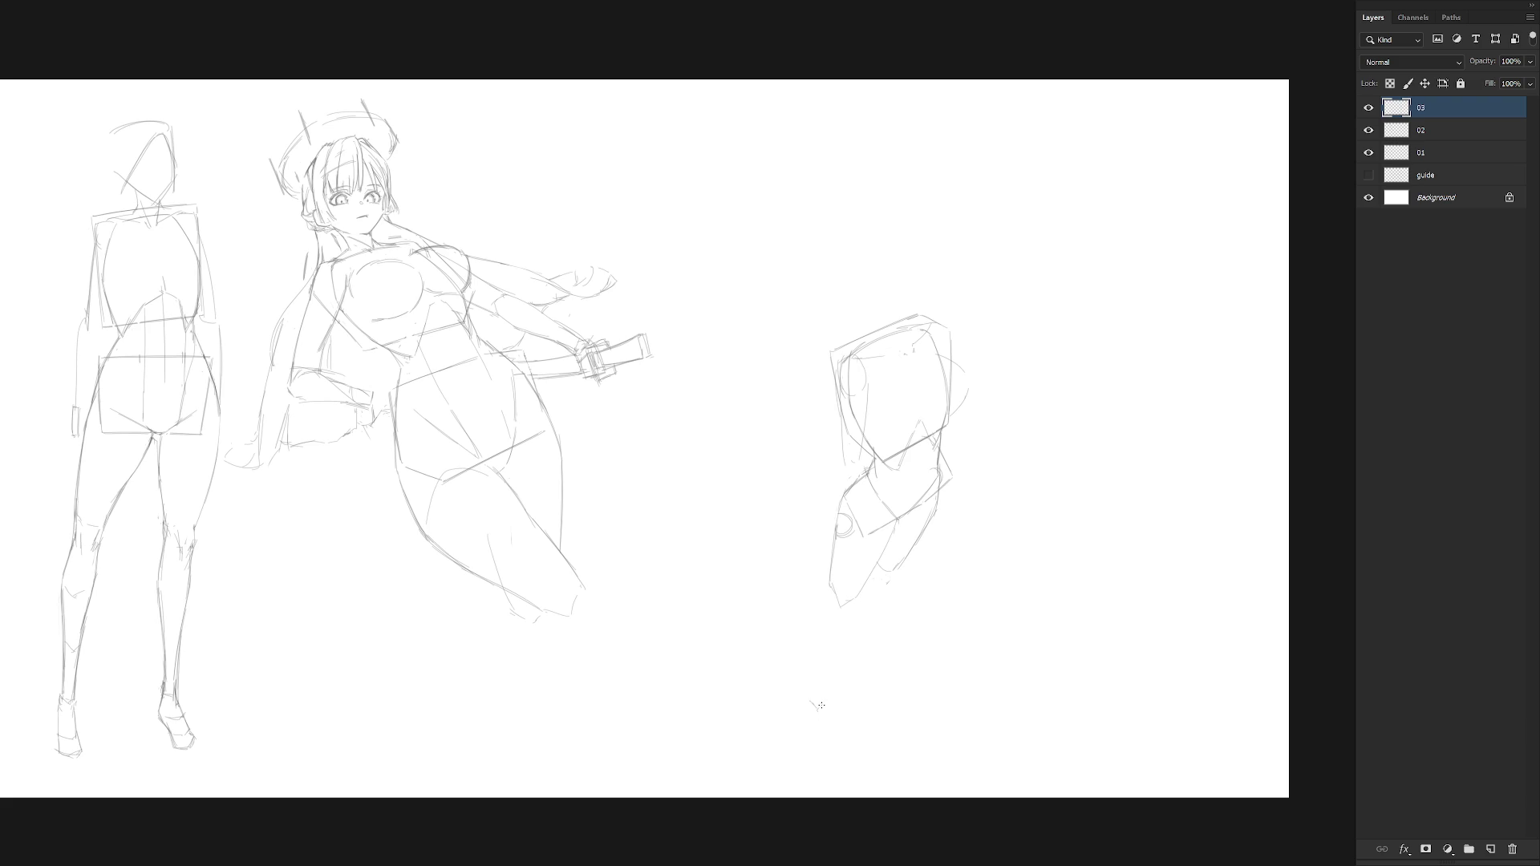
mouse_move(878, 564)
left_mouse_down()
mouse_move(903, 571)
mouse_move(862, 634)
left_mouse_up()
Extend the leg down to the foot tip and redraw the lower-leg contour after an undo.
key("ctrl")
left_click_drag(842, 644, 807, 702)
left_click_drag(822, 635, 819, 709)
left_click_drag(809, 697, 810, 726)
left_click_drag(892, 589, 862, 631)
key("ctrl+z")
left_click_drag(874, 574, 859, 645)
left_click_drag(851, 647, 857, 665)
scroll(893, 652, "down", 3)
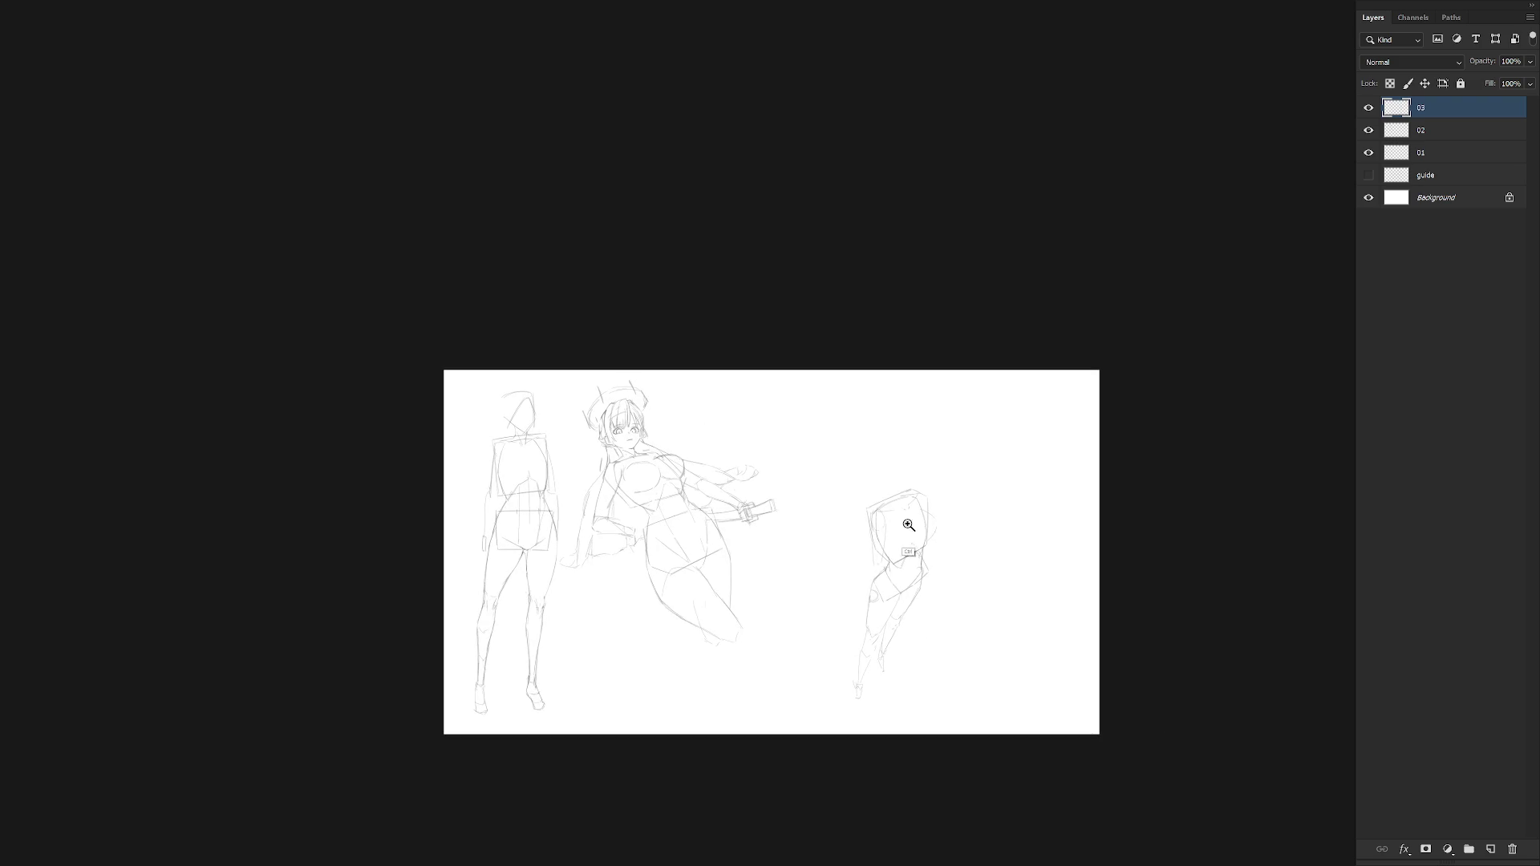
scroll(910, 523, "up", 2)
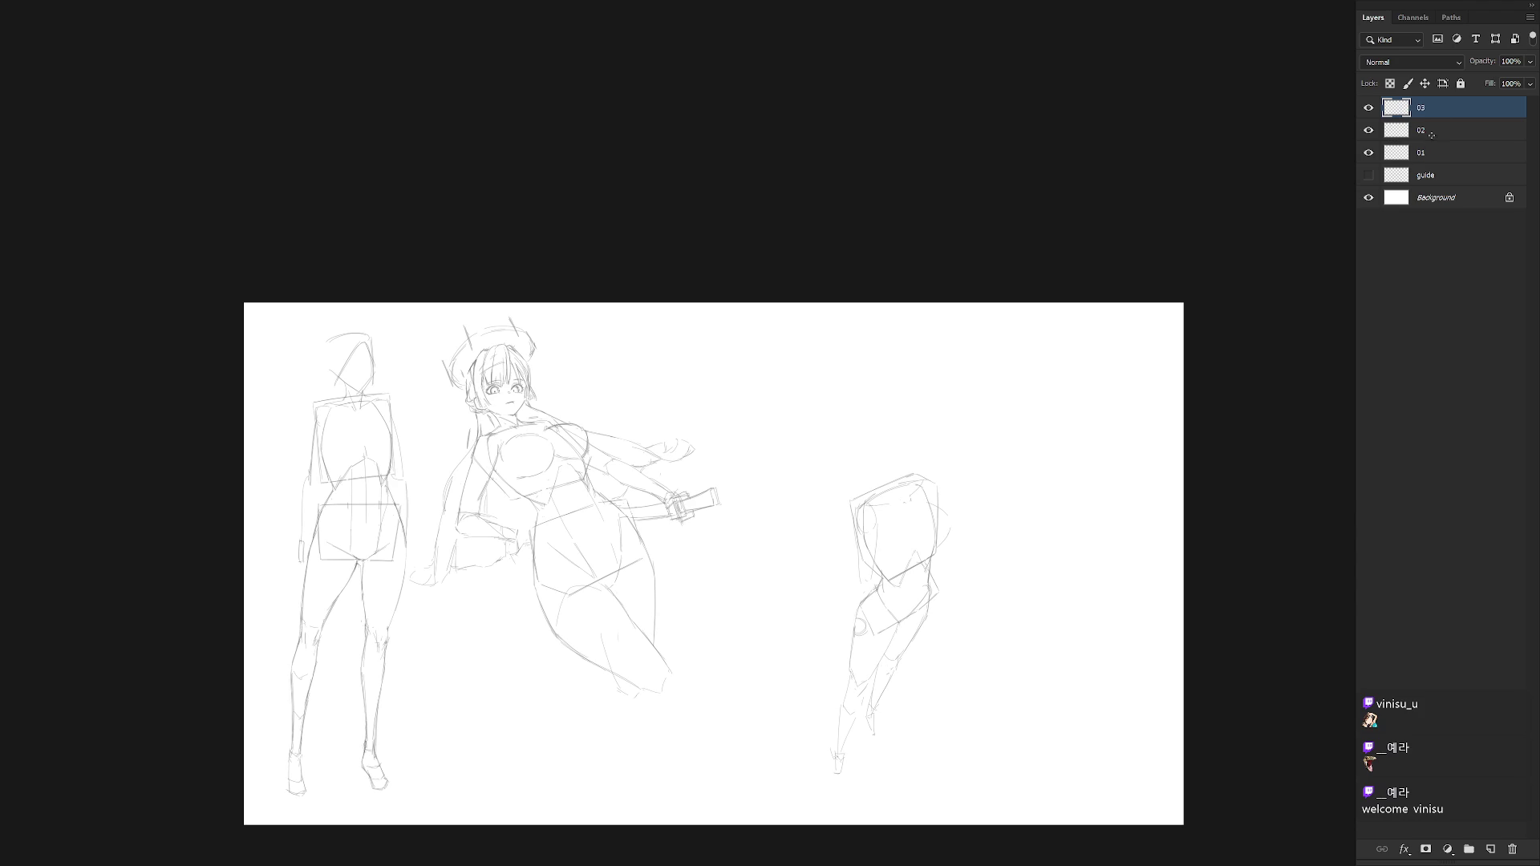
scroll(1203, 293, "up", 1)
scroll(911, 533, "up", 1)
scroll(950, 579, "up", 1)
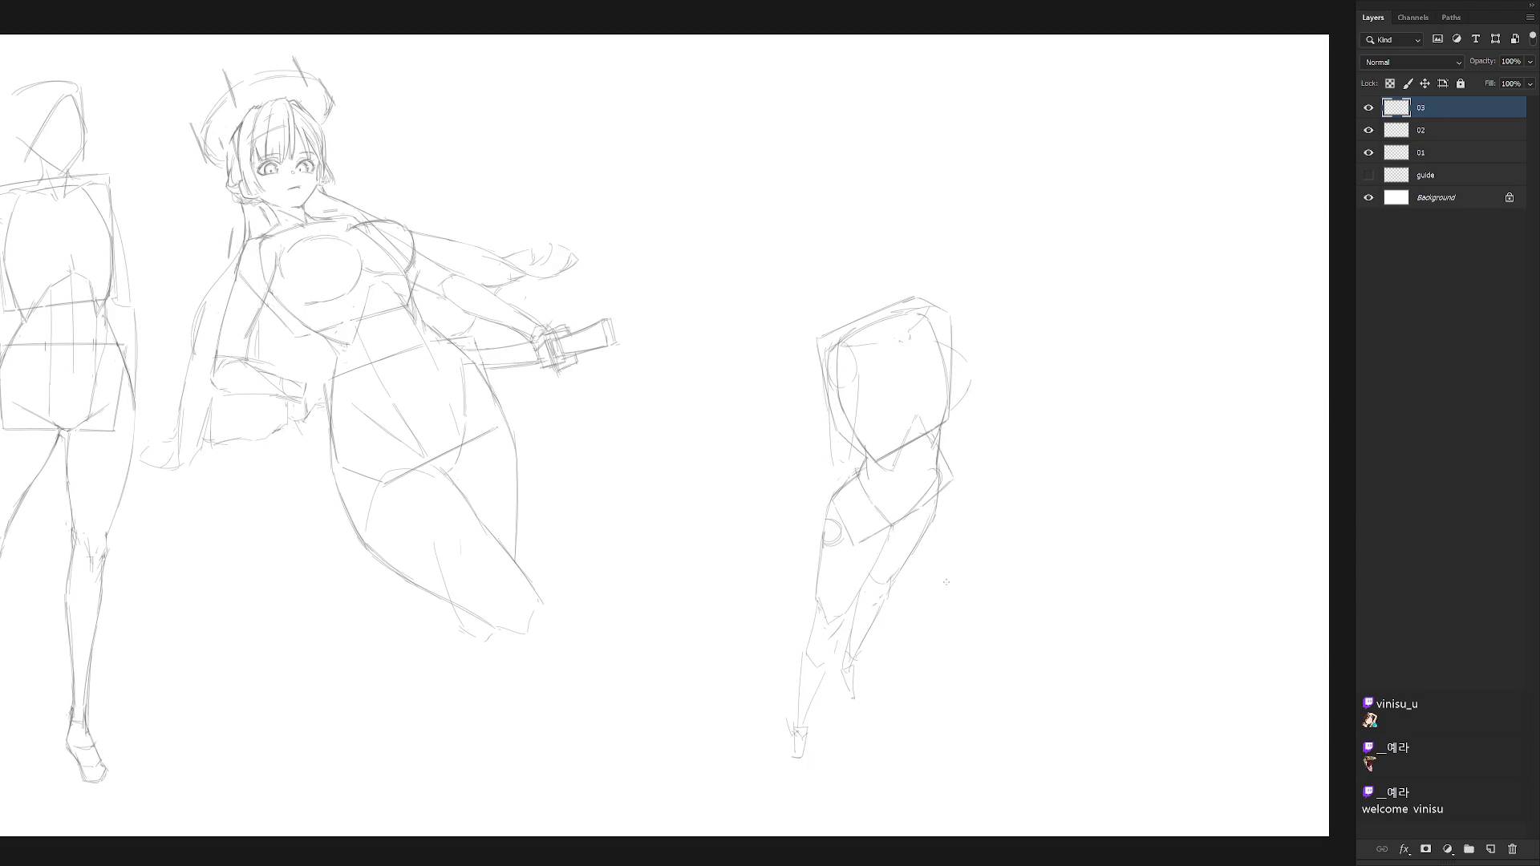
key("l")
Lasso the lower leg area, then redraw the leg's left contour and a diagonal across it.
left_click_drag(914, 583, 839, 781)
key("ctrl+d")
key("b")
scroll(938, 632, "down", 2)
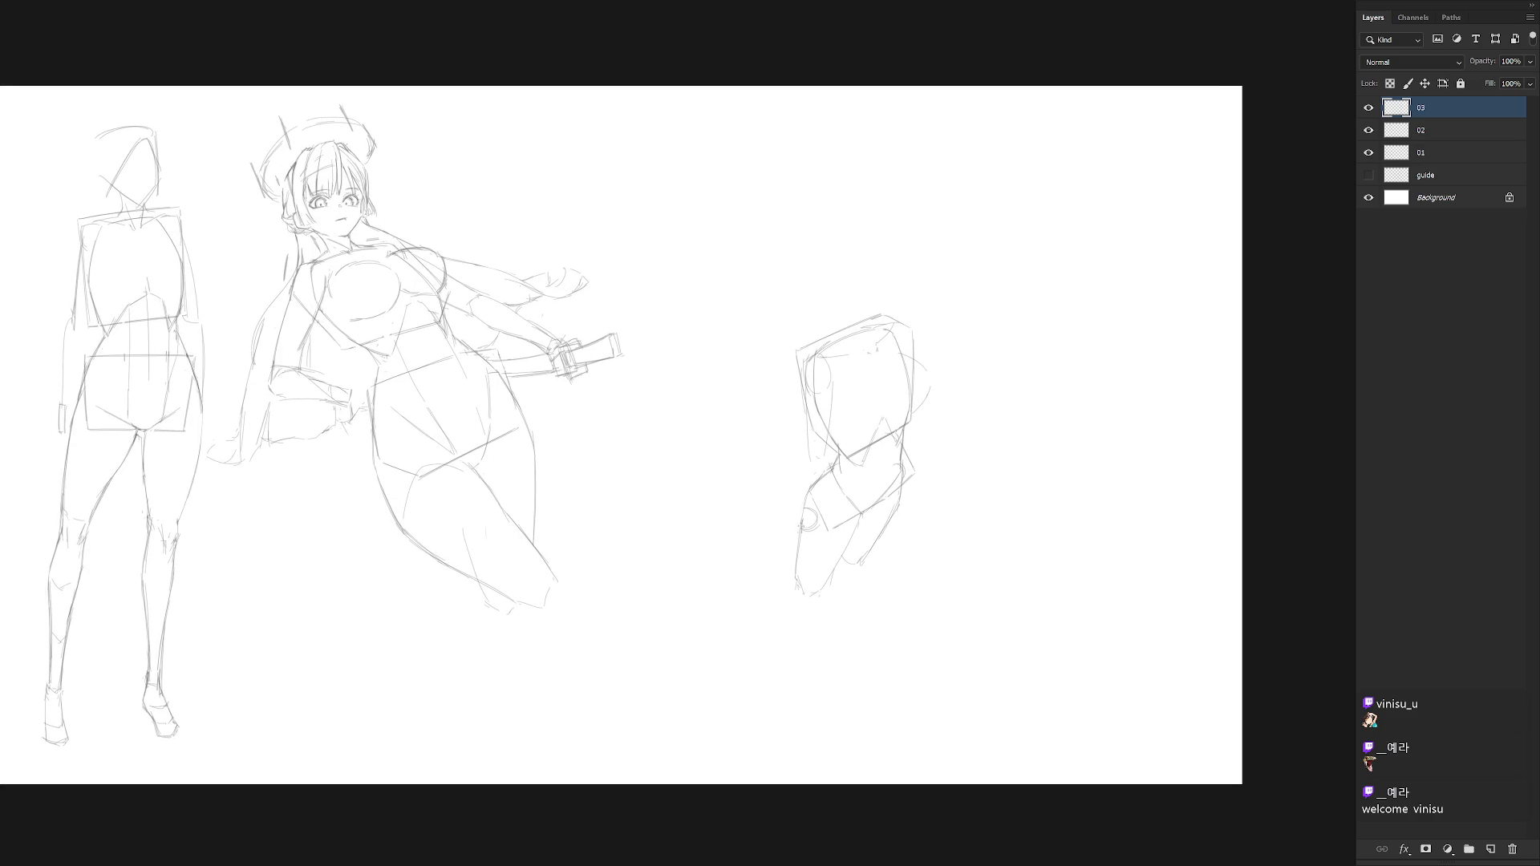
left_click_drag(801, 532, 801, 597)
mouse_move(860, 587)
left_mouse_down()
mouse_move(908, 508)
mouse_move(803, 631)
left_mouse_up()
Delete the selected lower-leg strokes, deselect, and leave full-screen to show the History panel.
key("Delete")
key("ctrl+d")
key("f")
left_click(1333, 97)
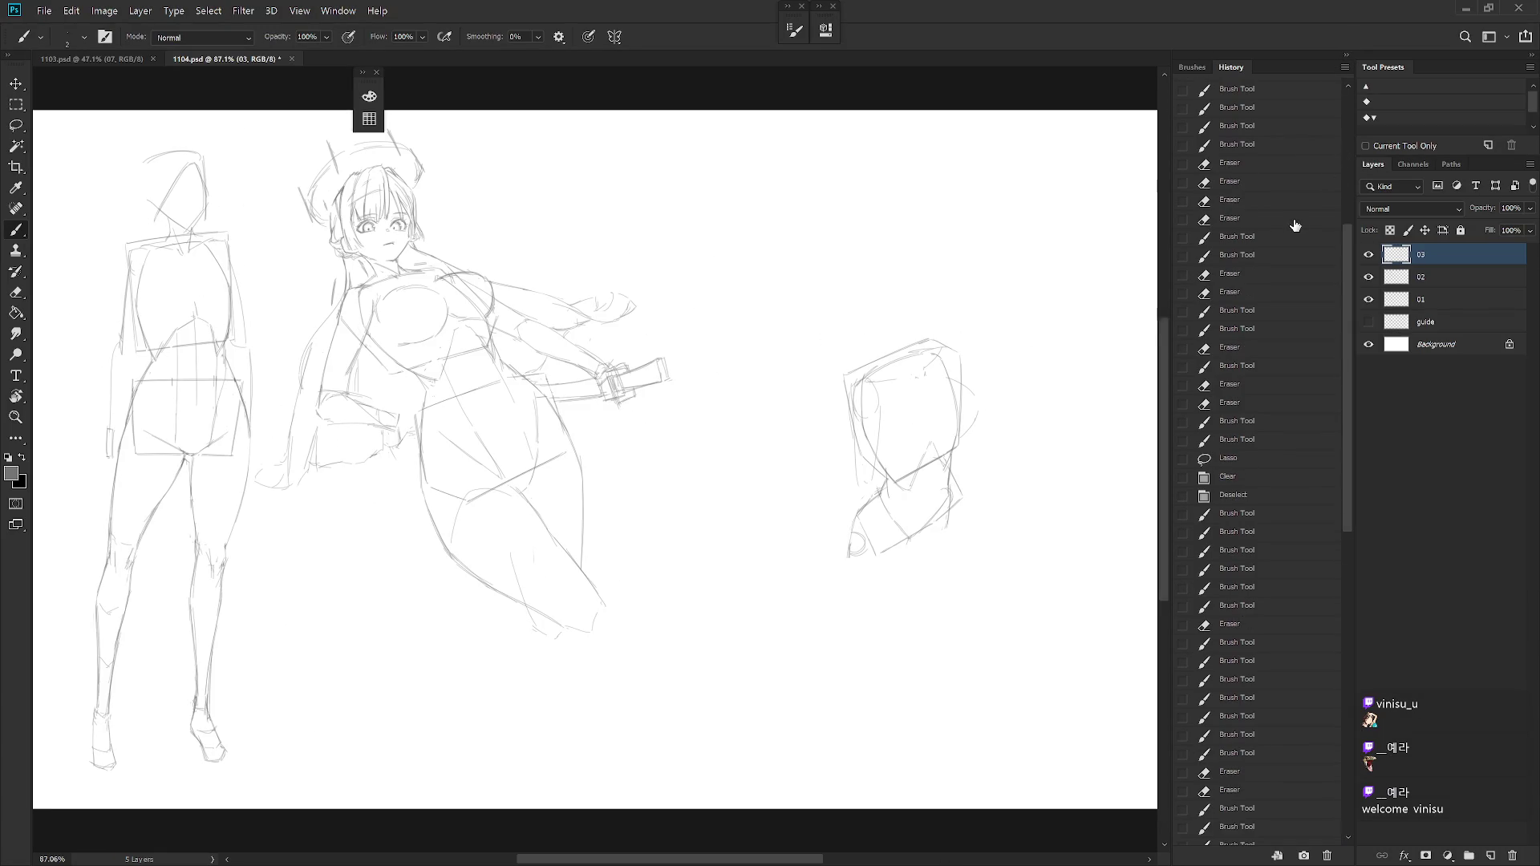
Revert via History to the state before the erasure, then start a line along the figure's head.
left_click(1257, 441)
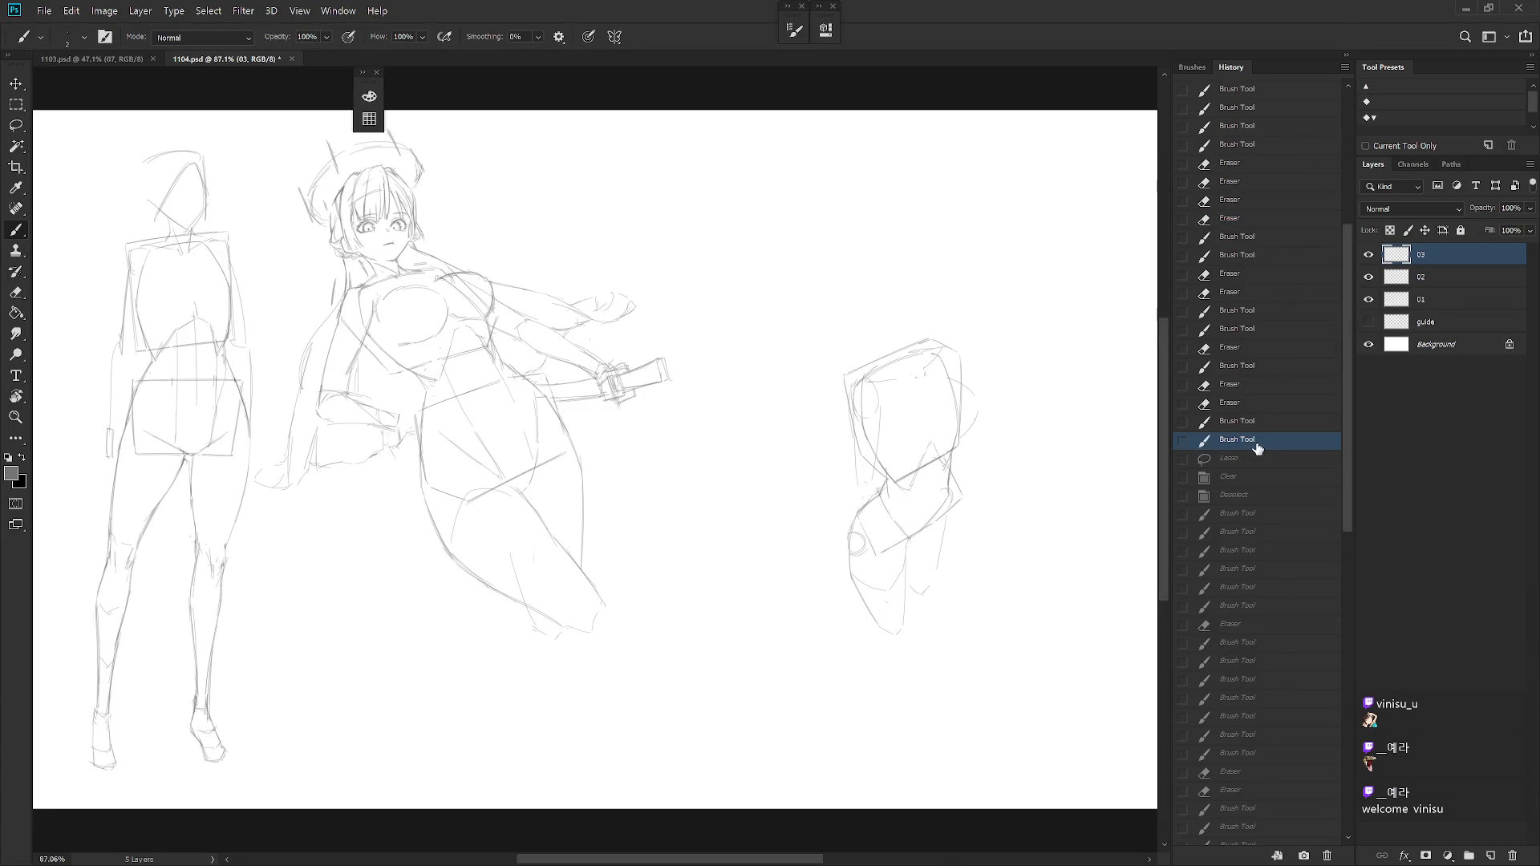
left_click(1346, 62)
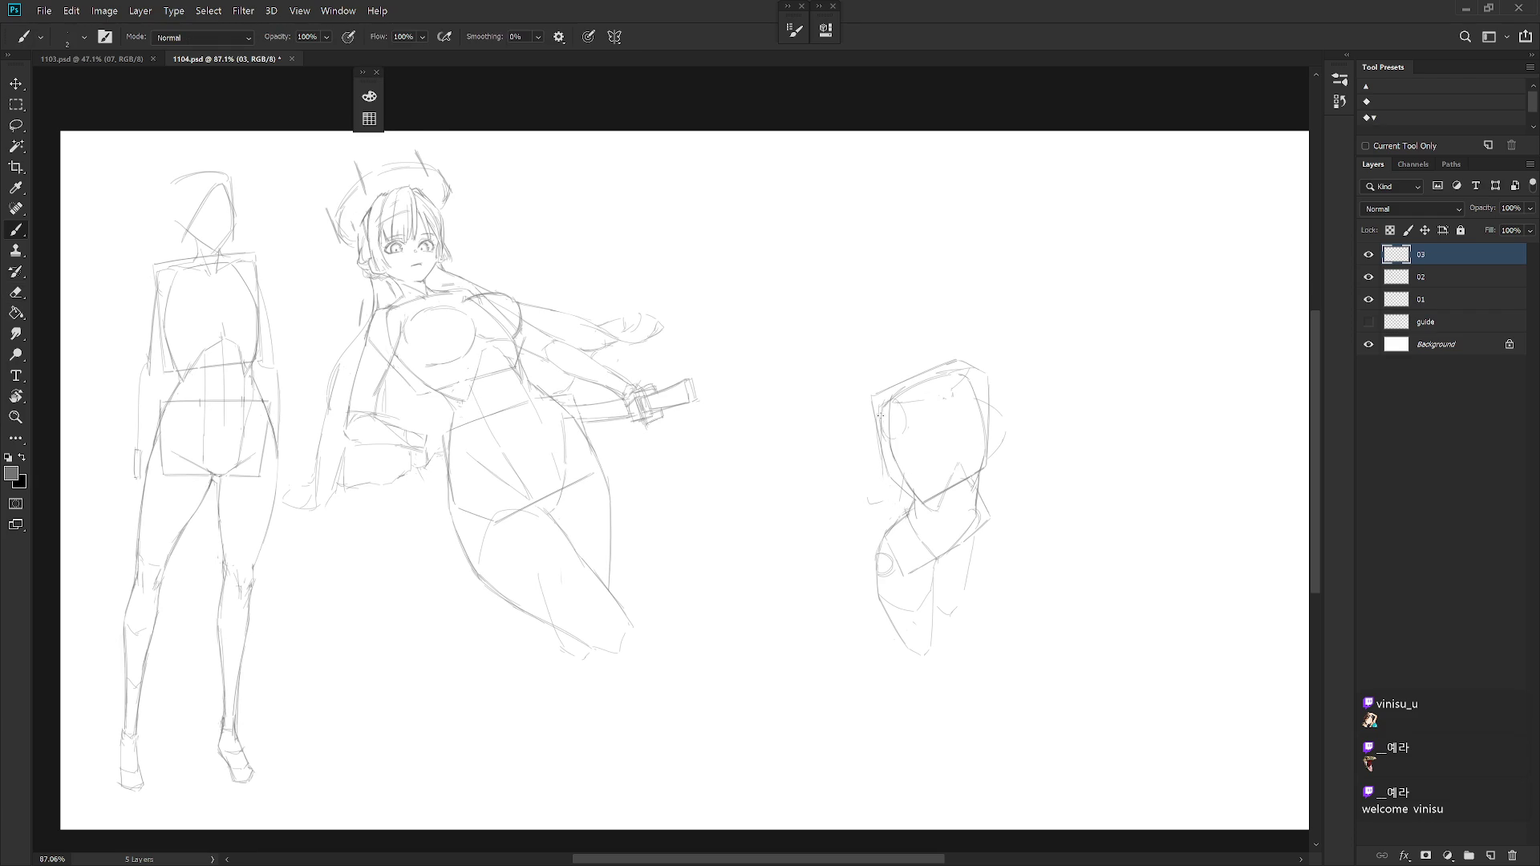
mouse_move(871, 486)
left_mouse_down()
mouse_move(889, 454)
mouse_move(869, 496)
left_mouse_up()
Redraw the head-side stroke, then draw a darker arm line reaching down-left with a hand at its end.
key("ctrl+z")
left_click_drag(900, 434, 886, 495)
left_click_drag(875, 498, 820, 543)
key("ctrl+z")
left_click_drag(820, 544, 884, 503)
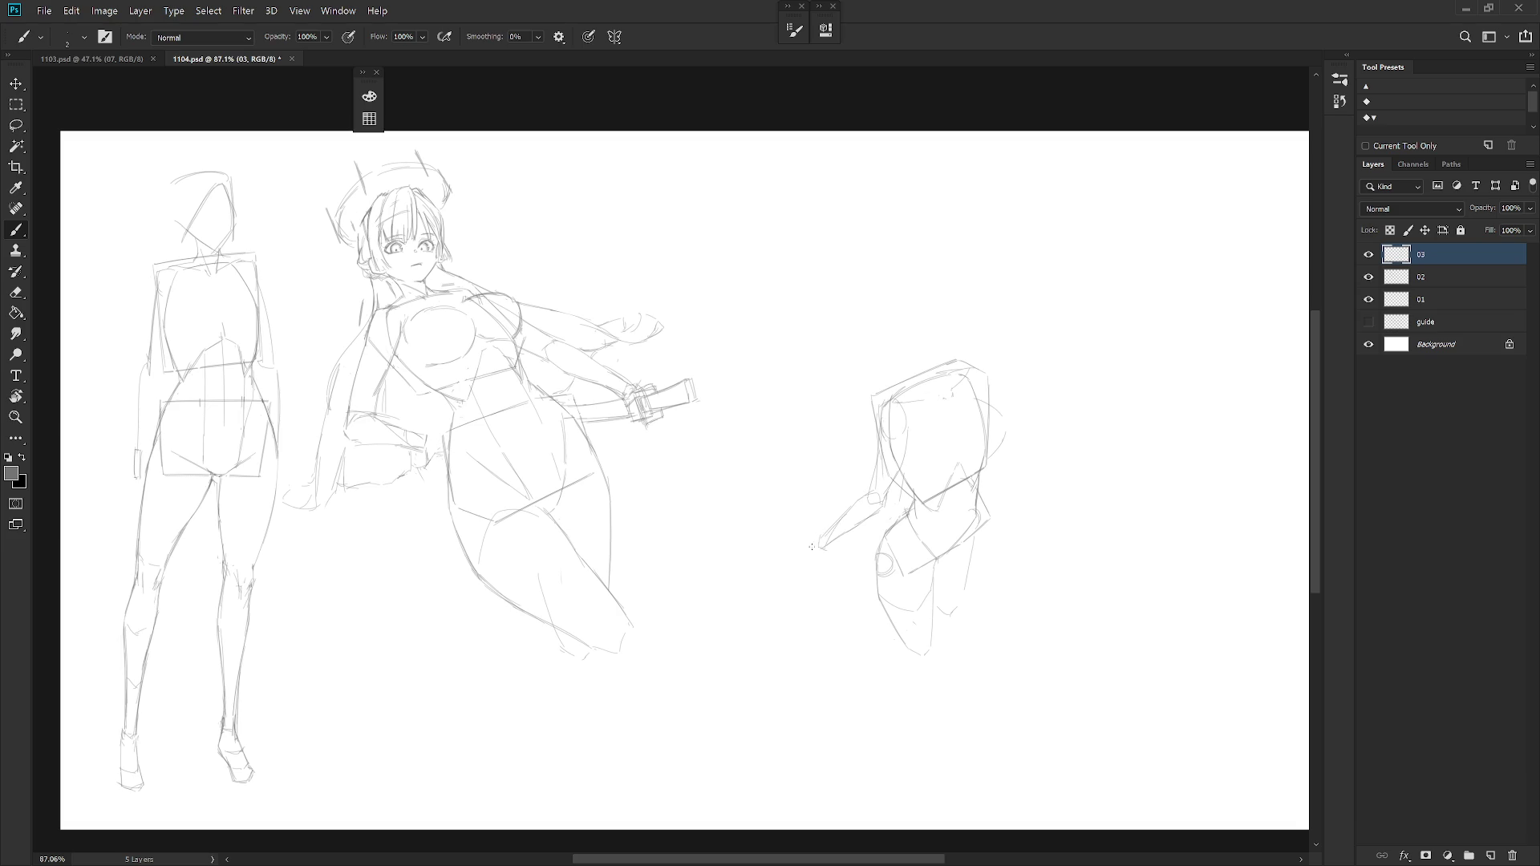
left_click_drag(817, 544, 812, 569)
Create a new layer for the break note.
key("ctrl+shift+n")
key("Return")
Pick the Draw 02 brush and handwrite the note's first line ending in 'Few'.
right_click(831, 239)
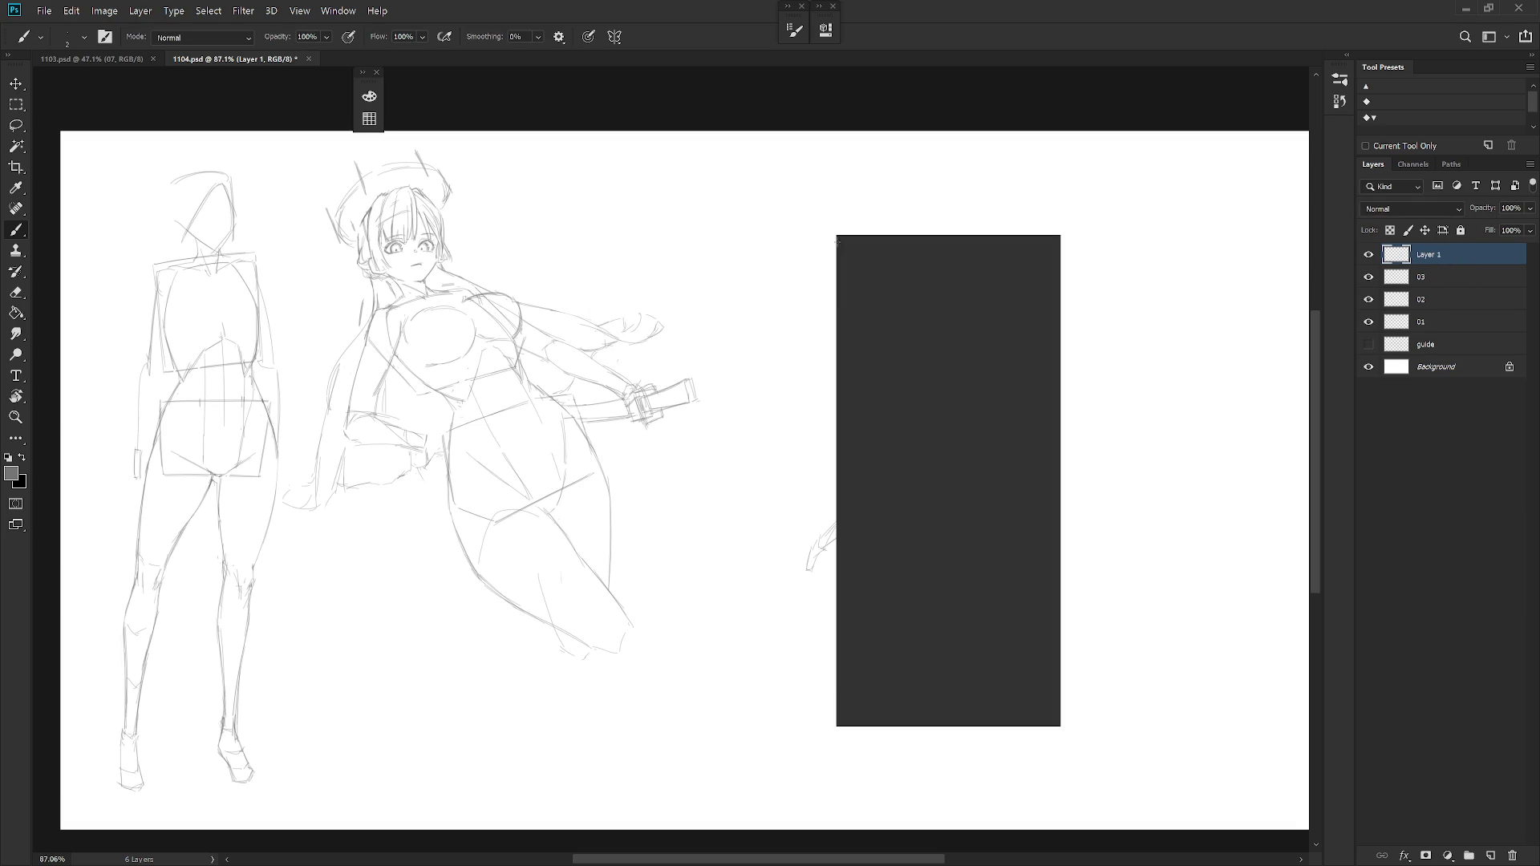
scroll(958, 561, "up", 3)
scroll(957, 561, "up", 3)
left_click(958, 562)
key("Return")
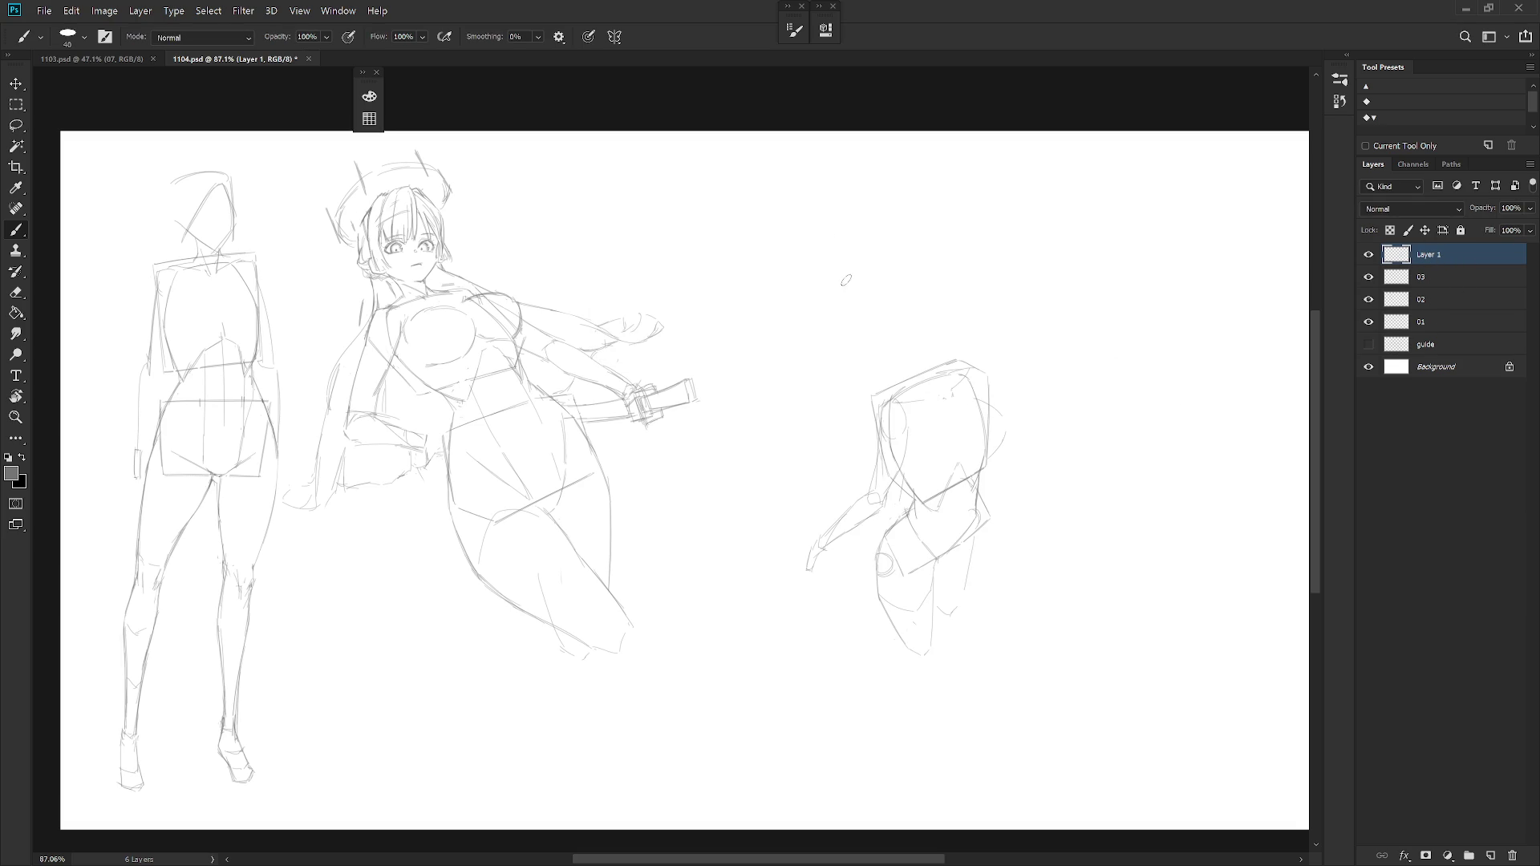
mouse_move(828, 283)
left_mouse_down()
mouse_move(828, 322)
mouse_move(893, 316)
left_mouse_up()
left_click_drag(886, 300, 944, 275)
mouse_move(930, 287)
left_mouse_down()
mouse_move(946, 285)
mouse_move(930, 303)
mouse_move(958, 296)
left_mouse_up()
left_click_drag(960, 282, 978, 284)
Write 'Min.' on the second line and 'BRB.' to the right of the note.
left_click_drag(870, 323, 871, 349)
left_click_drag(873, 328, 904, 346)
mouse_move(912, 330)
left_mouse_down()
mouse_move(922, 346)
mouse_move(999, 299)
mouse_move(1006, 332)
mouse_move(1025, 333)
left_mouse_up()
left_click(927, 342)
left_click_drag(1055, 294, 1061, 325)
left_click(1082, 327)
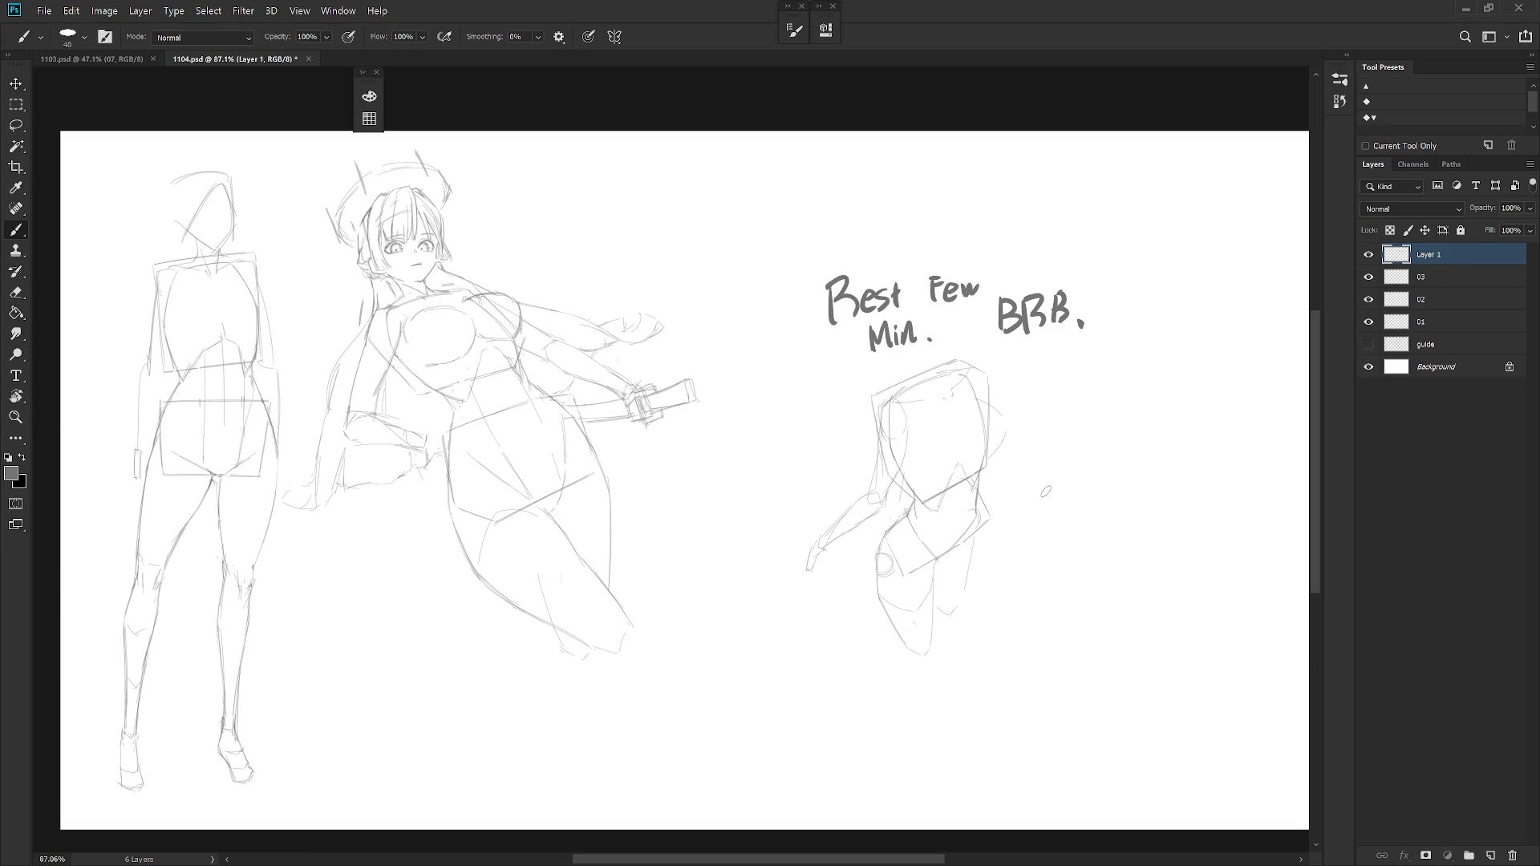
key("l")
left_click_drag(802, 689, 799, 261)
key("Delete")
key("ctrl+d")
scroll(1016, 530, "right", 2)
key("Delete")
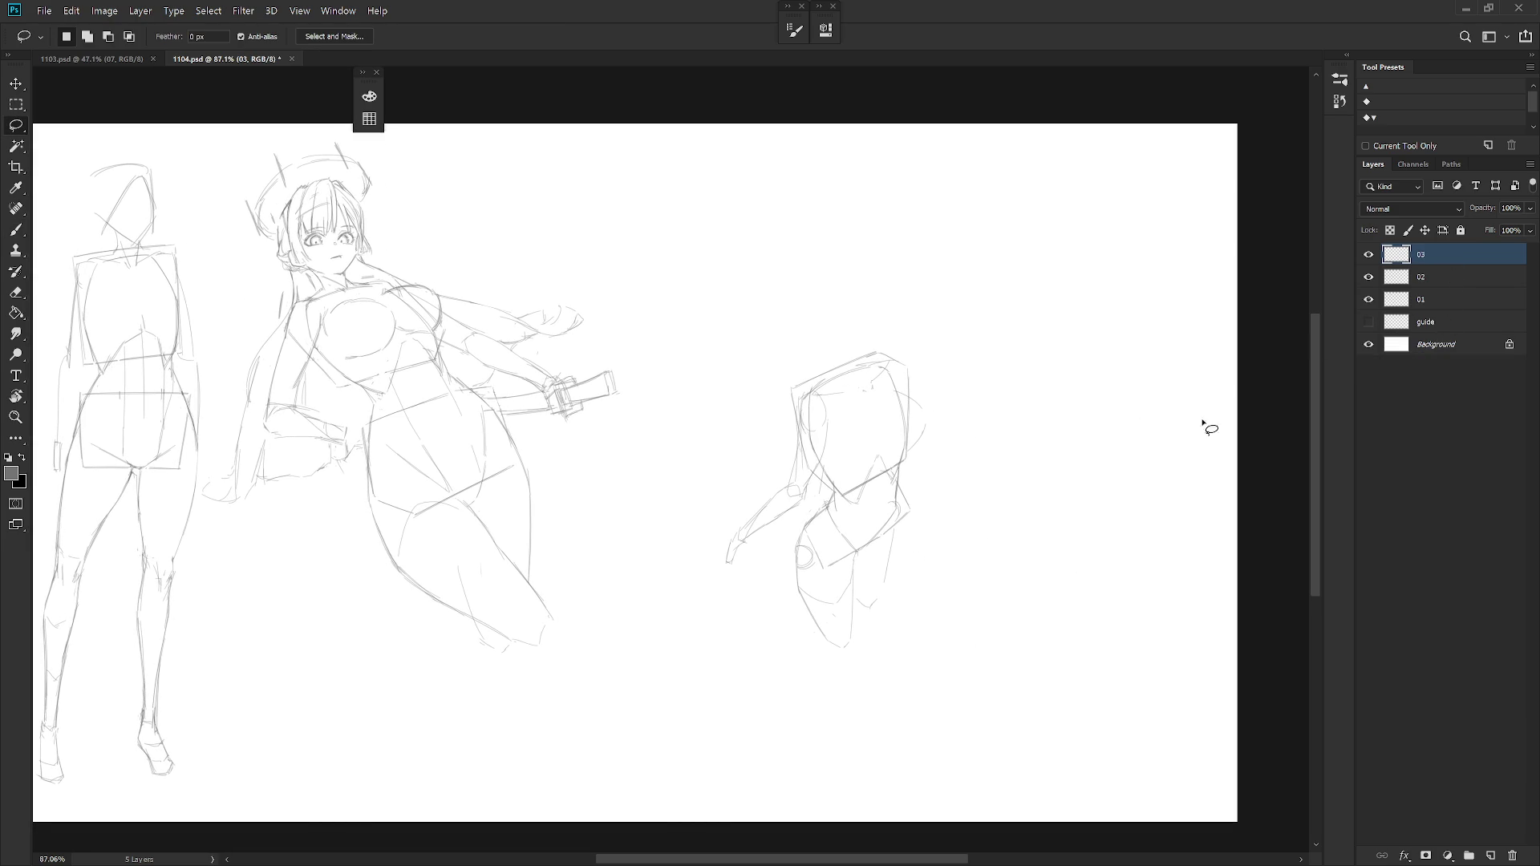
key("Delete")
key("b")
scroll(894, 516, "up", 1)
right_click(847, 455)
scroll(1016, 619, "down", 3)
scroll(1016, 620, "down", 3)
scroll(1039, 821, "down", 3)
left_click(960, 815)
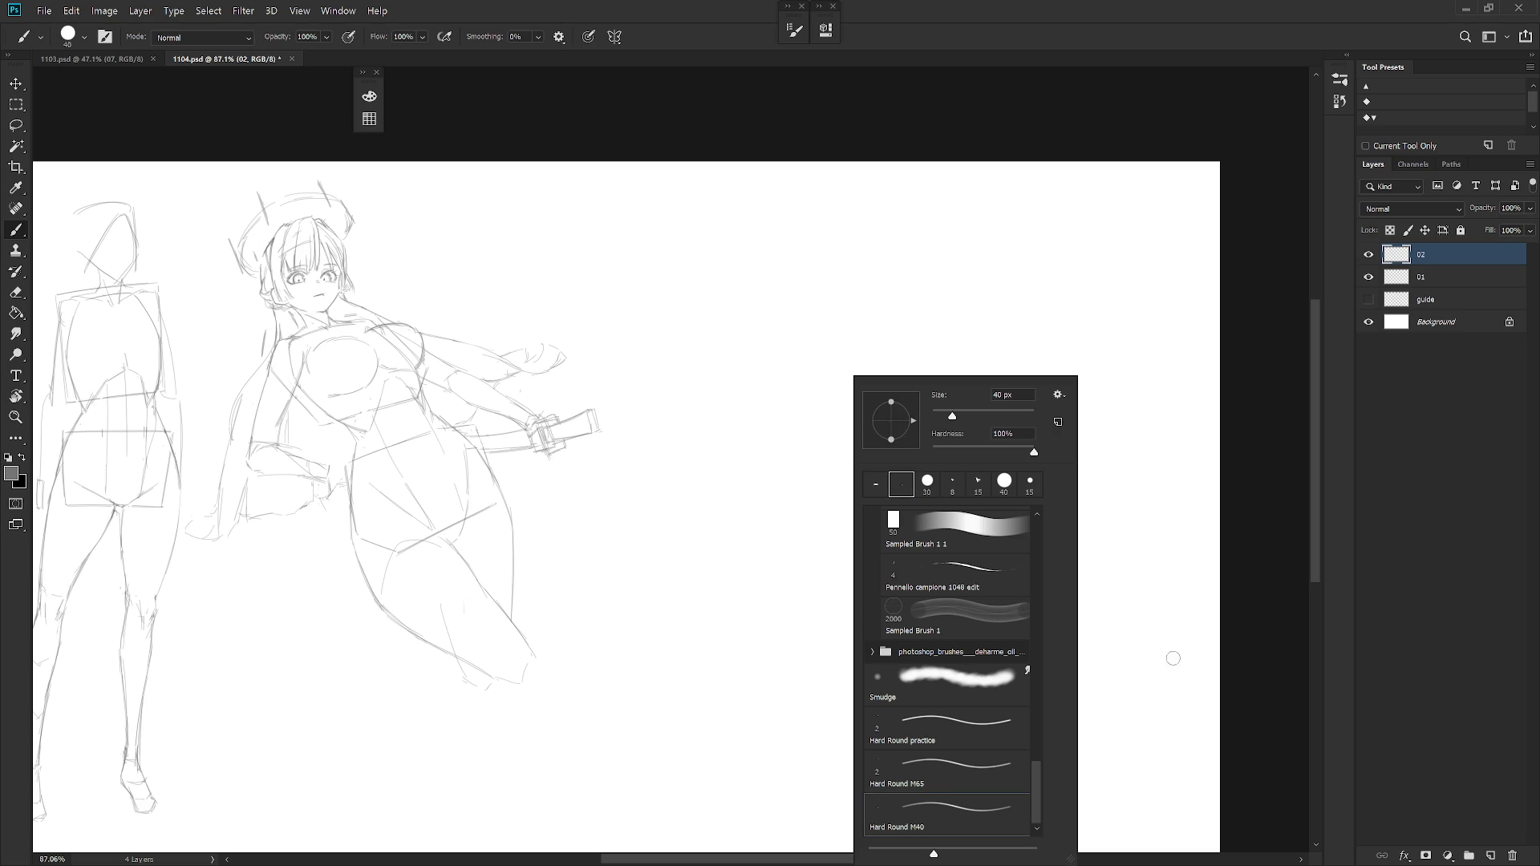
left_click(1453, 257)
key("f")
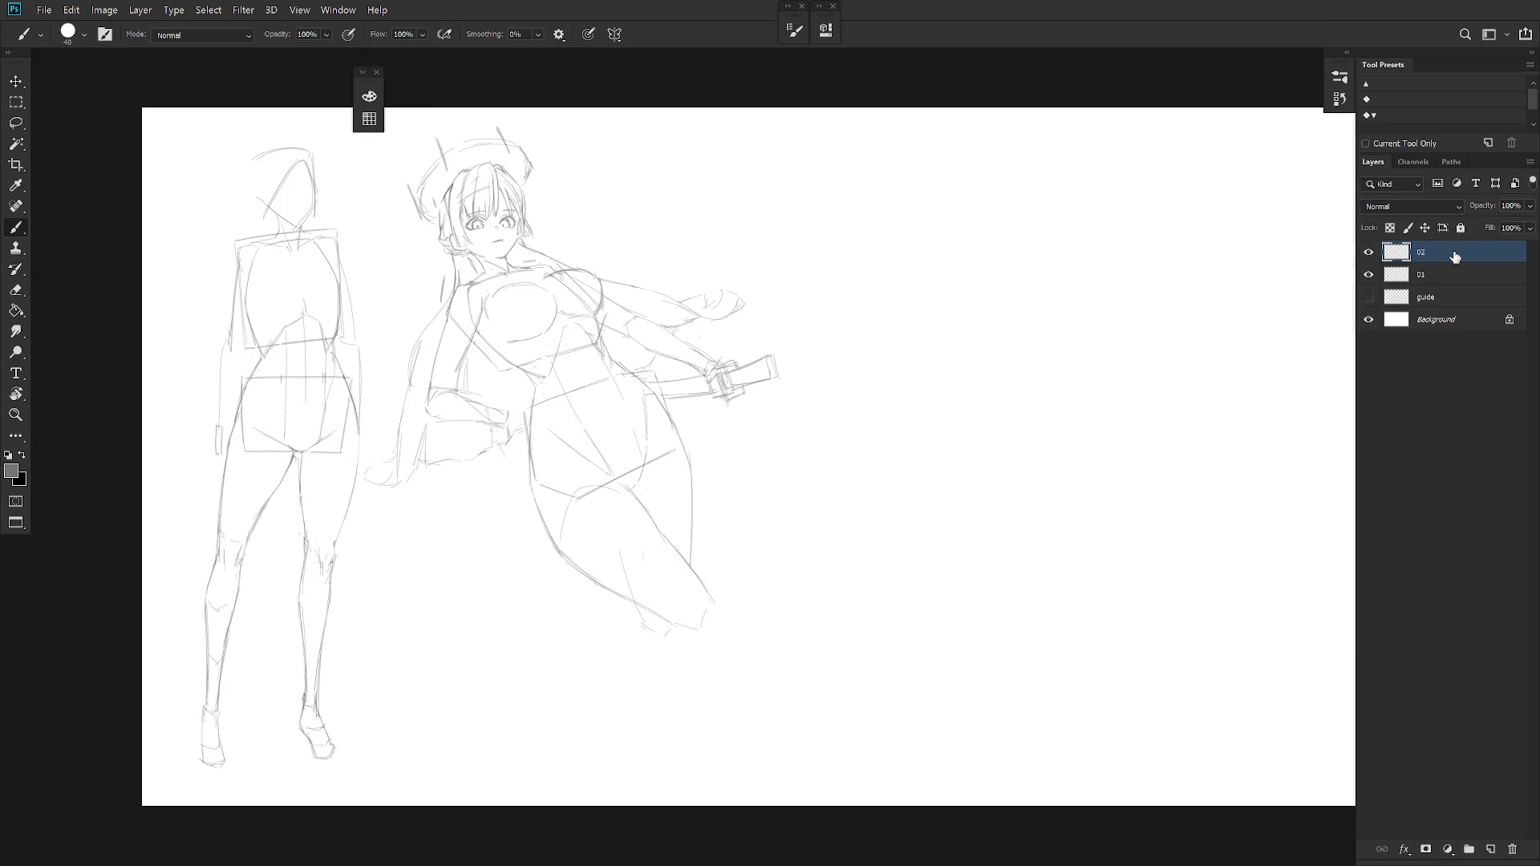
key("f")
left_click_drag(1026, 560, 924, 574)
scroll(890, 517, "up", 1)
left_click_drag(874, 506, 742, 522)
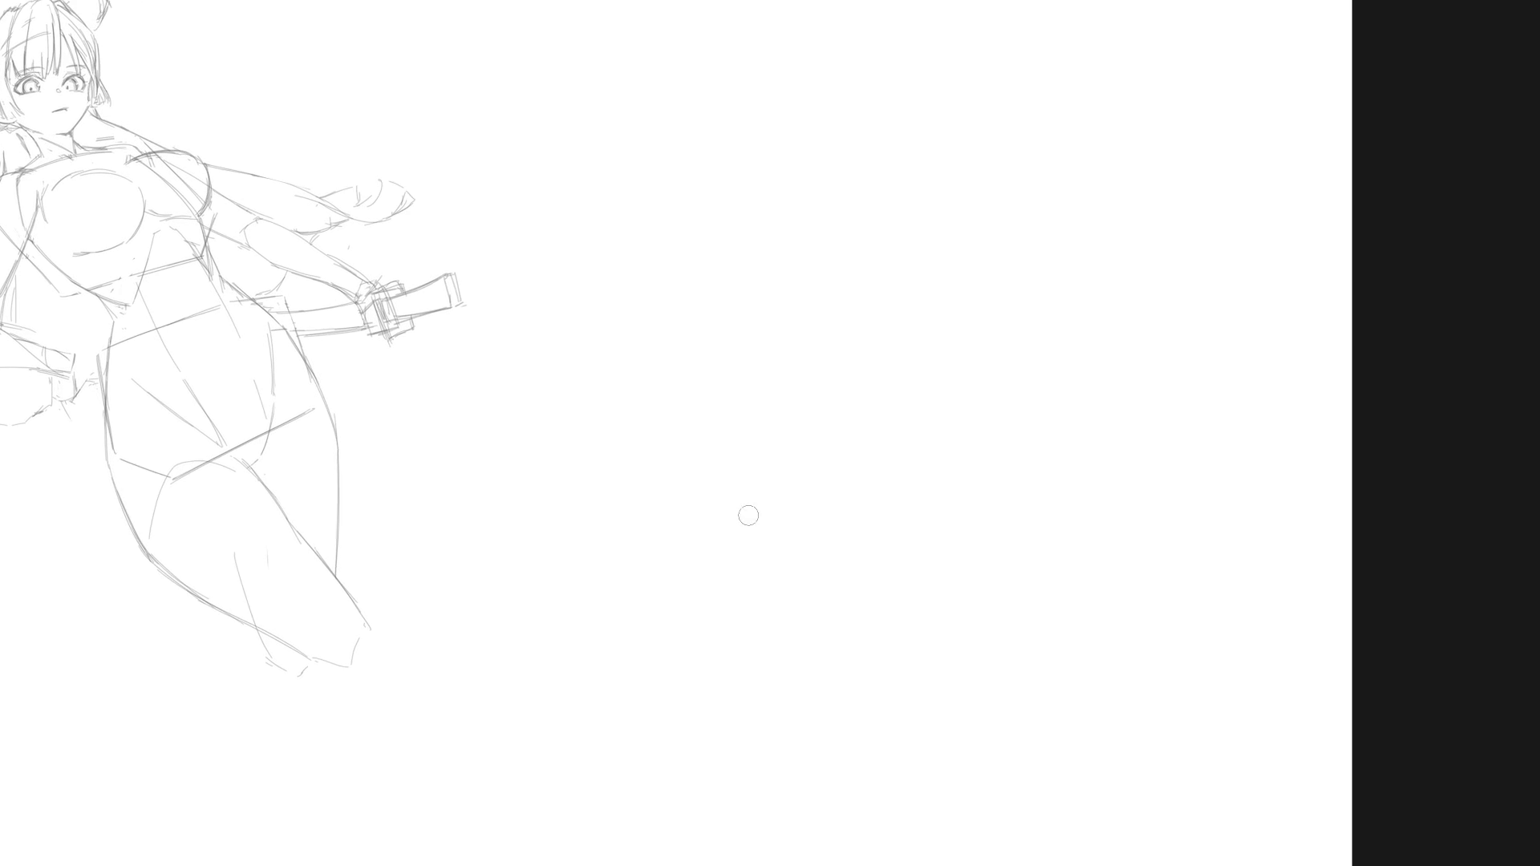
right_click(774, 384)
key("Return")
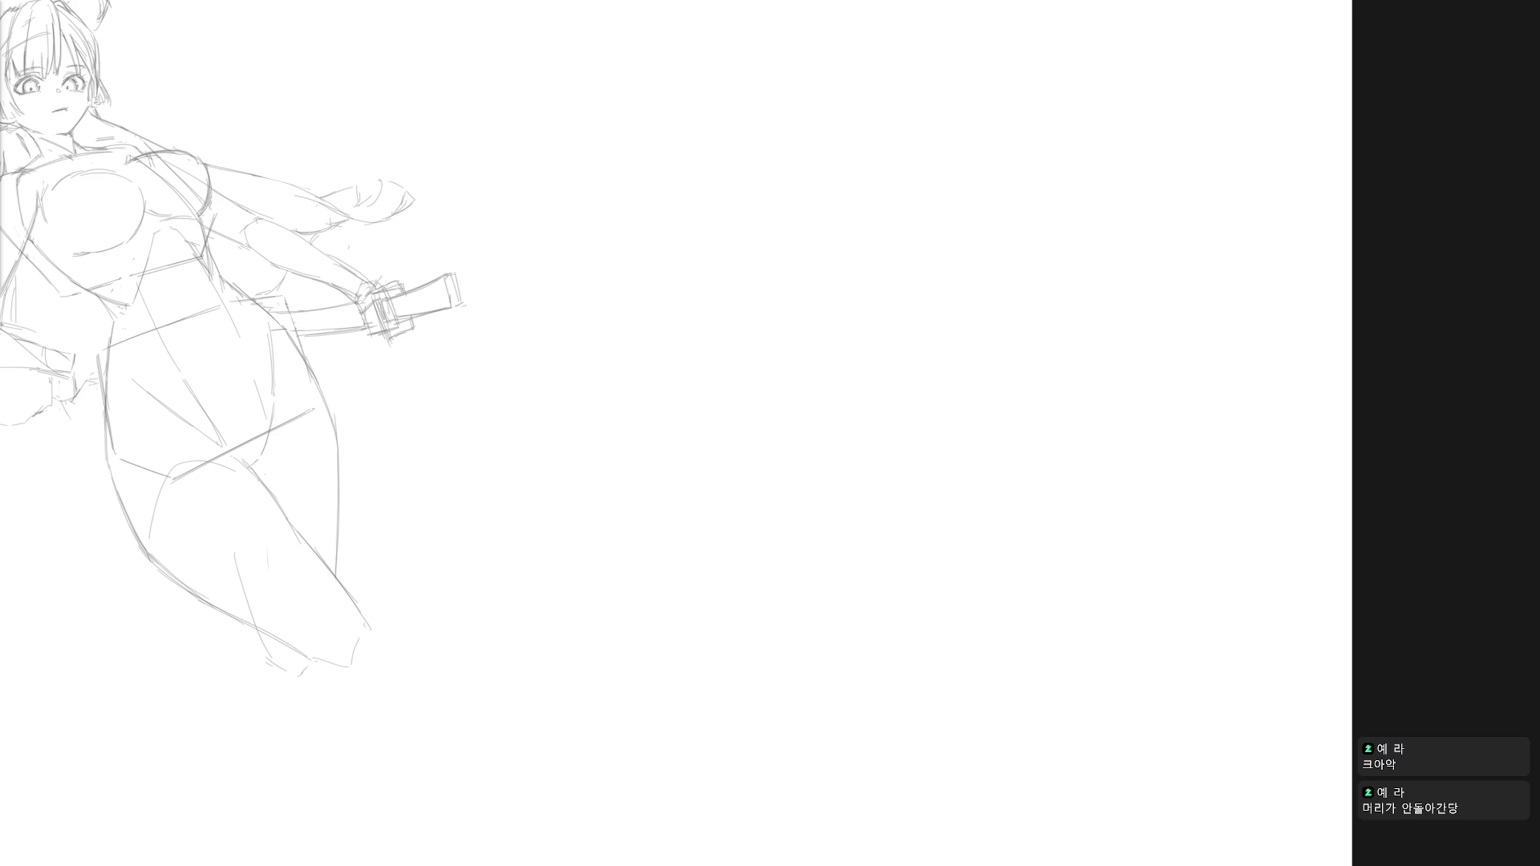
Draw the box's top edge, left side and bottom edge right of the figure, undoing a short misstroke.
left_click_drag(736, 345, 818, 354)
key("ctrl+z")
left_click_drag(719, 348, 845, 359)
mouse_move(718, 348)
left_mouse_down()
mouse_move(705, 386)
mouse_move(726, 461)
left_mouse_up()
mouse_move(705, 396)
left_mouse_down()
mouse_move(730, 464)
mouse_move(833, 476)
left_mouse_up()
left_click_drag(734, 477, 845, 477)
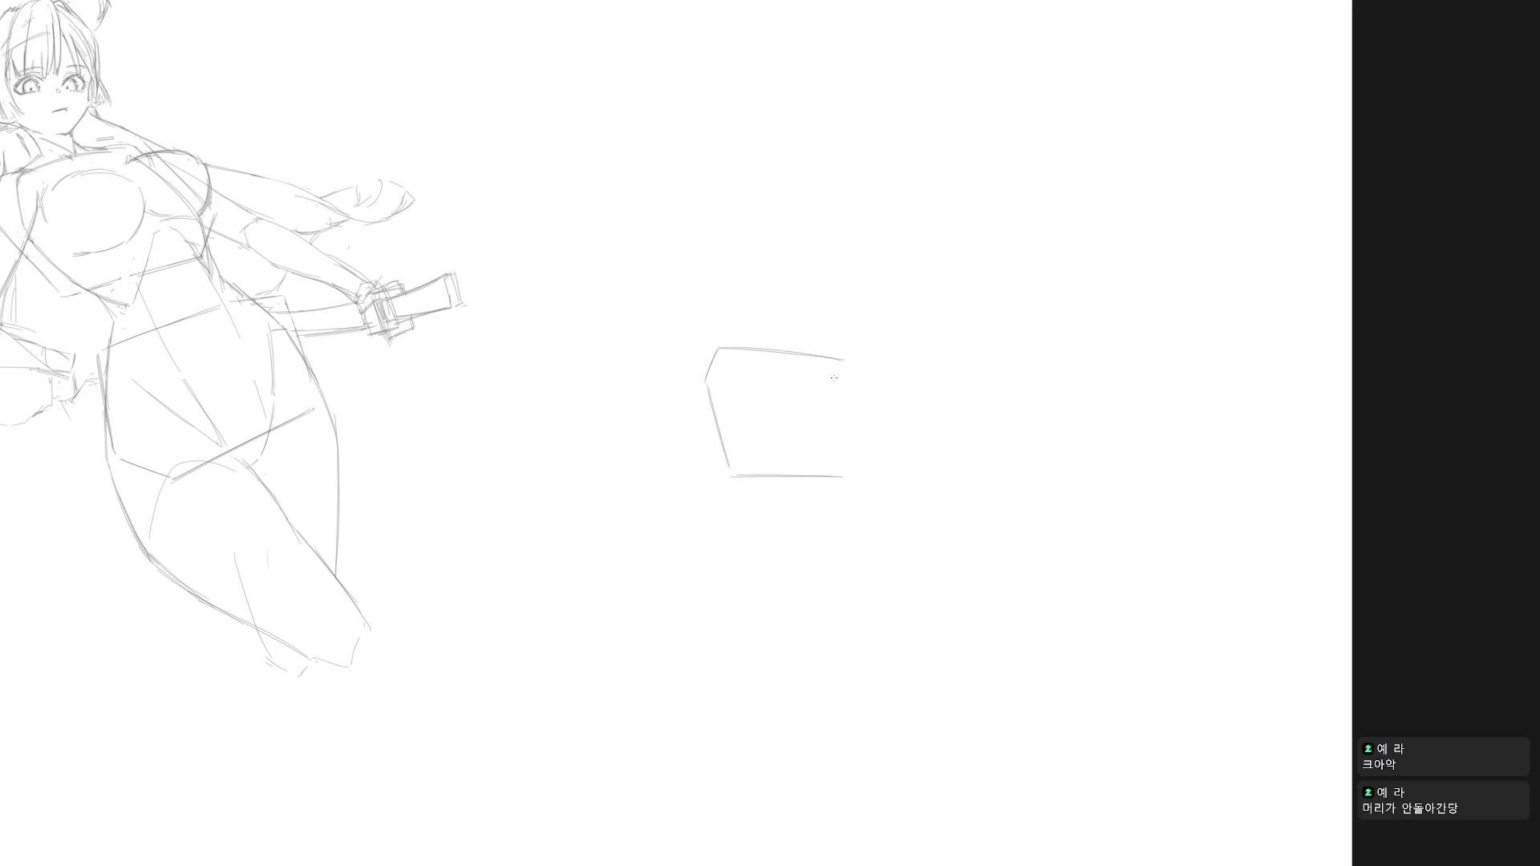
Draw the box's right side down to the bottom corner and start short vertical strokes below it.
left_click_drag(837, 368, 863, 431)
key("ctrl+z")
mouse_move(830, 363)
left_mouse_down()
mouse_move(864, 431)
mouse_move(844, 474)
left_mouse_up()
mouse_move(827, 358)
left_mouse_down()
mouse_move(866, 445)
mouse_move(844, 476)
left_mouse_up()
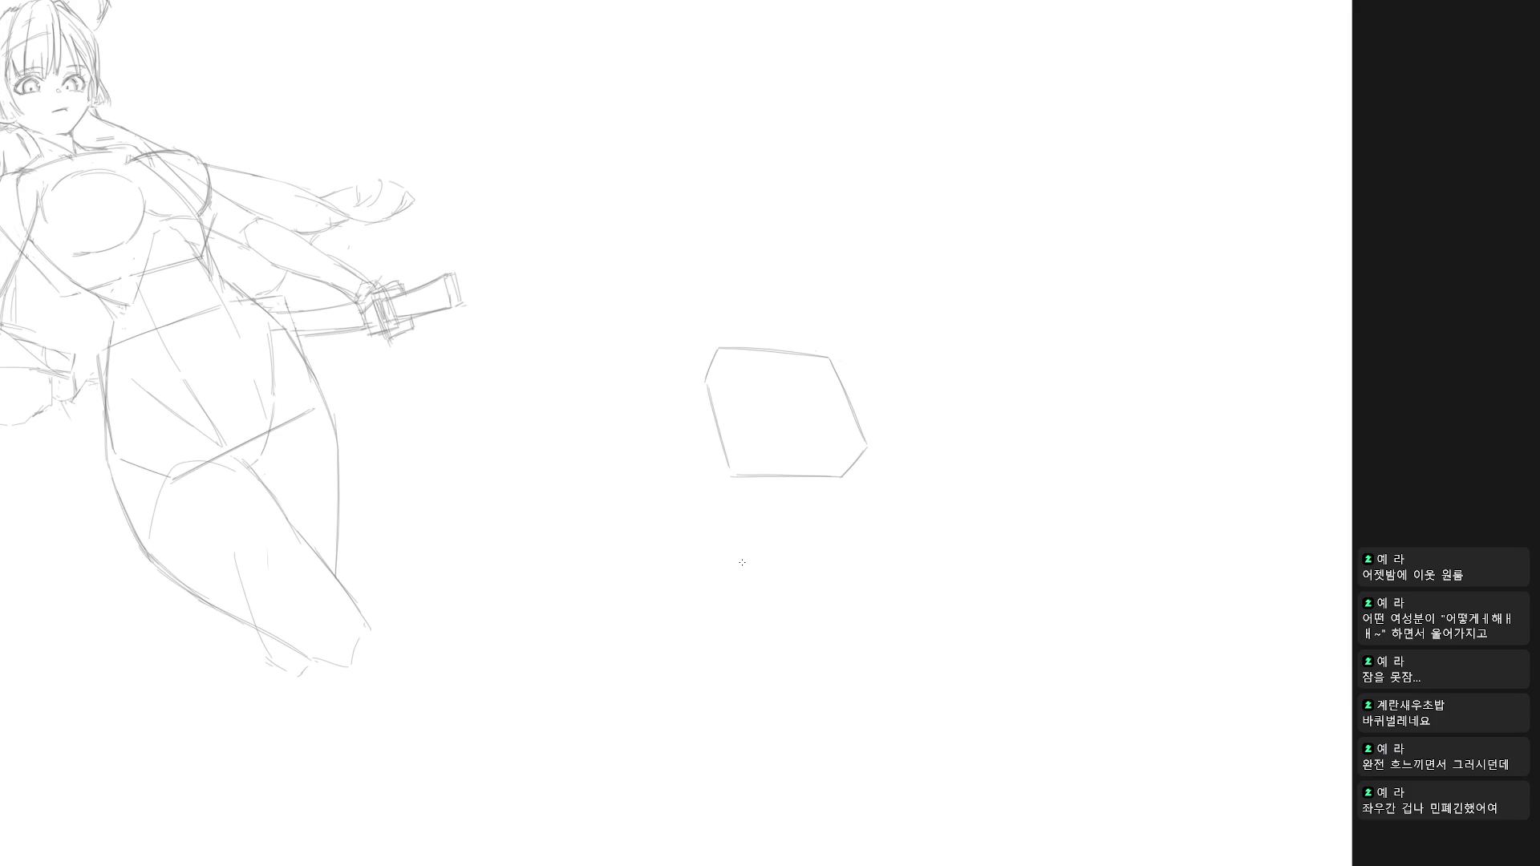
left_click_drag(736, 488, 738, 523)
Sketch vertical strokes below both corners of the box for the hip box's sides, undoing misdrawn attempts.
left_click_drag(870, 463, 868, 494)
mouse_move(738, 538)
left_mouse_down()
mouse_move(744, 619)
mouse_move(743, 599)
left_mouse_up()
key("ctrl+z")
left_click_drag(738, 542, 733, 602)
key("ctrl+z")
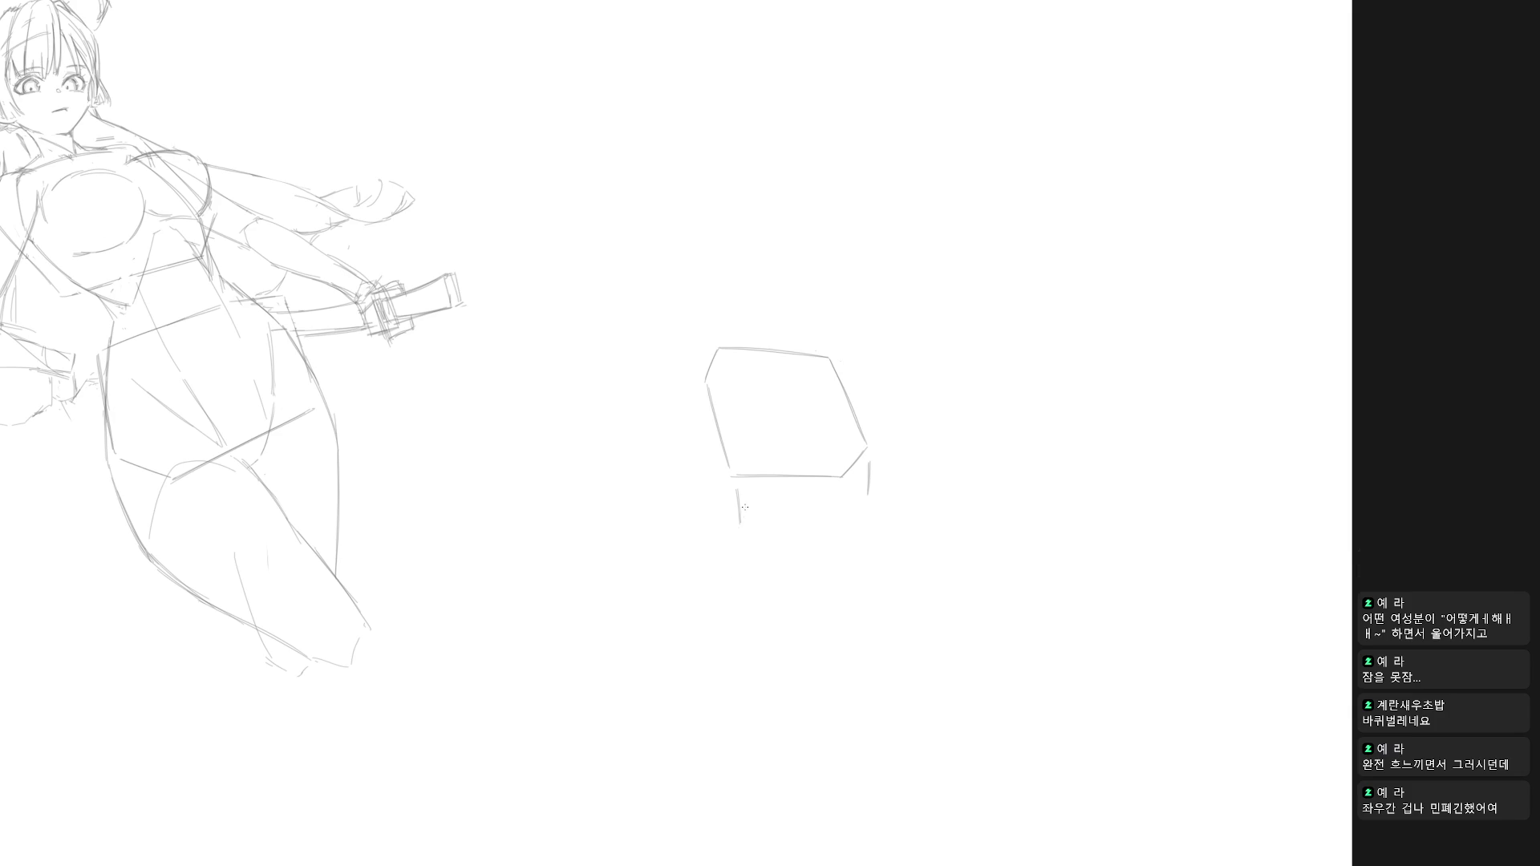
mouse_move(763, 511)
left_mouse_down()
mouse_move(866, 498)
mouse_move(825, 506)
mouse_move(859, 504)
mouse_move(875, 576)
left_mouse_up()
key("ctrl+z")
key("ctrl+z")
key("ctrl+z")
left_click_drag(870, 510, 866, 597)
left_click_drag(870, 510, 867, 589)
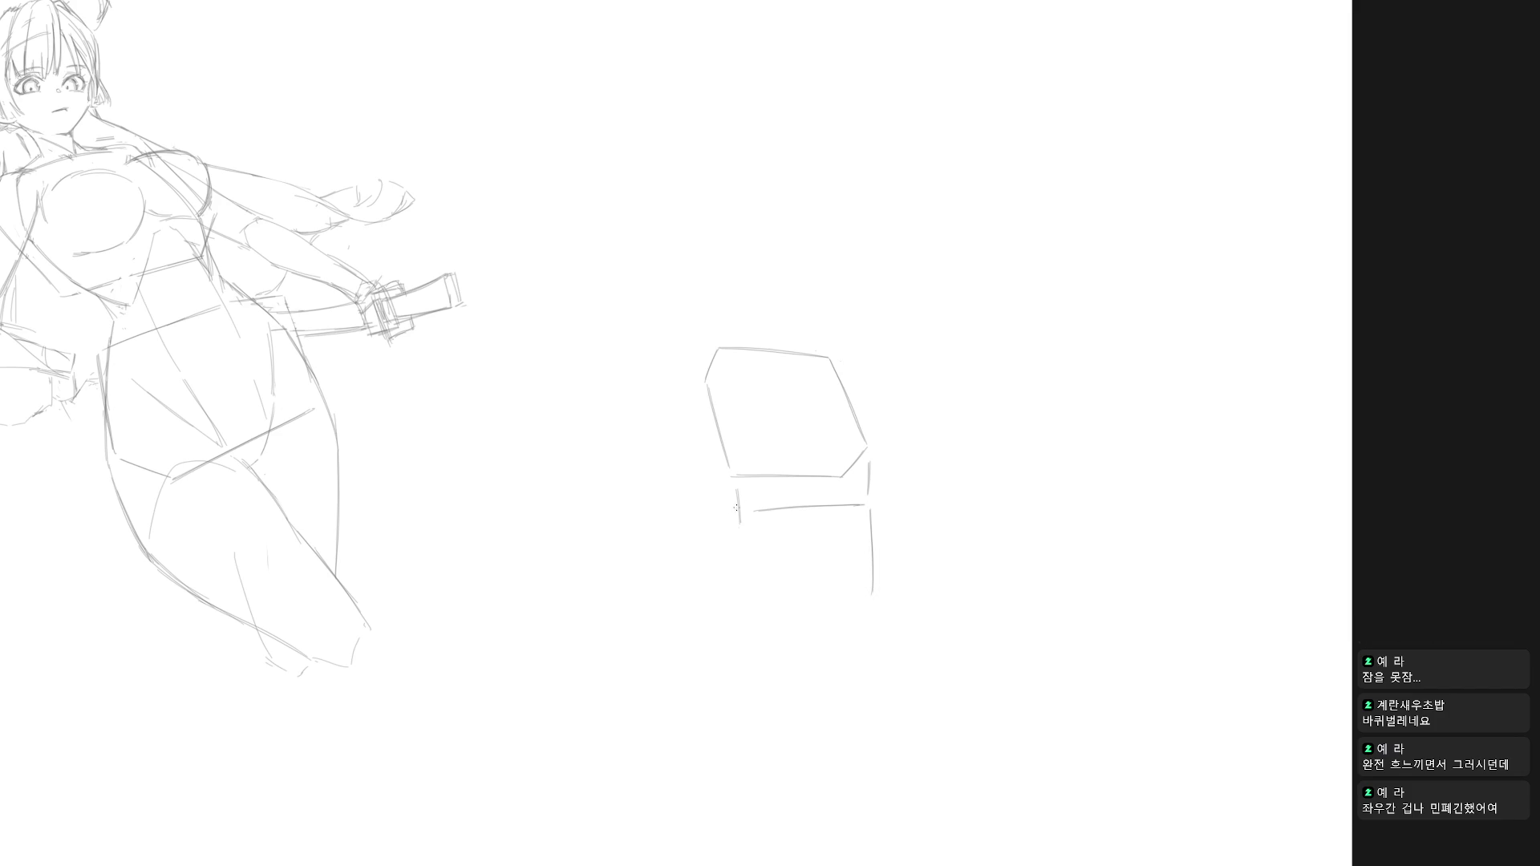
left_click_drag(735, 529, 742, 621)
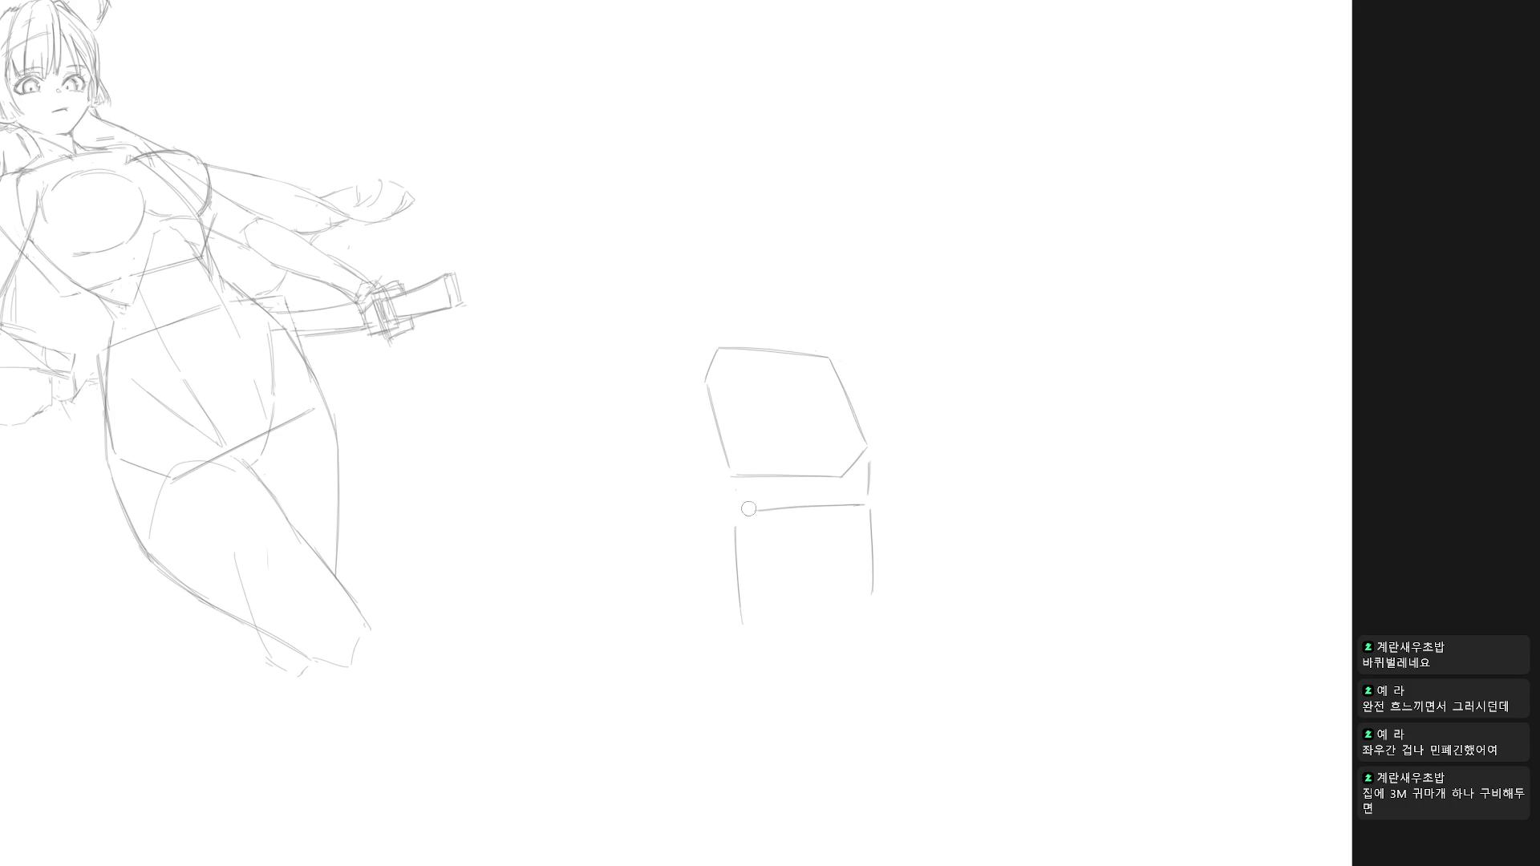
Erase and redraw the hip box's left edge, top edge and top-left corner more cleanly.
left_click_drag(731, 520, 738, 620)
left_click_drag(747, 510, 737, 592)
left_click_drag(736, 536, 738, 617)
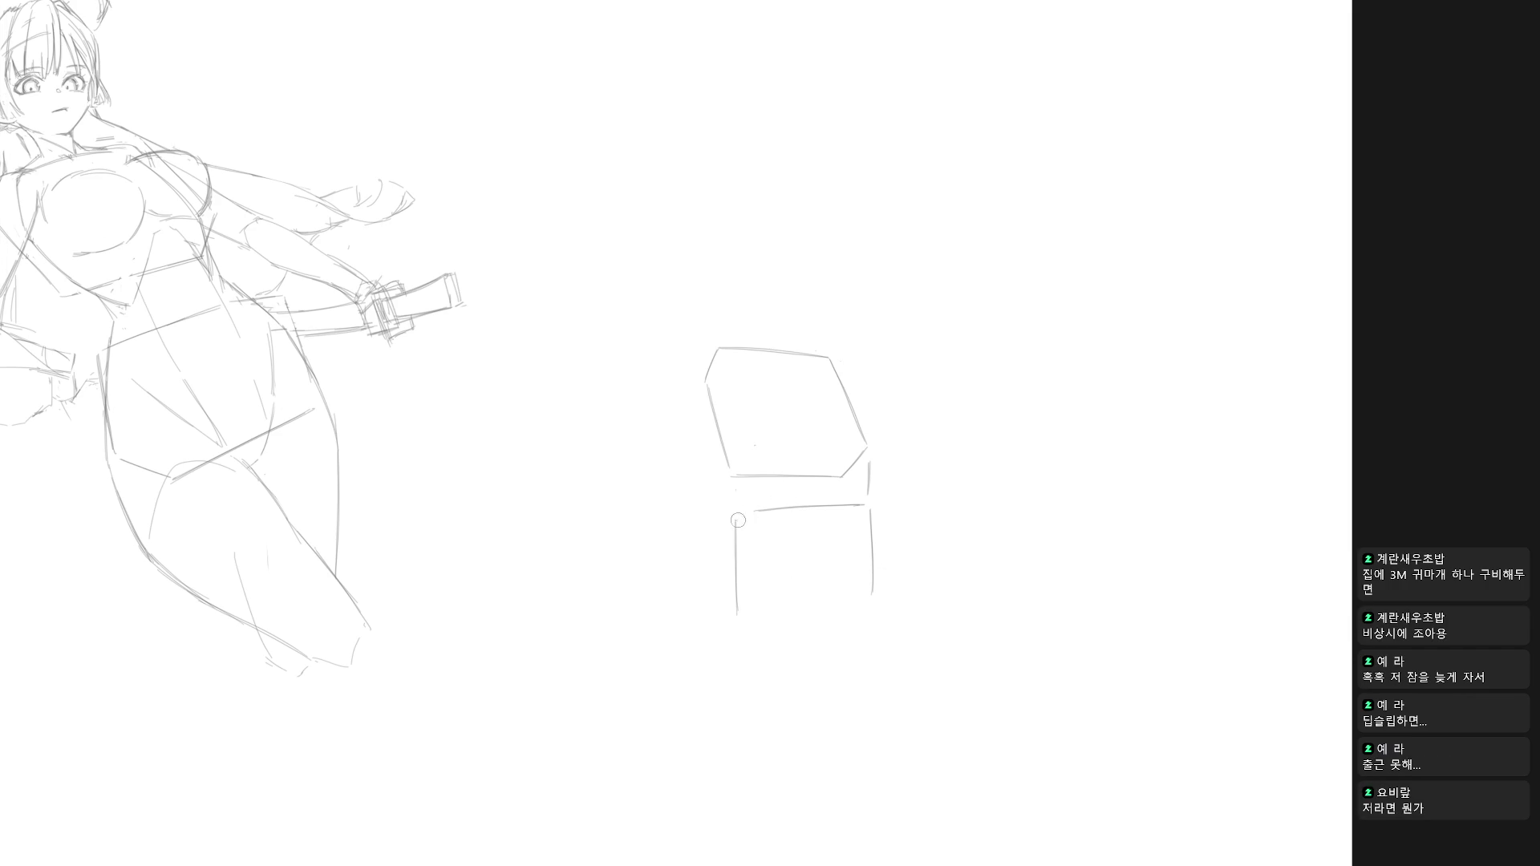
mouse_move(736, 529)
left_mouse_down()
mouse_move(743, 512)
mouse_move(737, 533)
left_mouse_up()
left_click_drag(755, 510, 865, 502)
left_click_drag(748, 507, 856, 501)
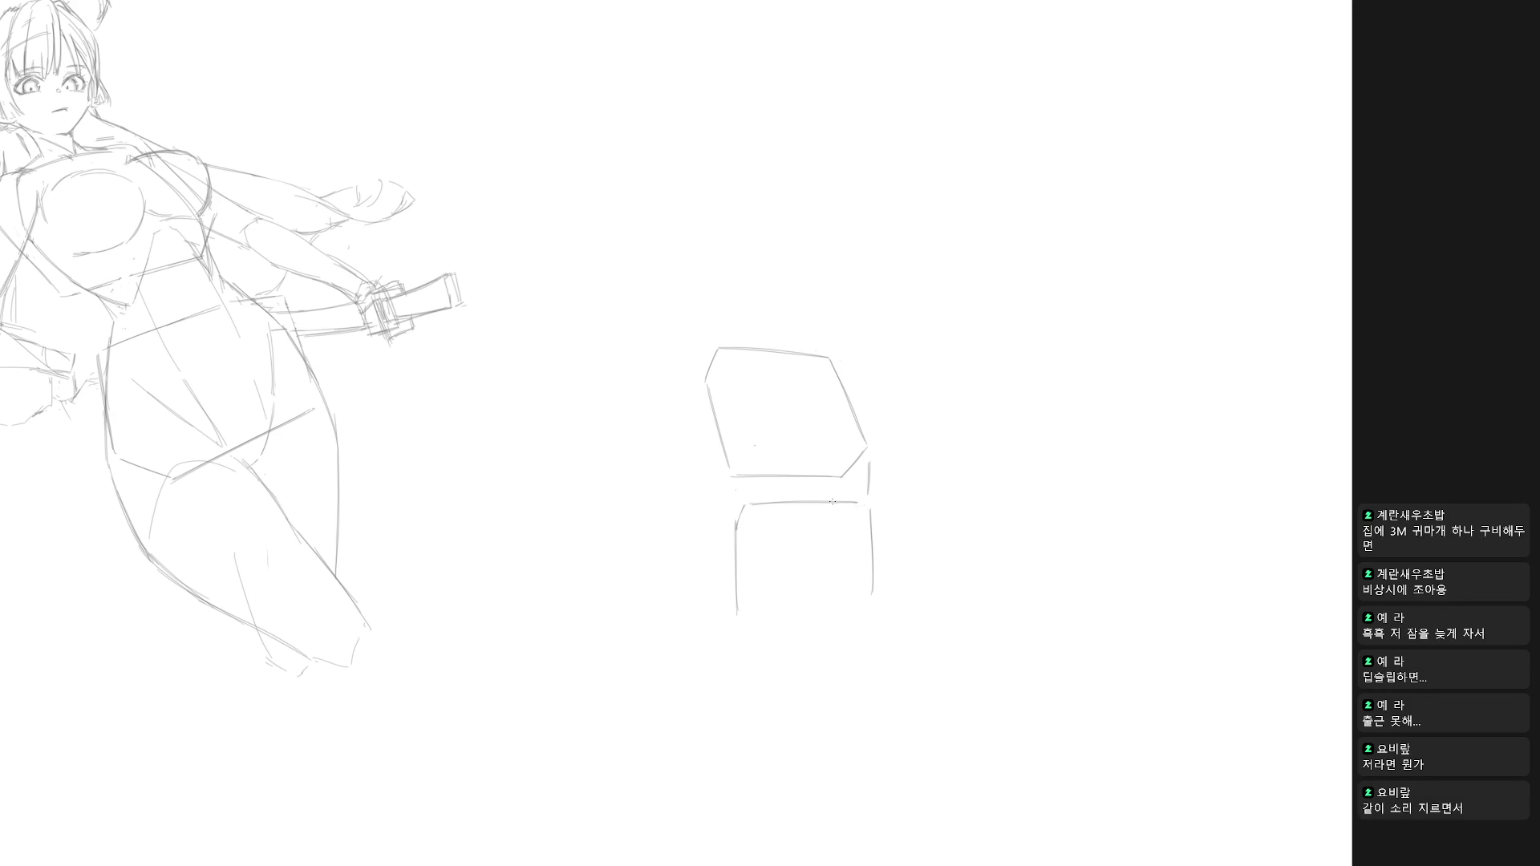
left_click_drag(747, 506, 736, 527)
Draw the hip box's bottom edge, redoing it after one undo.
left_click_drag(748, 608, 871, 599)
key("ctrl+z")
left_click_drag(747, 611, 858, 602)
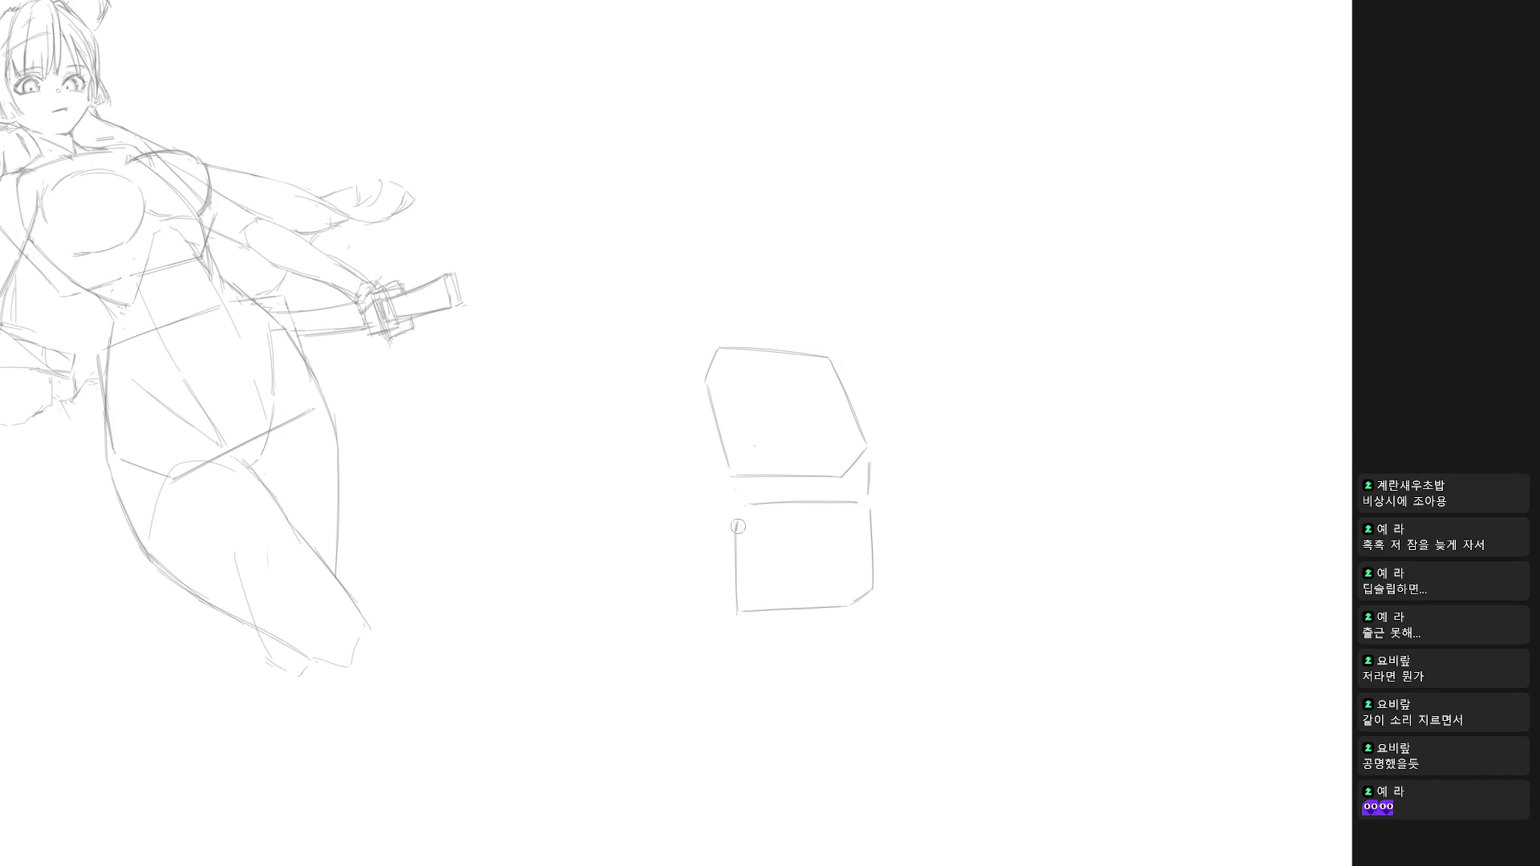
Redraw the hip box's left edge, then lasso the whole hip box and delete it.
key("ctrl+z")
left_click_drag(735, 610, 734, 512)
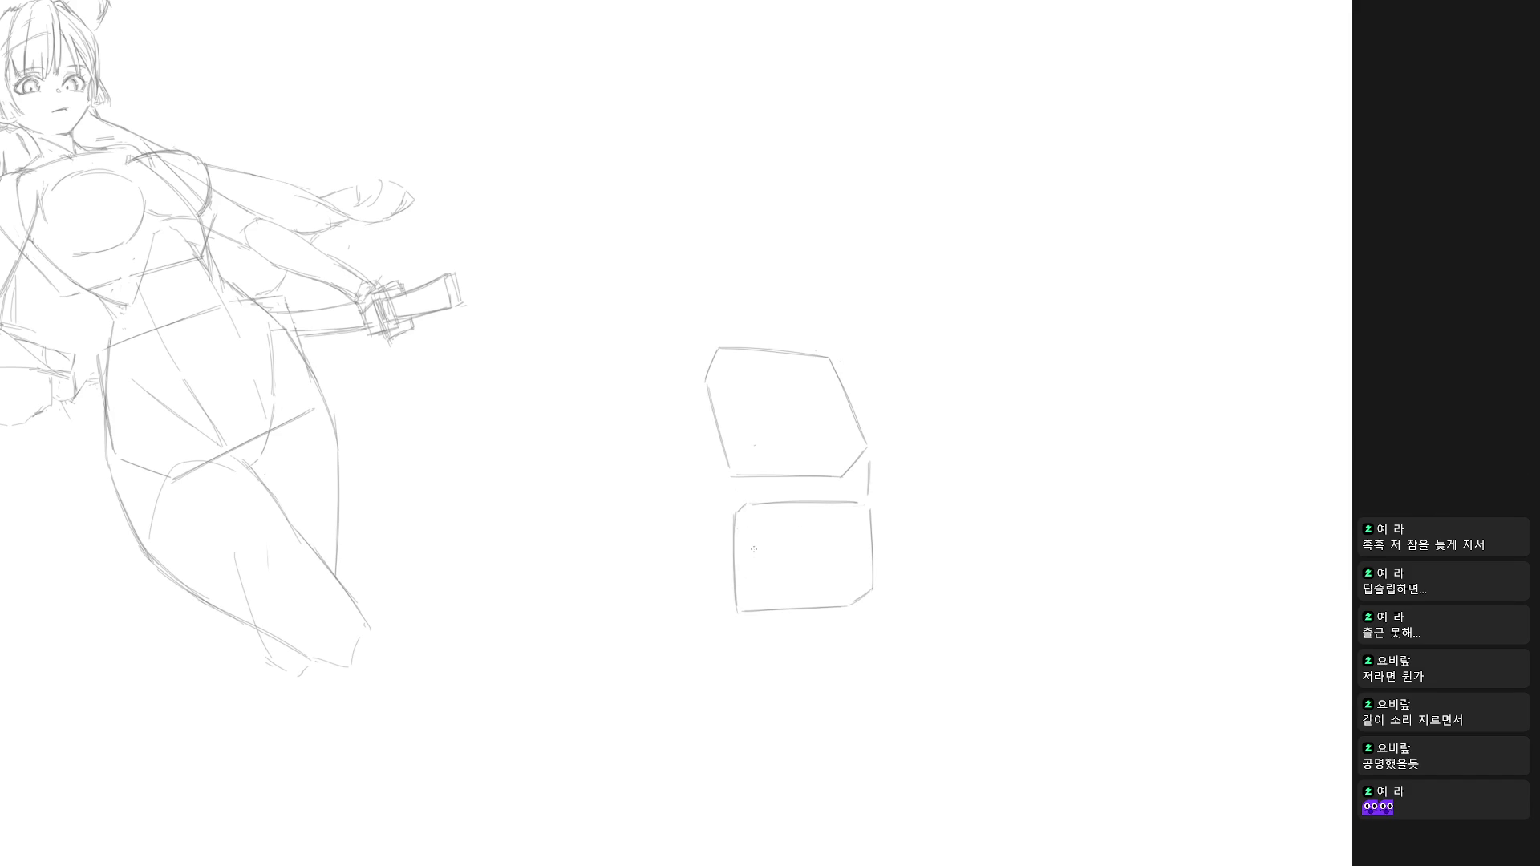
key("l")
left_click_drag(876, 504, 849, 481)
key("Delete")
key("ctrl+d")
Attempt a new top line for the hip box several times, undoing each curved stroke.
left_click_drag(740, 510, 856, 501)
left_click_drag(747, 519, 847, 506)
key("ctrl+z")
key("ctrl+z")
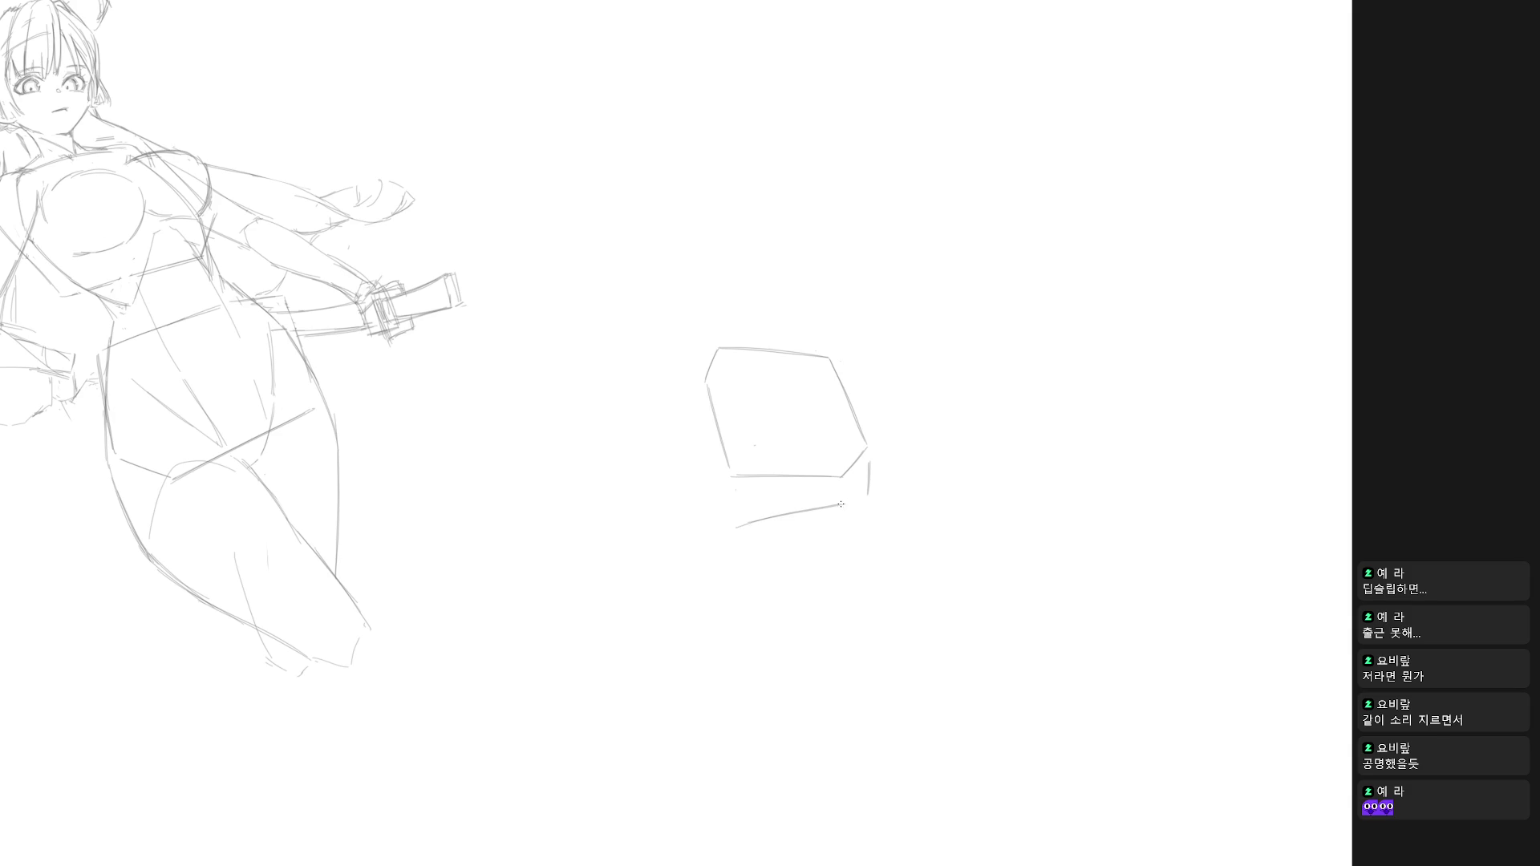
key("ctrl+z")
left_click_drag(744, 521, 850, 508)
key("ctrl+z")
left_click_drag(744, 522, 860, 512)
key("ctrl+z")
Redraw the hip box's left side, right side and bottom edge to close the rectangle.
left_click_drag(741, 525, 742, 594)
key("ctrl+z")
left_click_drag(742, 525, 742, 615)
left_click_drag(864, 515, 876, 607)
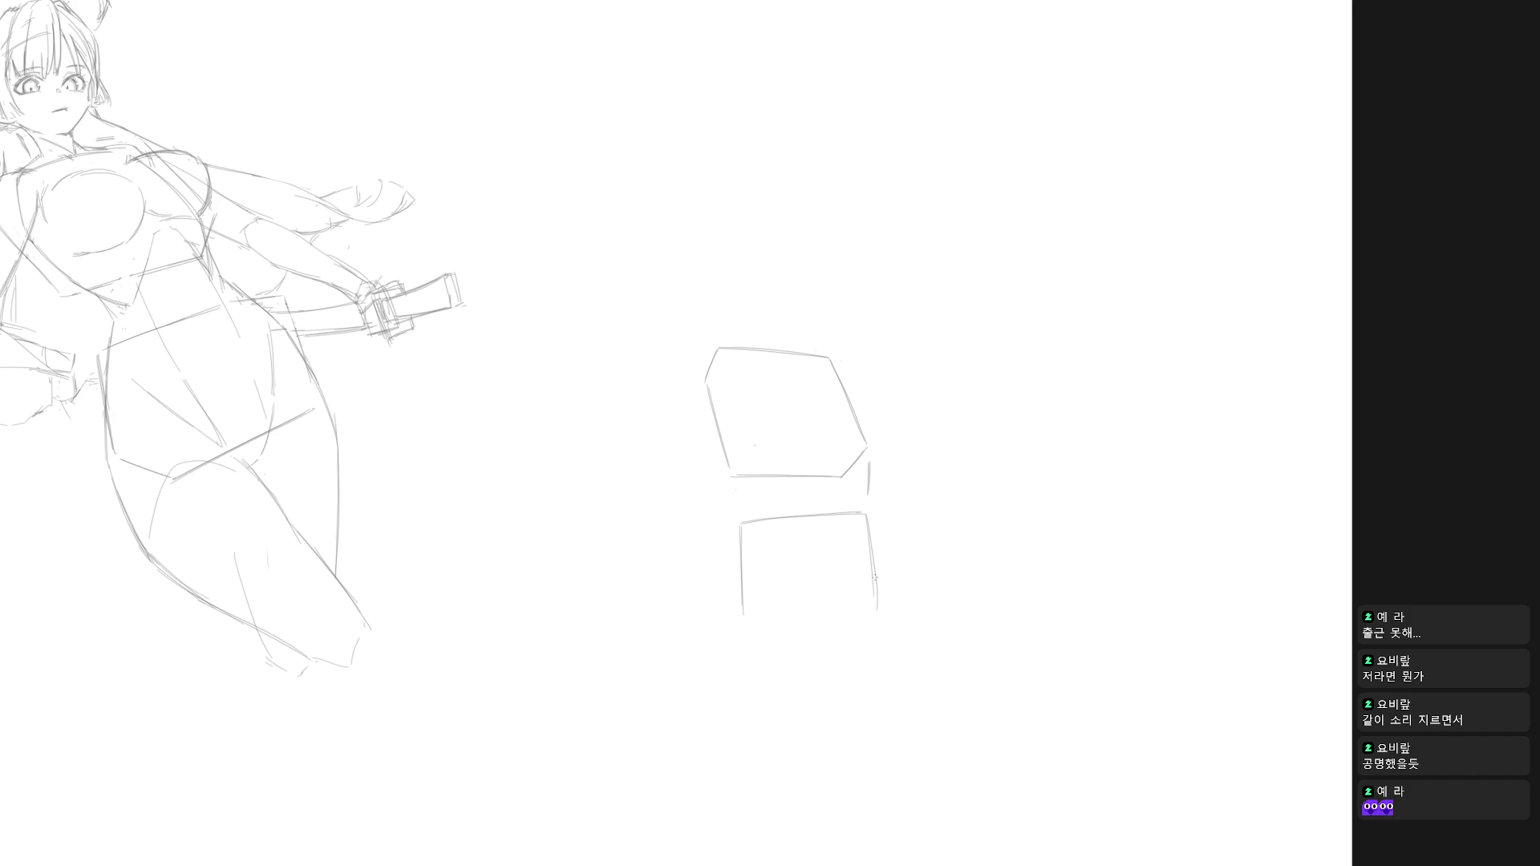
left_click_drag(748, 619, 877, 606)
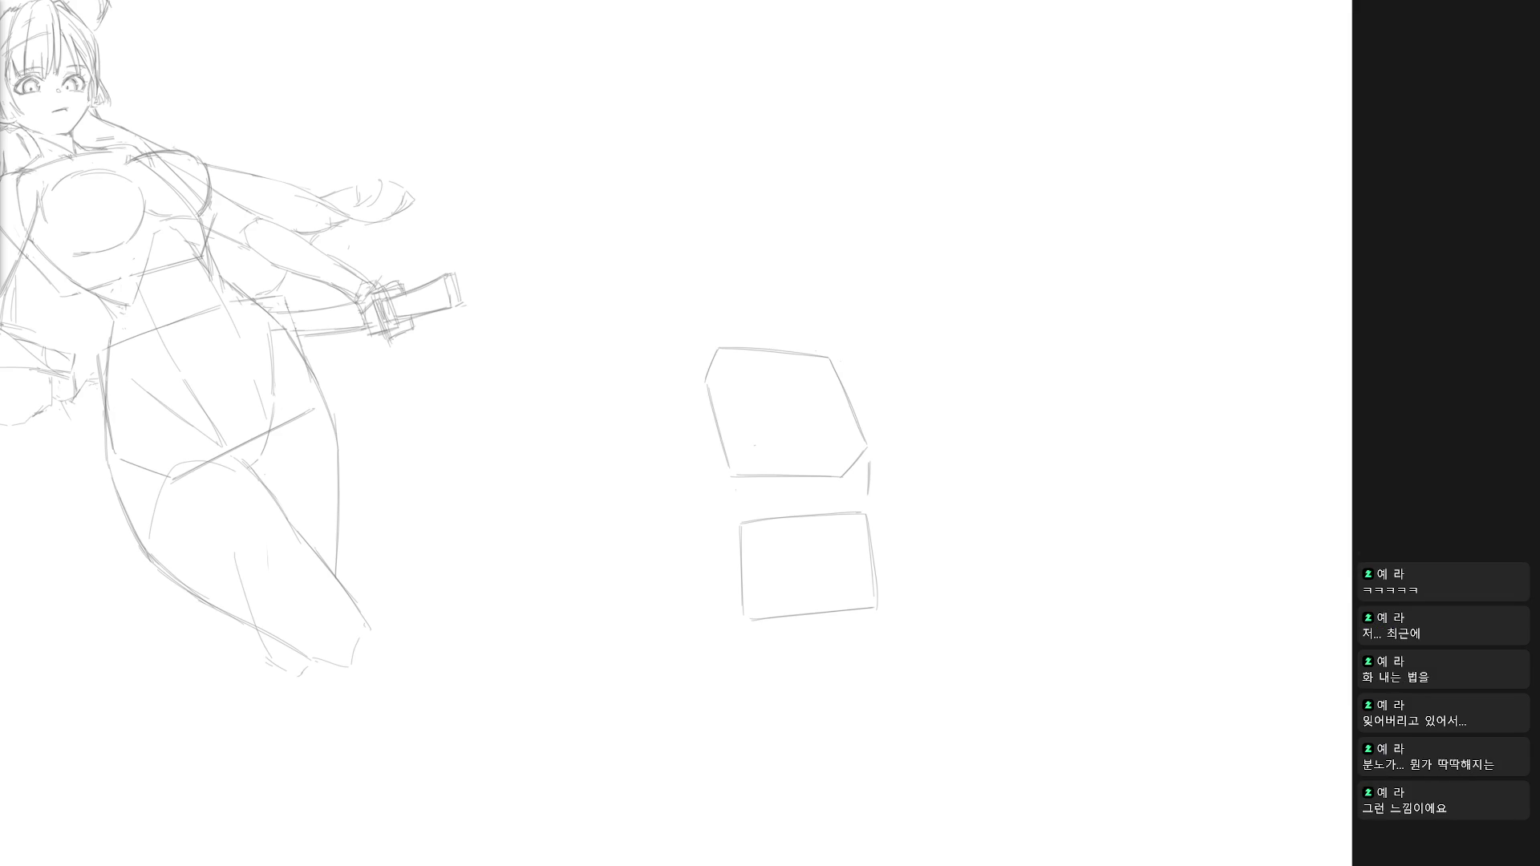
Undo a trial stroke and connect the chest block toward the hip box.
left_click_drag(909, 495, 922, 486)
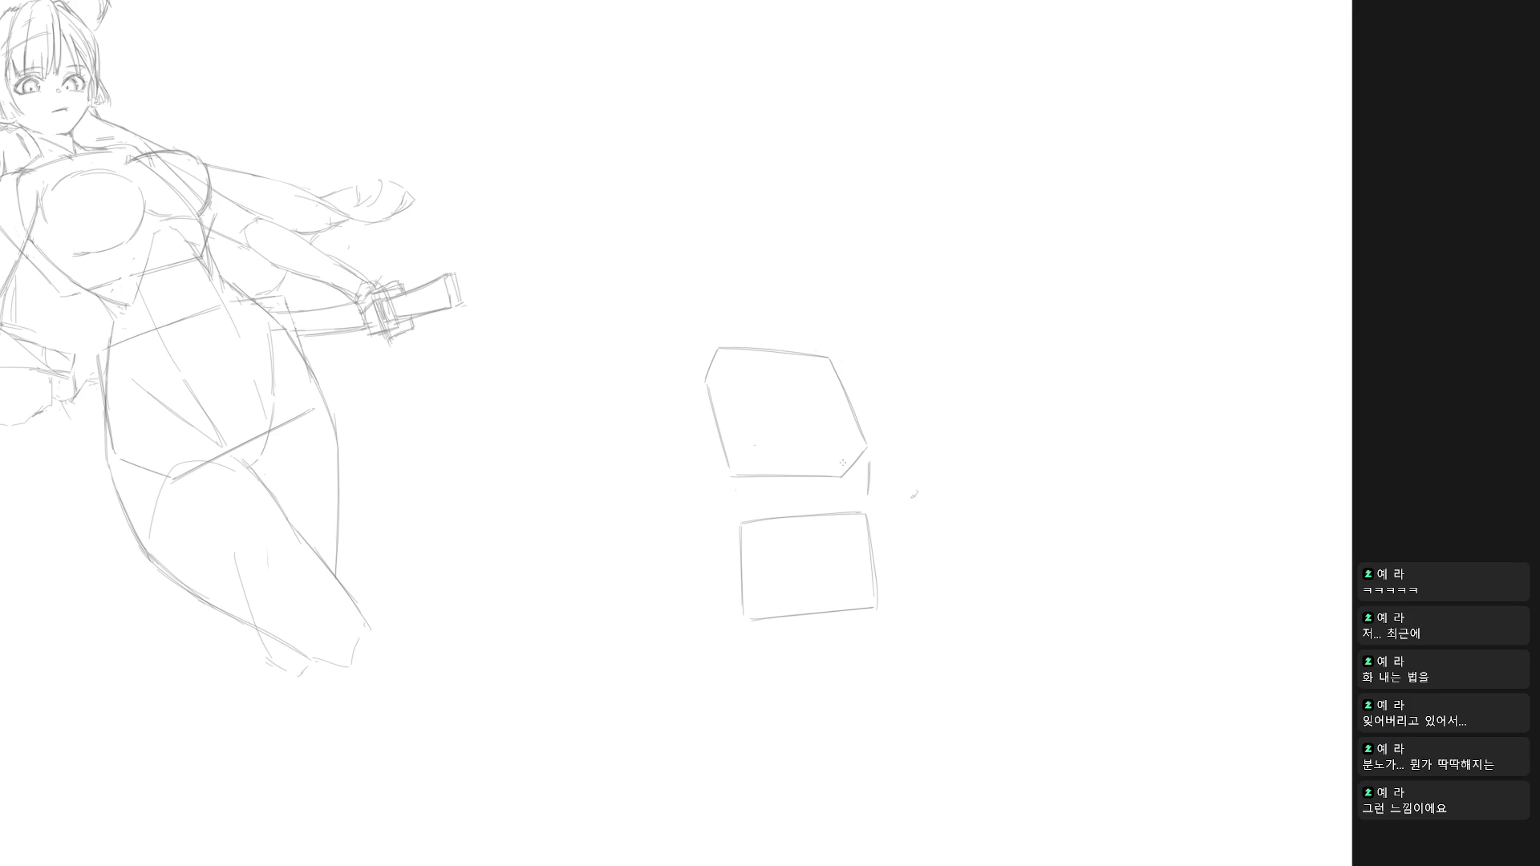
key("ctrl+z")
left_click_drag(734, 483, 745, 515)
Draw the head's top arc and both sides above the chest block, then erase part of the outline.
mouse_move(718, 281)
left_mouse_down()
mouse_move(743, 255)
mouse_move(783, 261)
left_mouse_up()
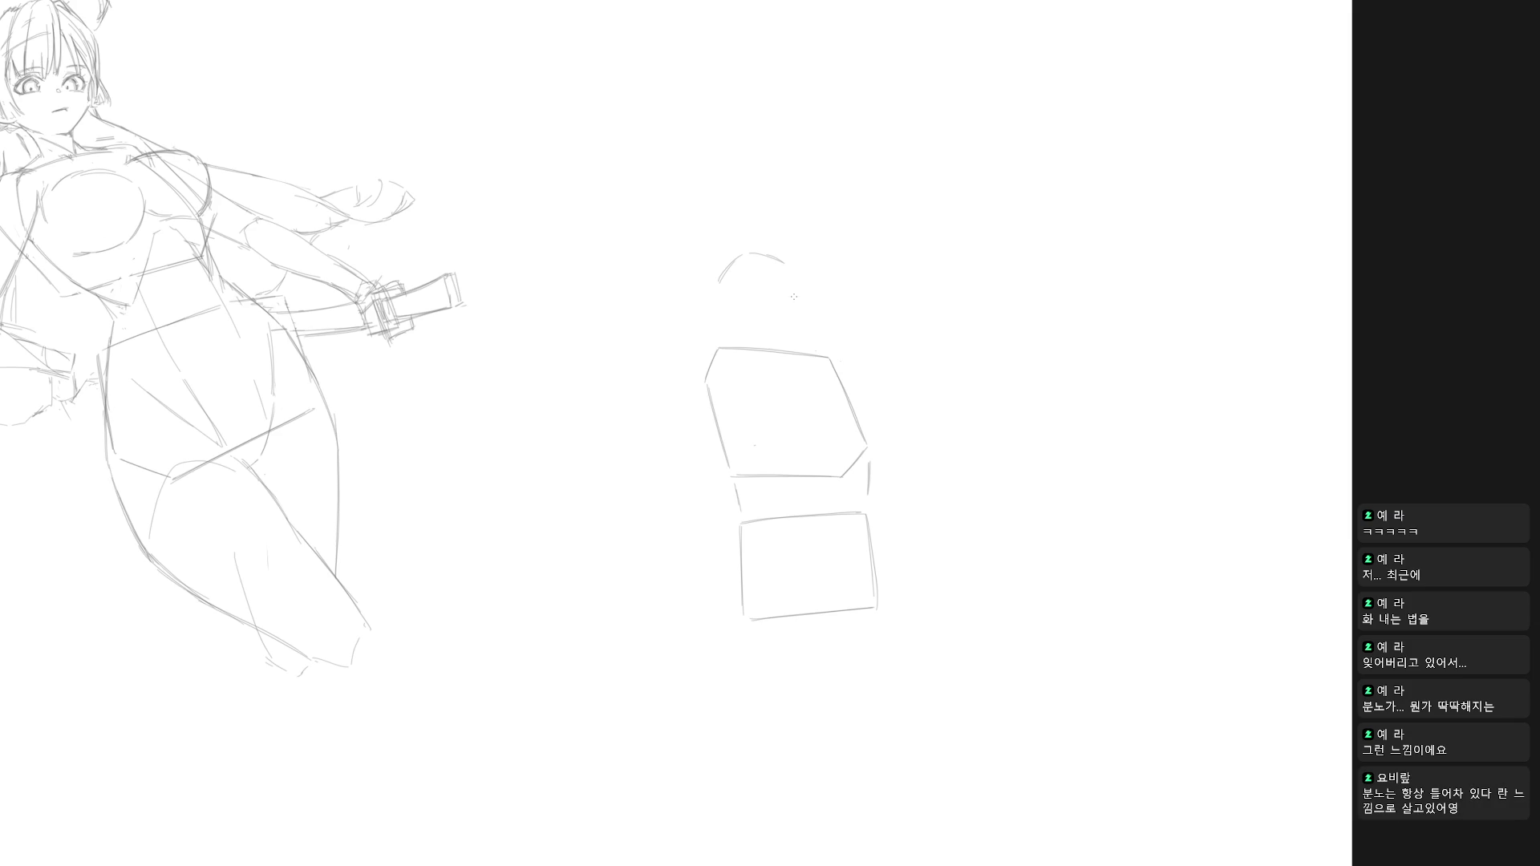
mouse_move(732, 317)
left_mouse_down()
mouse_move(720, 284)
mouse_move(733, 323)
mouse_move(763, 336)
left_mouse_up()
left_click_drag(790, 282, 790, 315)
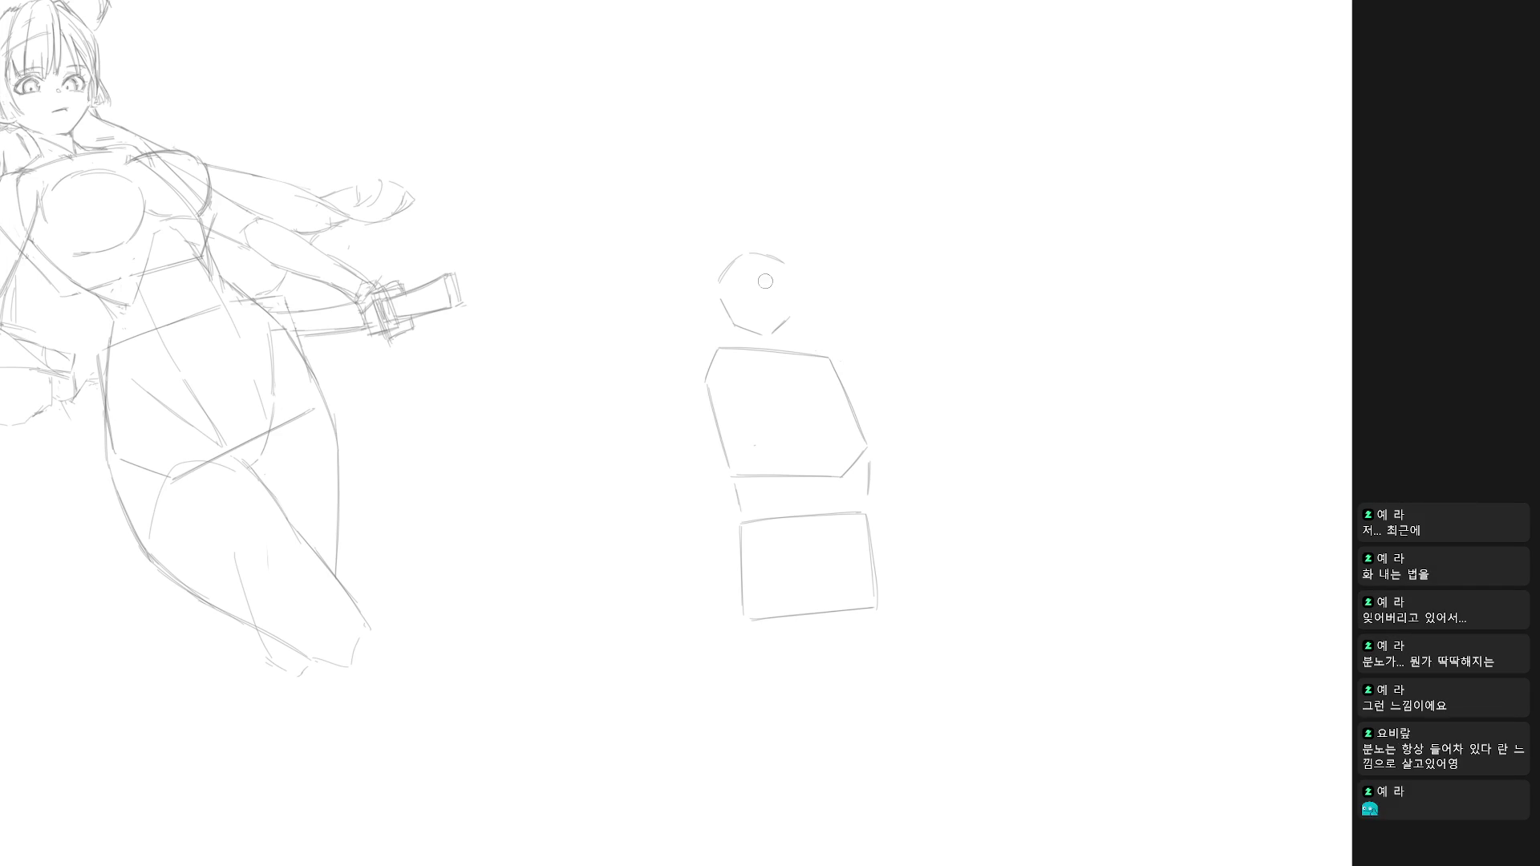
mouse_move(752, 297)
left_mouse_down()
mouse_move(769, 335)
mouse_move(749, 271)
left_mouse_up()
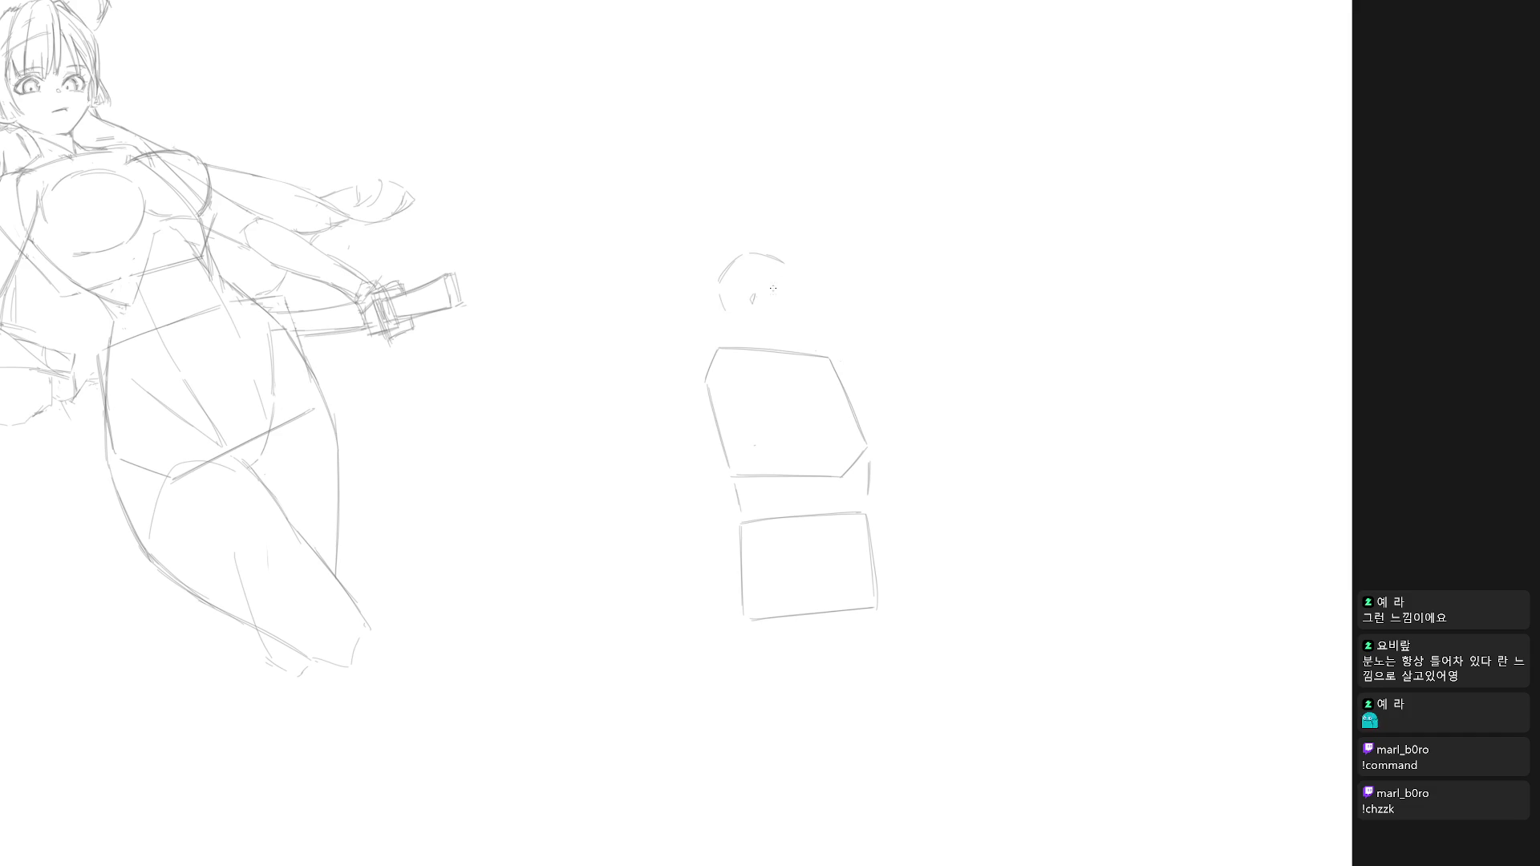
Redraw the mannequin head's lower-left curve, retrying until the outline closes cleanly.
mouse_move(717, 276)
left_mouse_down()
mouse_move(728, 327)
mouse_move(722, 311)
mouse_move(794, 294)
left_mouse_up()
key("ctrl+z")
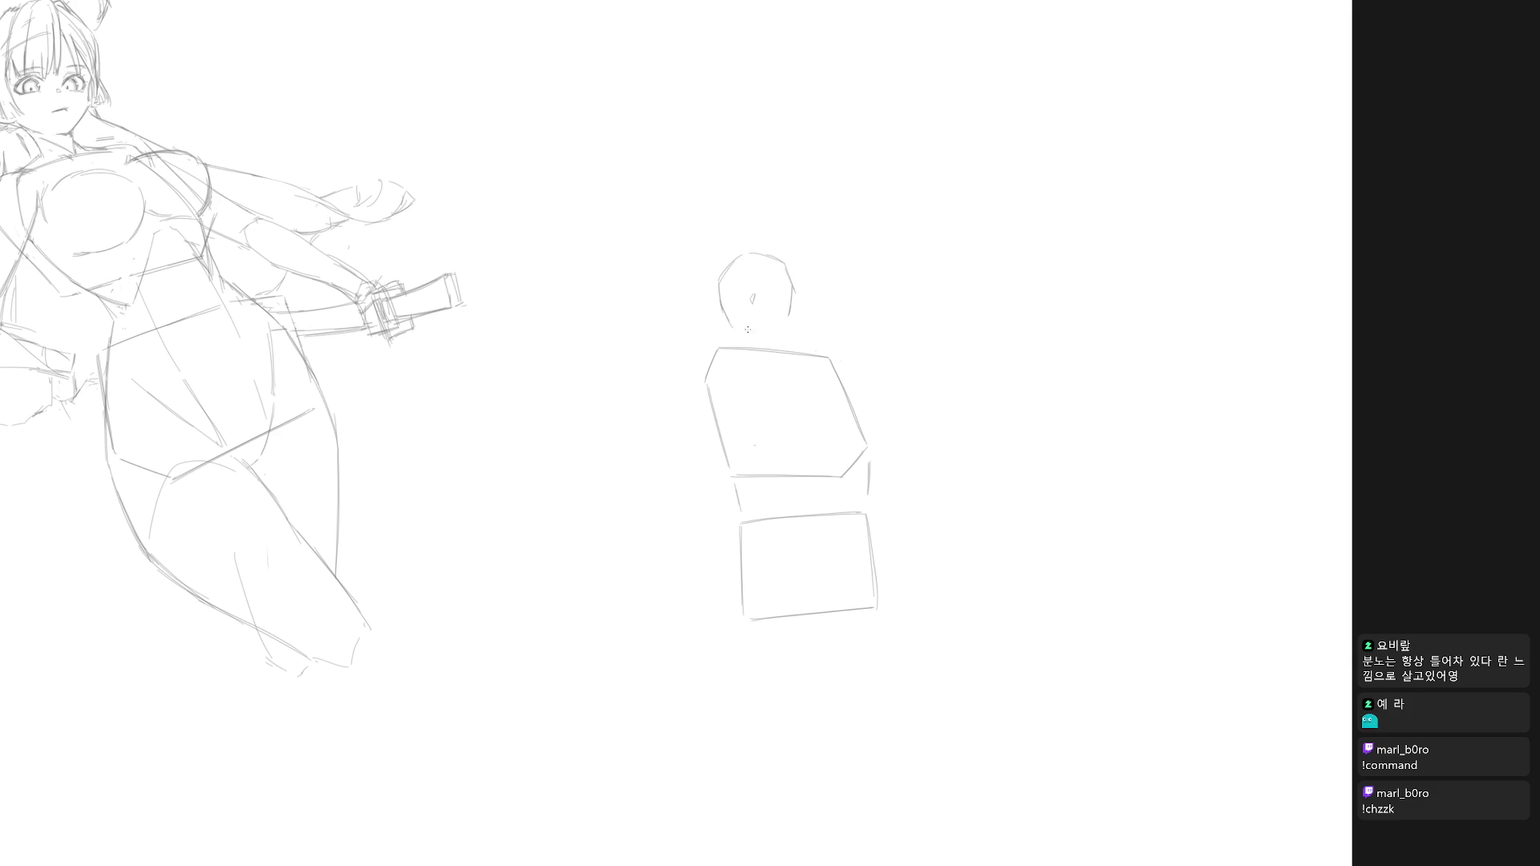
left_click_drag(731, 327, 759, 339)
key("ctrl+z")
left_click_drag(732, 325, 760, 338)
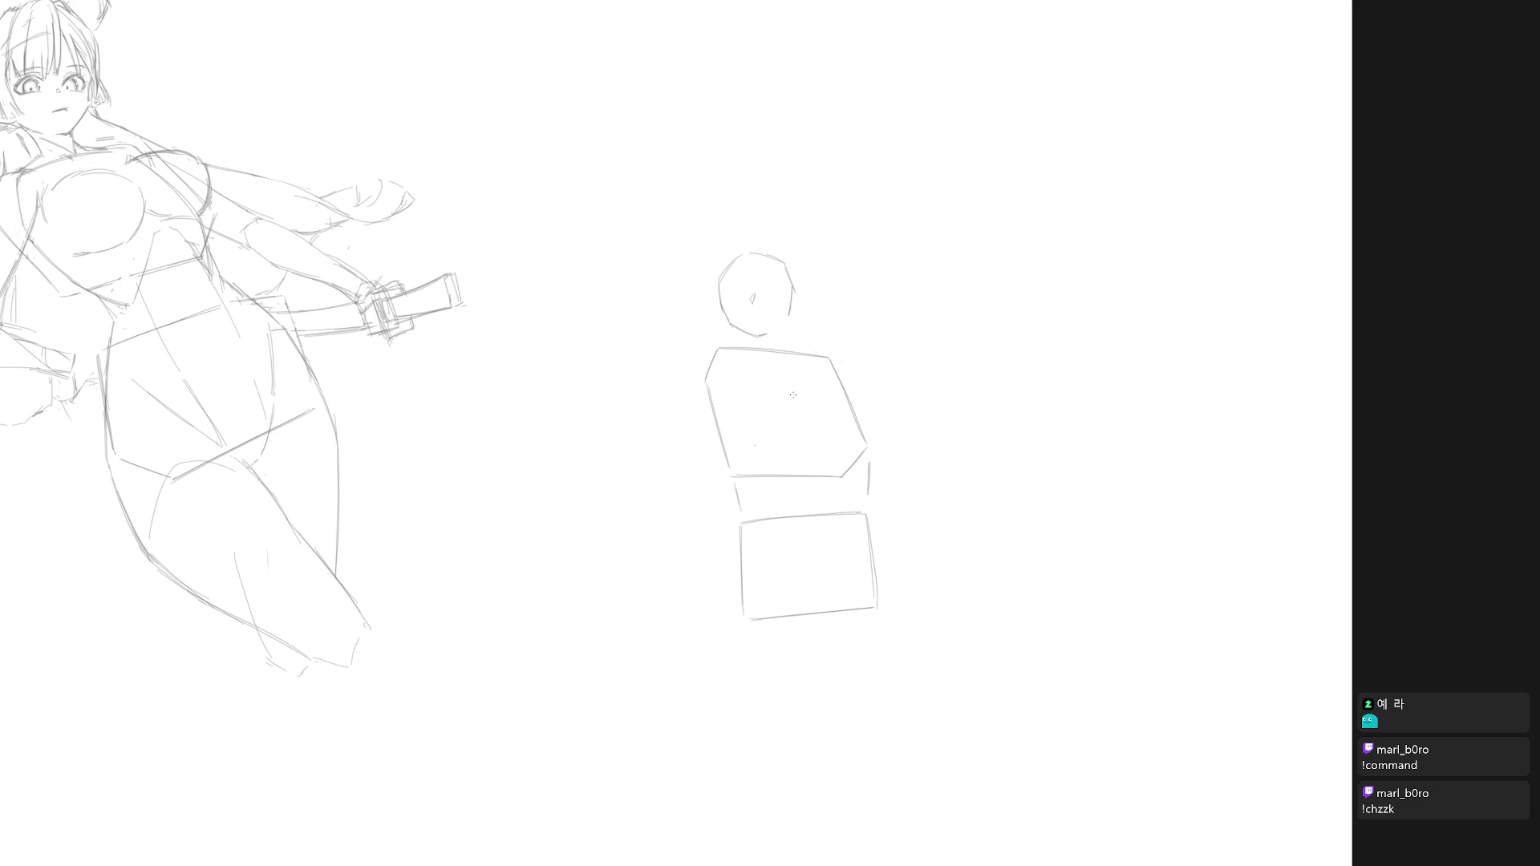
Sketch trial arm lines inside the chest block and undo the stroke along its right edge.
left_click_drag(800, 414, 773, 491)
left_click_drag(790, 436, 769, 494)
left_click_drag(817, 436, 832, 486)
mouse_move(835, 482)
left_mouse_down()
mouse_move(866, 510)
mouse_move(874, 351)
left_mouse_up()
key("ctrl+z")
key("ctrl+z")
Shift the chest block's right edge stroke slightly left with Free Transform and return to the brush.
key("ctrl+t")
left_click_drag(849, 440, 844, 445)
key("Return")
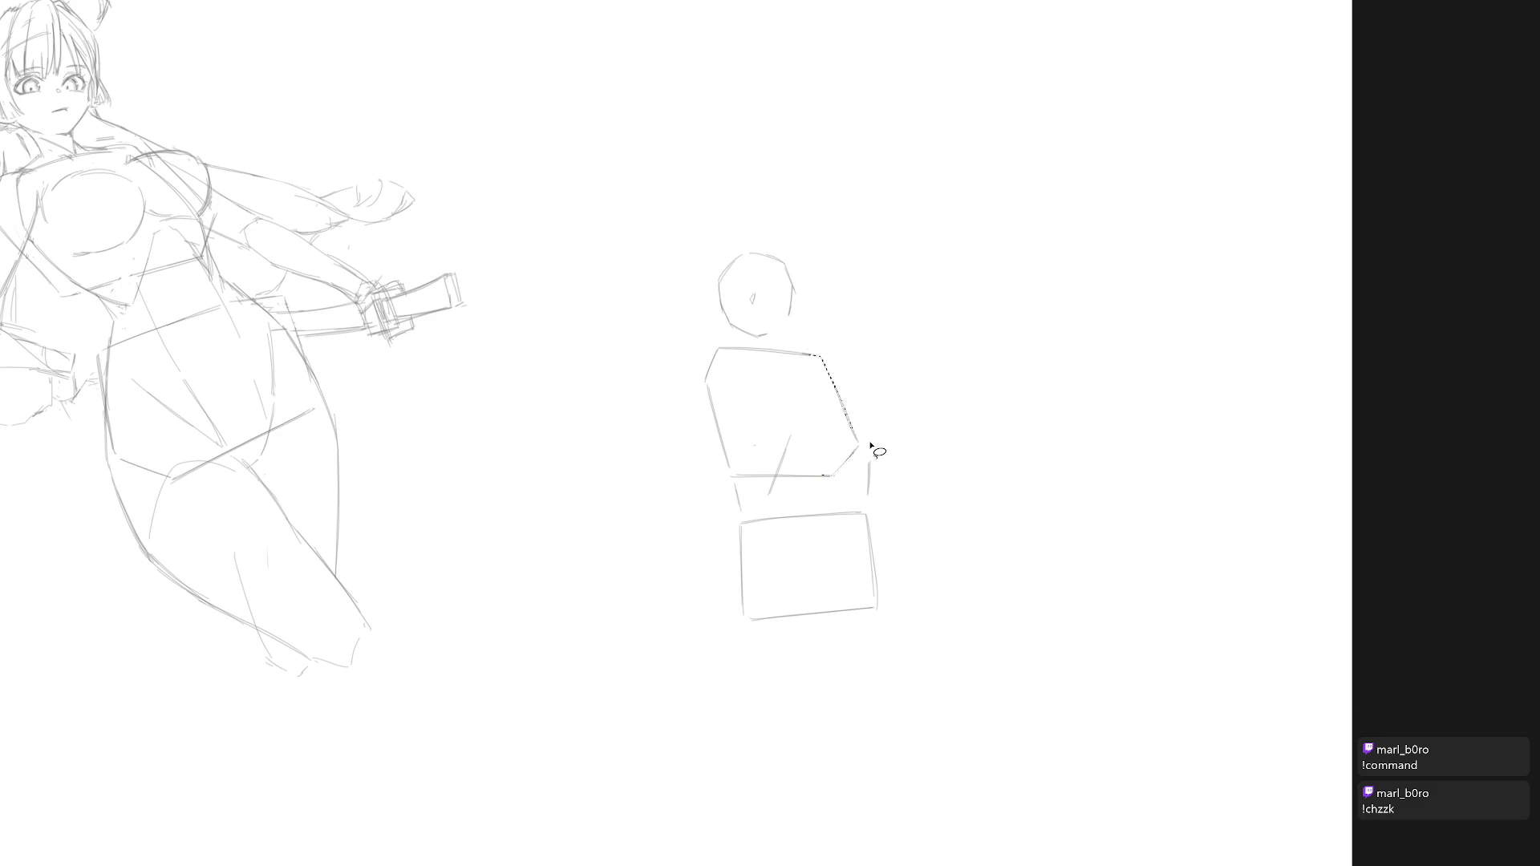
key("b")
key("ctrl+z")
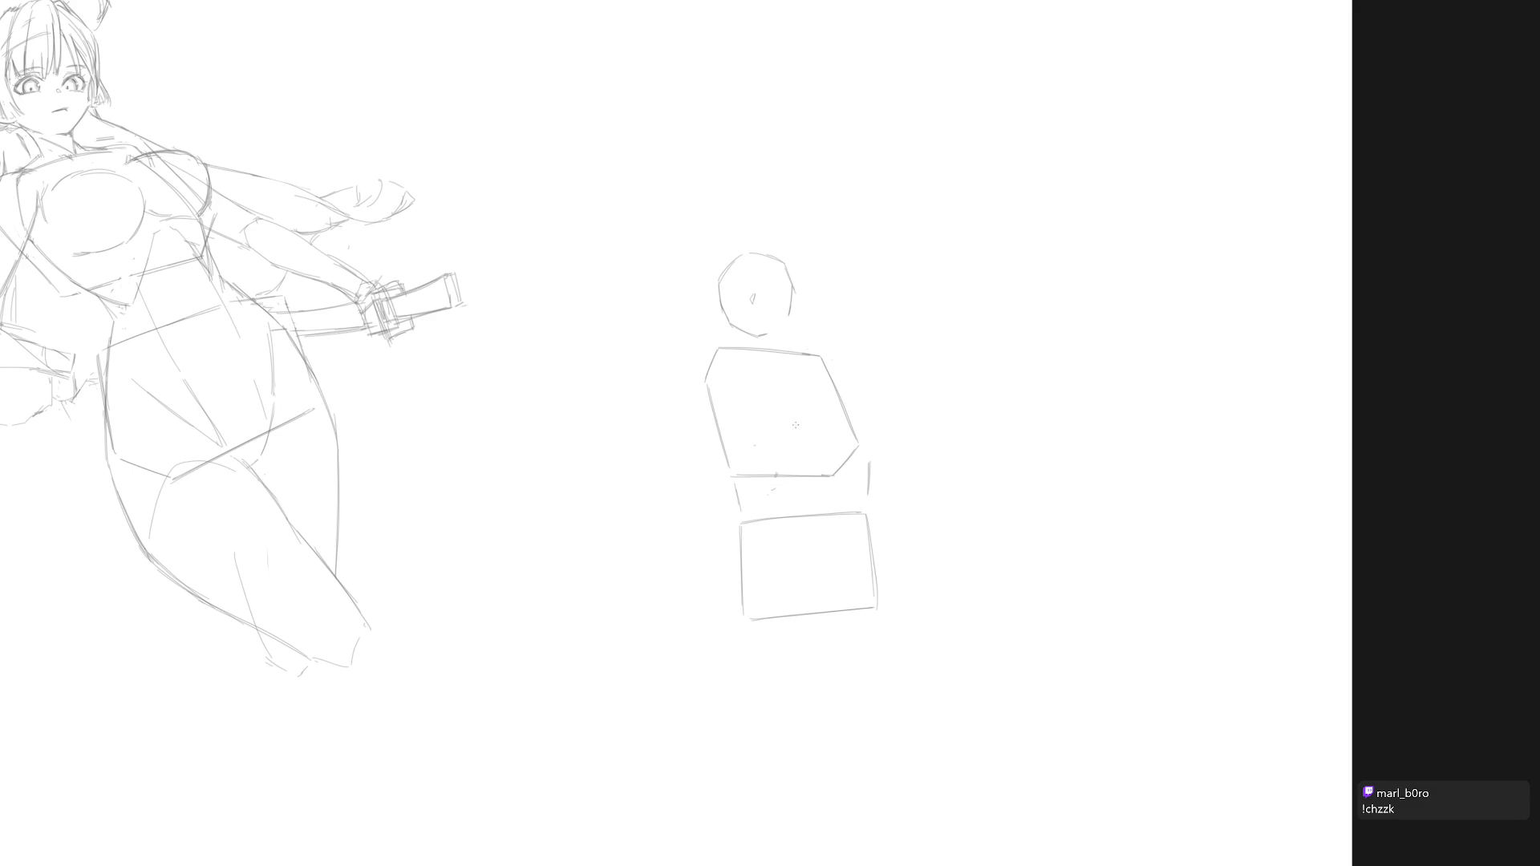
Draw a curved forearm line across the torso and an upper arm line on its right.
left_click_drag(803, 421, 780, 485)
key("ctrl+z")
left_click_drag(806, 414, 775, 486)
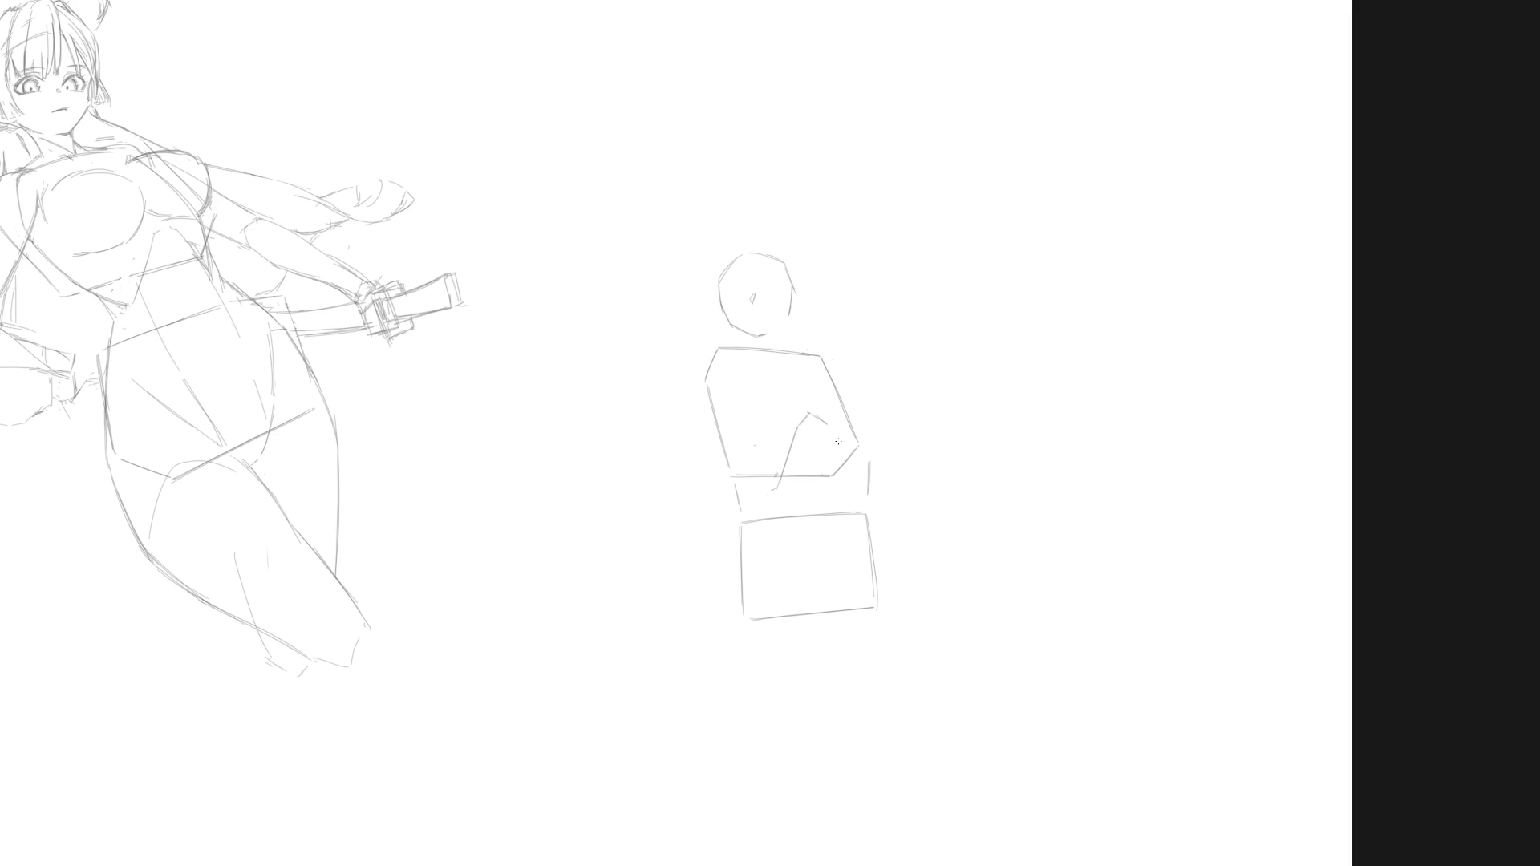
left_click_drag(832, 425, 842, 477)
left_click_drag(830, 424, 849, 470)
Retry the diagonal forearm line from the left several times until it sits across the torso.
left_click_drag(721, 424, 775, 486)
key("ctrl+z")
left_click_drag(714, 398, 772, 484)
key("ctrl+z")
key("ctrl+z")
left_click_drag(712, 397, 776, 488)
key("ctrl+z")
left_click_drag(724, 422, 771, 482)
key("ctrl+z")
Replace the forearm with a longer curved line hooking upward, plus a short stroke inside the torso.
left_click_drag(712, 400, 774, 482)
mouse_move(725, 366)
left_mouse_down()
mouse_move(720, 392)
mouse_move(822, 362)
left_mouse_up()
left_click_drag(771, 447, 784, 436)
Add short strokes below the torso and darken the arm line running down it.
mouse_move(851, 505)
left_mouse_down()
mouse_move(850, 487)
mouse_move(852, 507)
left_mouse_up()
left_click_drag(760, 485, 764, 504)
key("ctrl")
left_click_drag(760, 488, 745, 514)
mouse_move(803, 416)
left_mouse_down()
mouse_move(760, 484)
mouse_move(731, 590)
left_mouse_up()
Draw flaring lines on both sides of the hip box, try and undo an ear, then select the head.
left_click_drag(747, 532, 720, 619)
left_click_drag(865, 521, 890, 606)
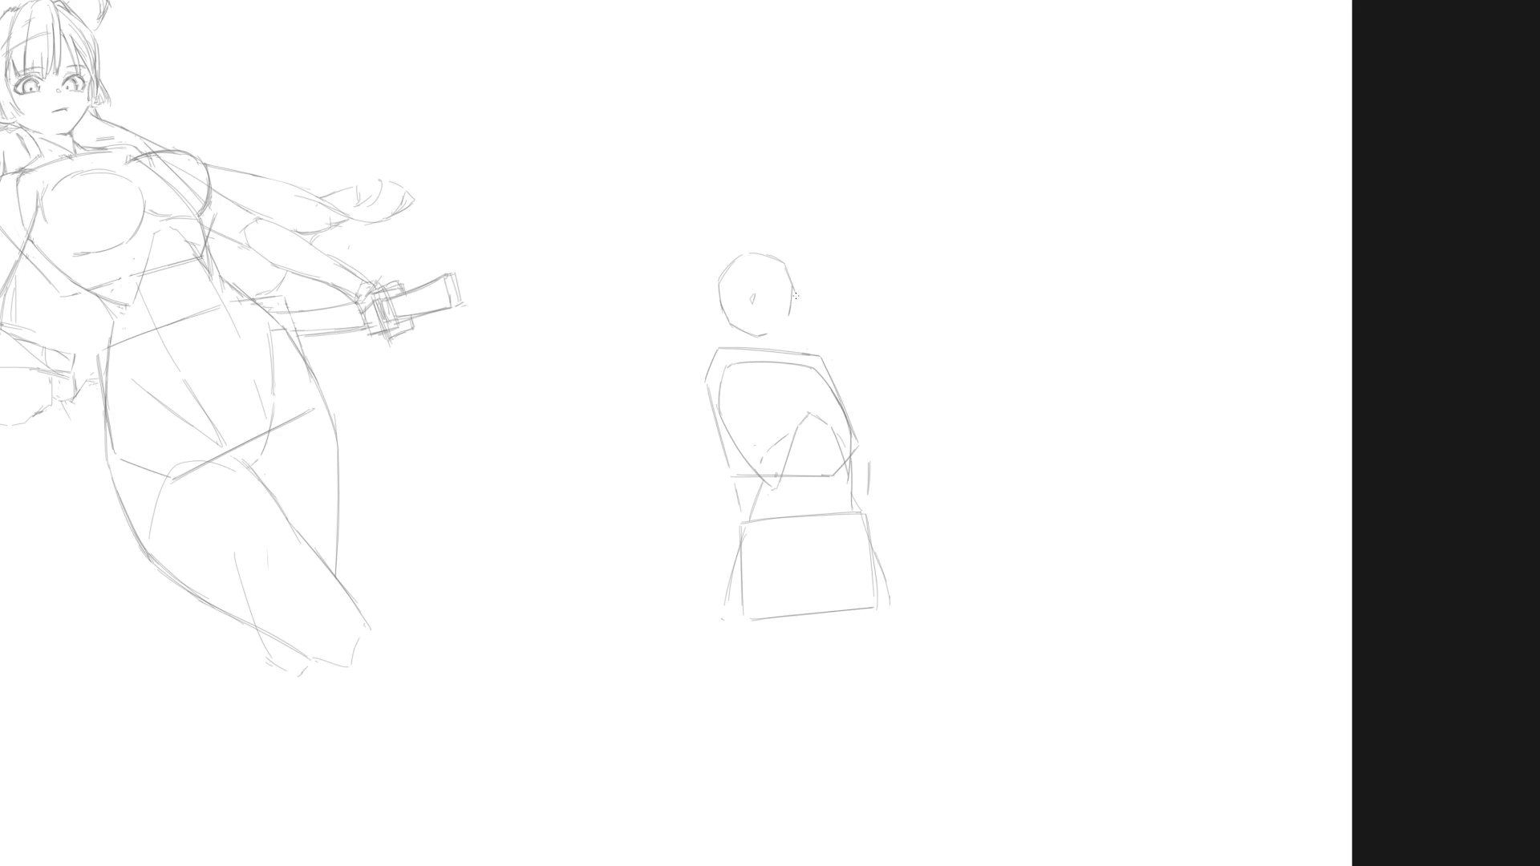
left_click_drag(789, 292, 796, 313)
key("ctrl+z")
left_click_drag(804, 340, 789, 327)
Tilt the selected head with Free Transform and draw the neck below it.
key("ctrl+t")
key("Return")
key("b")
left_click_drag(777, 341, 782, 359)
Draw the left shoulder curve, collarbone line and right shoulder line.
left_click_drag(729, 365, 735, 393)
left_click_drag(743, 366, 783, 373)
key("ctrl+z")
left_click_drag(736, 367, 777, 369)
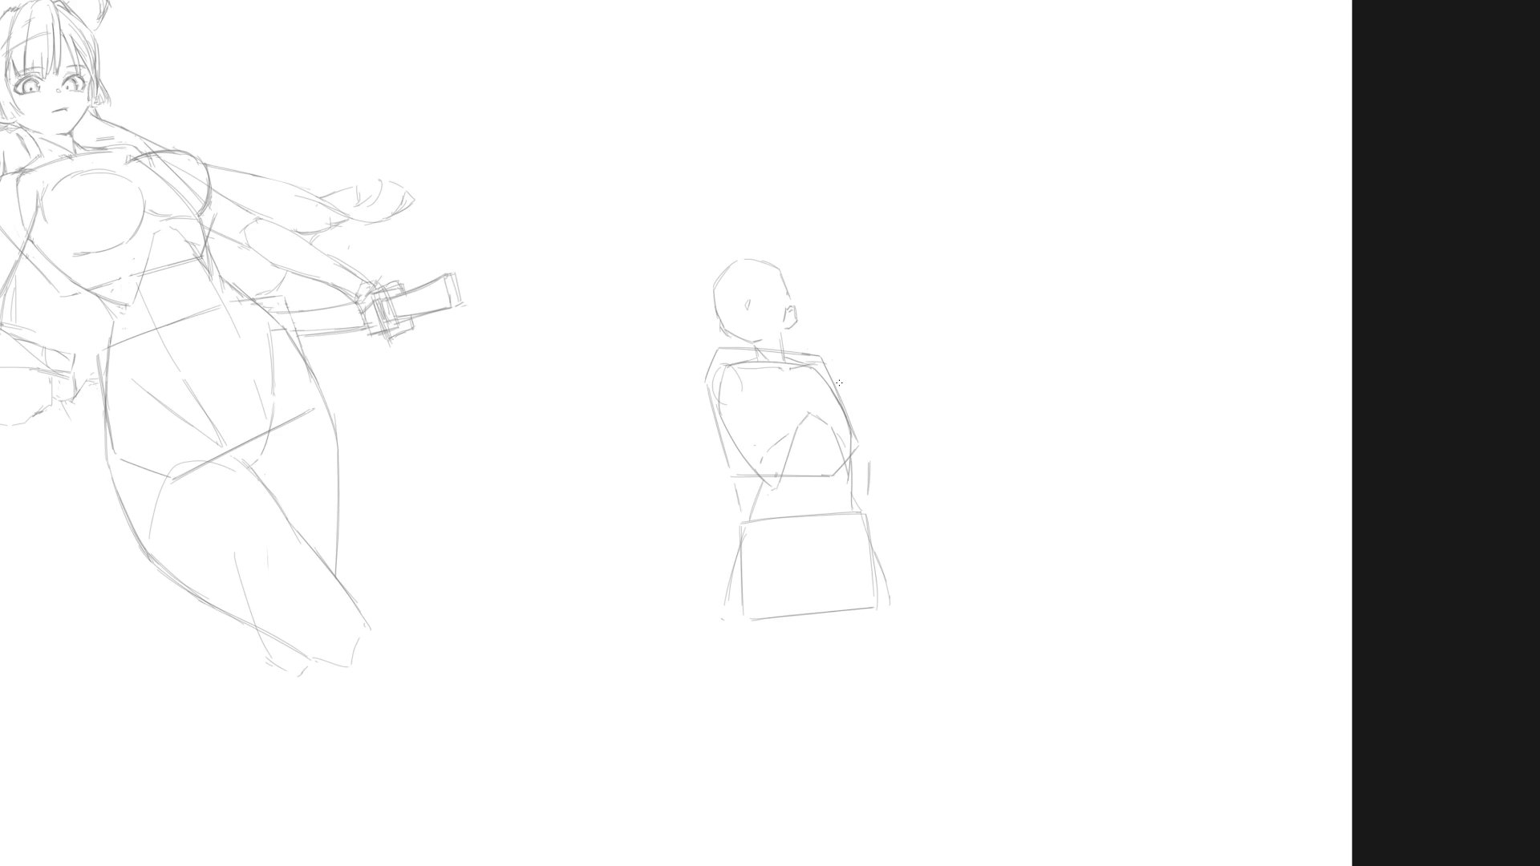
left_click_drag(833, 366, 839, 392)
Draw a centre line down the torso into the hip box, retrying its length.
left_click_drag(794, 462, 798, 532)
key("ctrl+z")
left_click_drag(794, 438, 799, 538)
key("ctrl+z")
left_click_drag(794, 436, 800, 566)
key("ctrl+z")
key("ctrl+z")
left_click_drag(796, 440, 801, 587)
Add a second vertical torso line, a lower-left hip contour, and an arm line reaching right of the torso.
left_click_drag(833, 474, 844, 586)
scroll(902, 462, "down", 1)
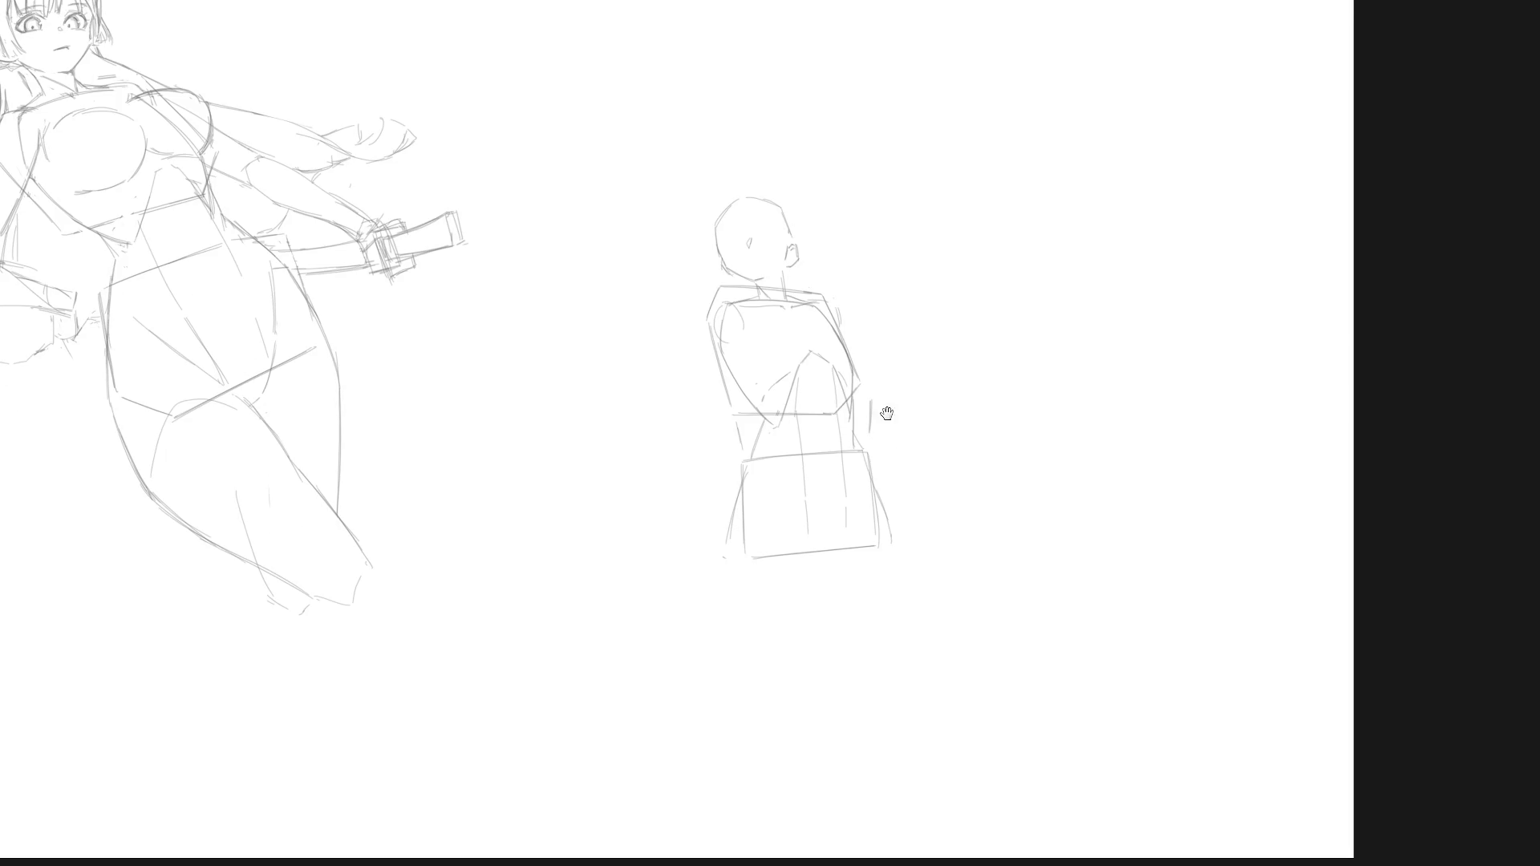
left_click_drag(731, 515, 733, 566)
left_click_drag(863, 340, 944, 308)
left_click_drag(882, 345, 969, 311)
Clean up the arm stroke's end and draw the forearm downward from the arm line.
key("ctrl+z")
mouse_move(972, 310)
left_mouse_down()
mouse_move(991, 329)
mouse_move(975, 417)
left_mouse_up()
left_click_drag(890, 340, 880, 417)
key("ctrl+z")
key("ctrl+z")
mouse_move(887, 344)
left_mouse_down()
mouse_move(874, 417)
mouse_move(890, 433)
mouse_move(977, 422)
left_mouse_up()
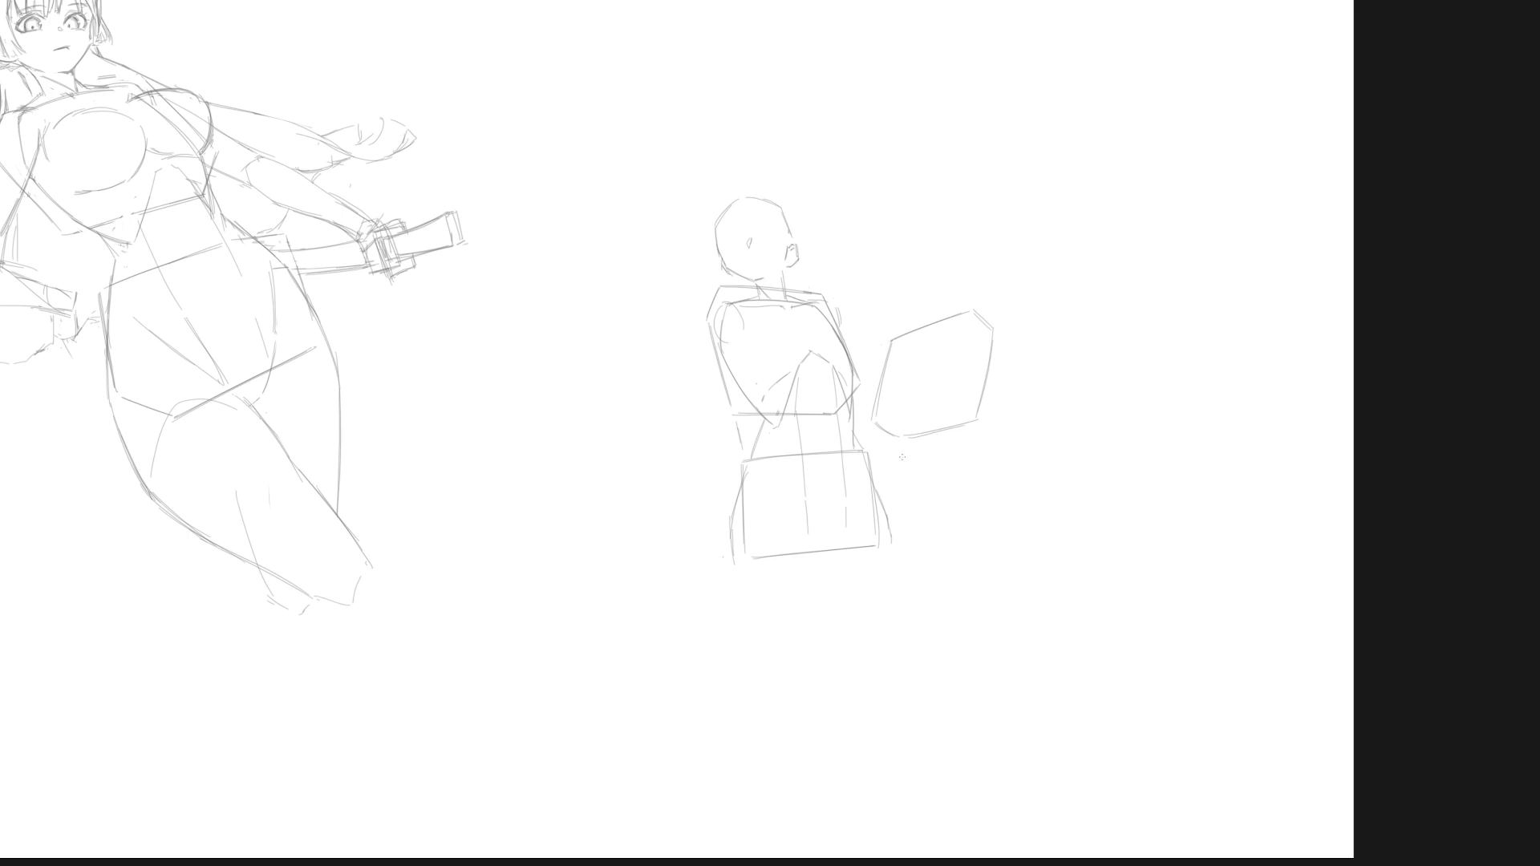
Sketch lines below the arm shape and the top edge of the hip box with its corner stroke.
left_click_drag(874, 429, 876, 464)
left_click_drag(974, 451, 989, 511)
mouse_move(885, 473)
left_mouse_down()
mouse_move(941, 450)
mouse_move(897, 541)
mouse_move(937, 535)
left_mouse_up()
left_click_drag(978, 317, 991, 344)
Try a curved arm past the box corner and short torso curves, undoing the misplaced ones.
mouse_move(993, 341)
left_mouse_down()
mouse_move(1041, 409)
mouse_move(985, 445)
left_mouse_up()
key("ctrl+z")
left_click_drag(901, 397, 892, 457)
mouse_move(911, 404)
left_mouse_down()
mouse_move(924, 455)
mouse_move(936, 441)
left_mouse_up()
key("ctrl+z")
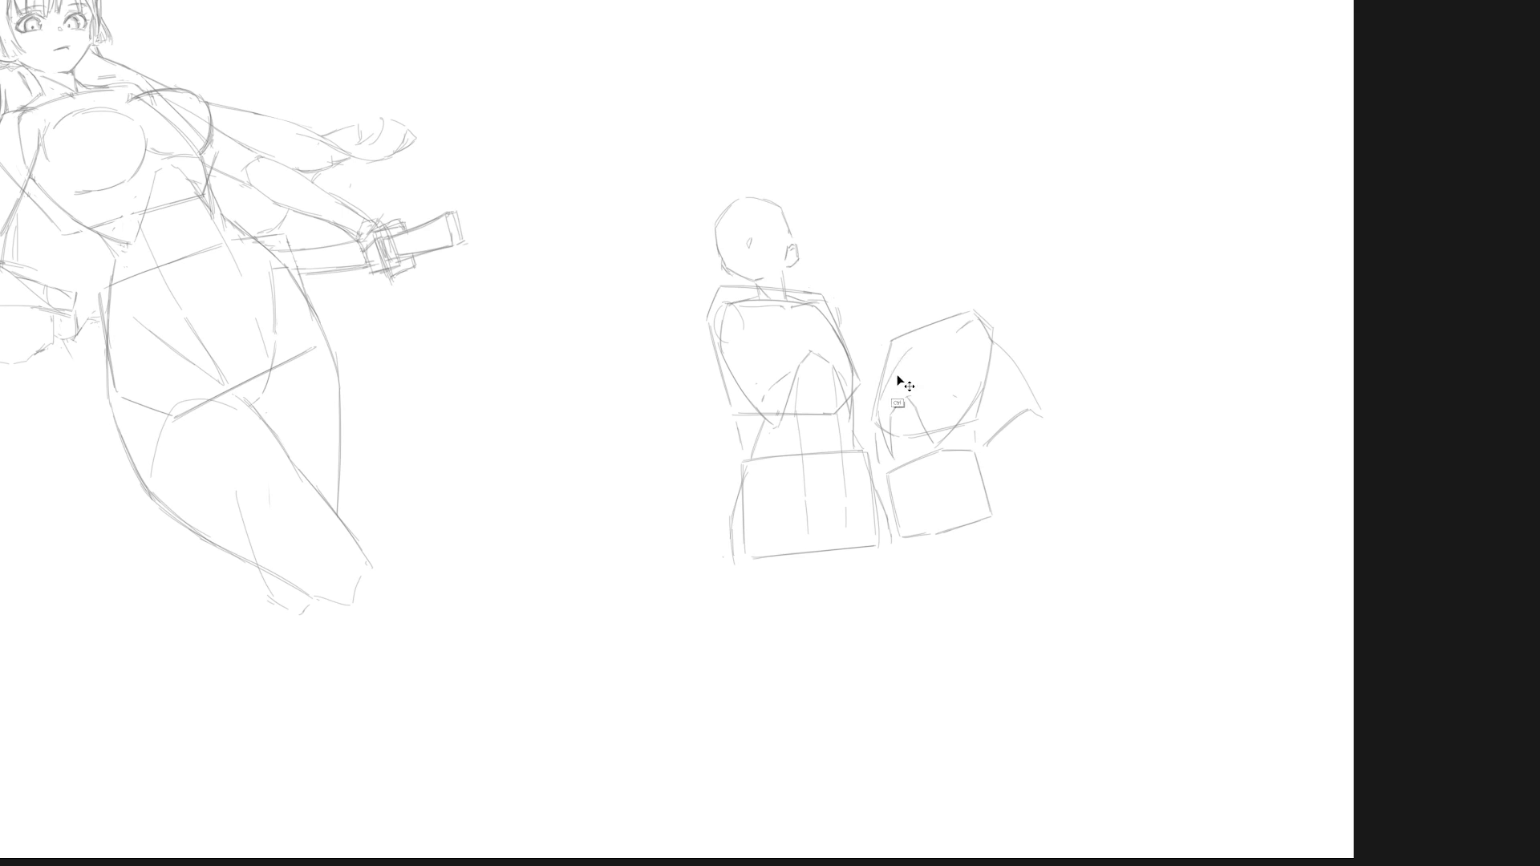
Sketch the arc along the torso top and darken its top edges with a diagonal line.
mouse_move(884, 391)
left_mouse_down()
mouse_move(957, 337)
mouse_move(976, 367)
left_mouse_up()
left_click_drag(925, 342, 965, 325)
left_click_drag(888, 352, 907, 347)
mouse_move(904, 348)
left_mouse_down()
mouse_move(933, 324)
mouse_move(918, 338)
left_mouse_up()
Try a head arc above the torso with undos, then sketch both neck lines.
left_click_drag(904, 275, 935, 256)
key("ctrl+z")
mouse_move(903, 276)
left_mouse_down()
mouse_move(936, 258)
mouse_move(953, 288)
mouse_move(902, 300)
left_mouse_up()
key("ctrl+z")
left_click_drag(904, 308, 926, 325)
key("ctrl")
left_click_drag(911, 325, 936, 318)
Select the right-hand mannequin's head arc and reposition it above the neck.
mouse_move(921, 321)
left_mouse_down()
mouse_move(904, 269)
mouse_move(942, 268)
left_mouse_up()
key("Delete")
mouse_move(903, 308)
left_mouse_down()
mouse_move(915, 321)
mouse_move(929, 286)
left_mouse_up()
Commit the head arc adjustment and sketch the back of the head.
key("ctrl+t")
key("Return")
key("b")
left_click_drag(964, 280, 940, 303)
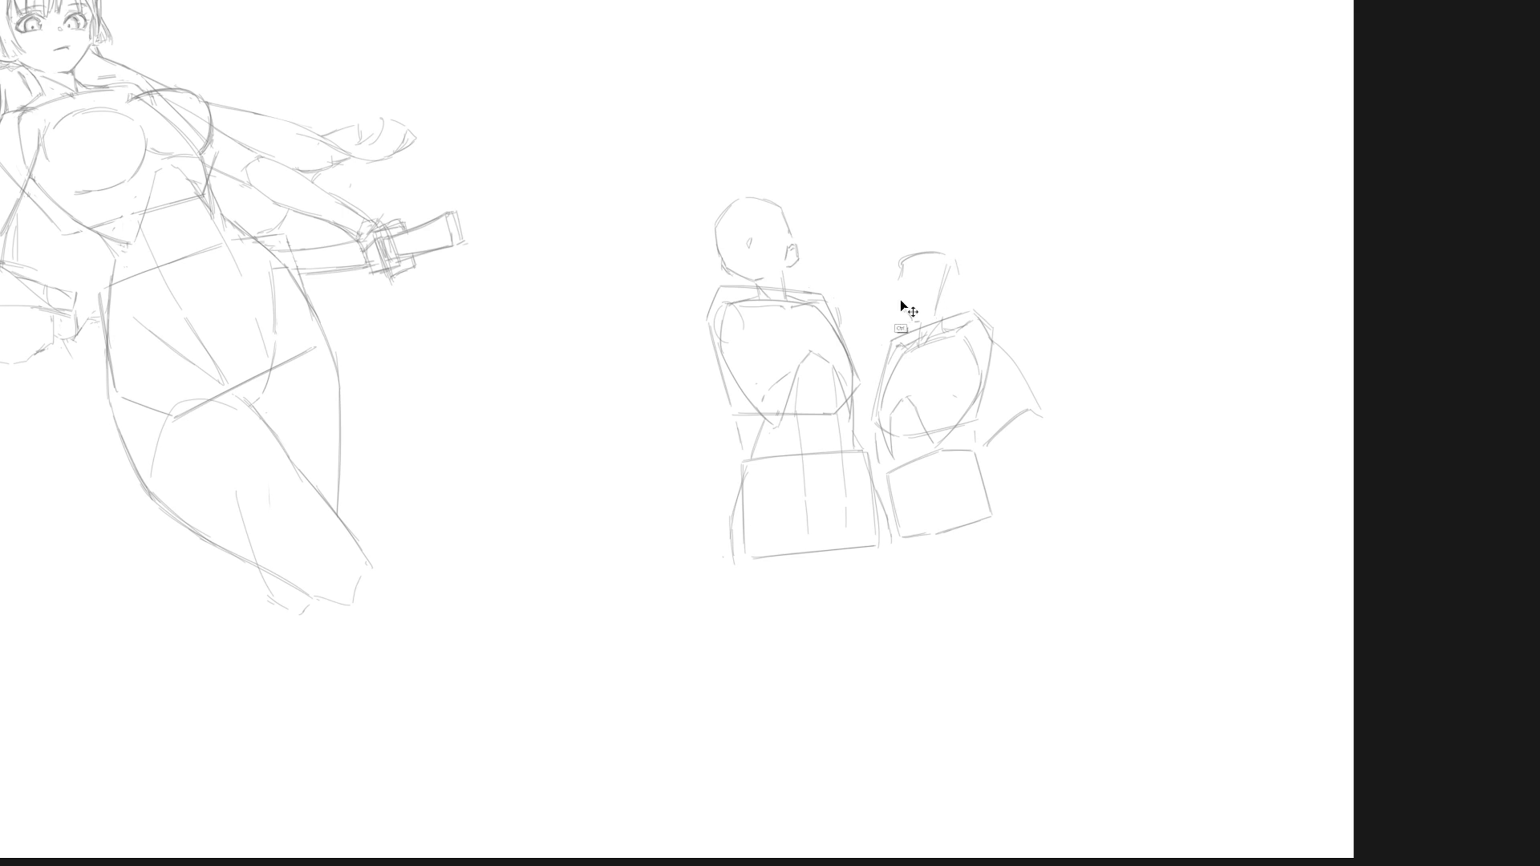
Draw the face profile down to the chin and darken the neck line.
left_click_drag(898, 283, 902, 303)
left_click_drag(893, 279, 917, 312)
key("ctrl+z")
left_click_drag(900, 287, 900, 306)
left_click_drag(946, 311, 917, 322)
left_click_drag(907, 294, 904, 305)
Select the mannequin's hip box, move it down slightly and deselect.
left_click_drag(998, 524, 899, 463)
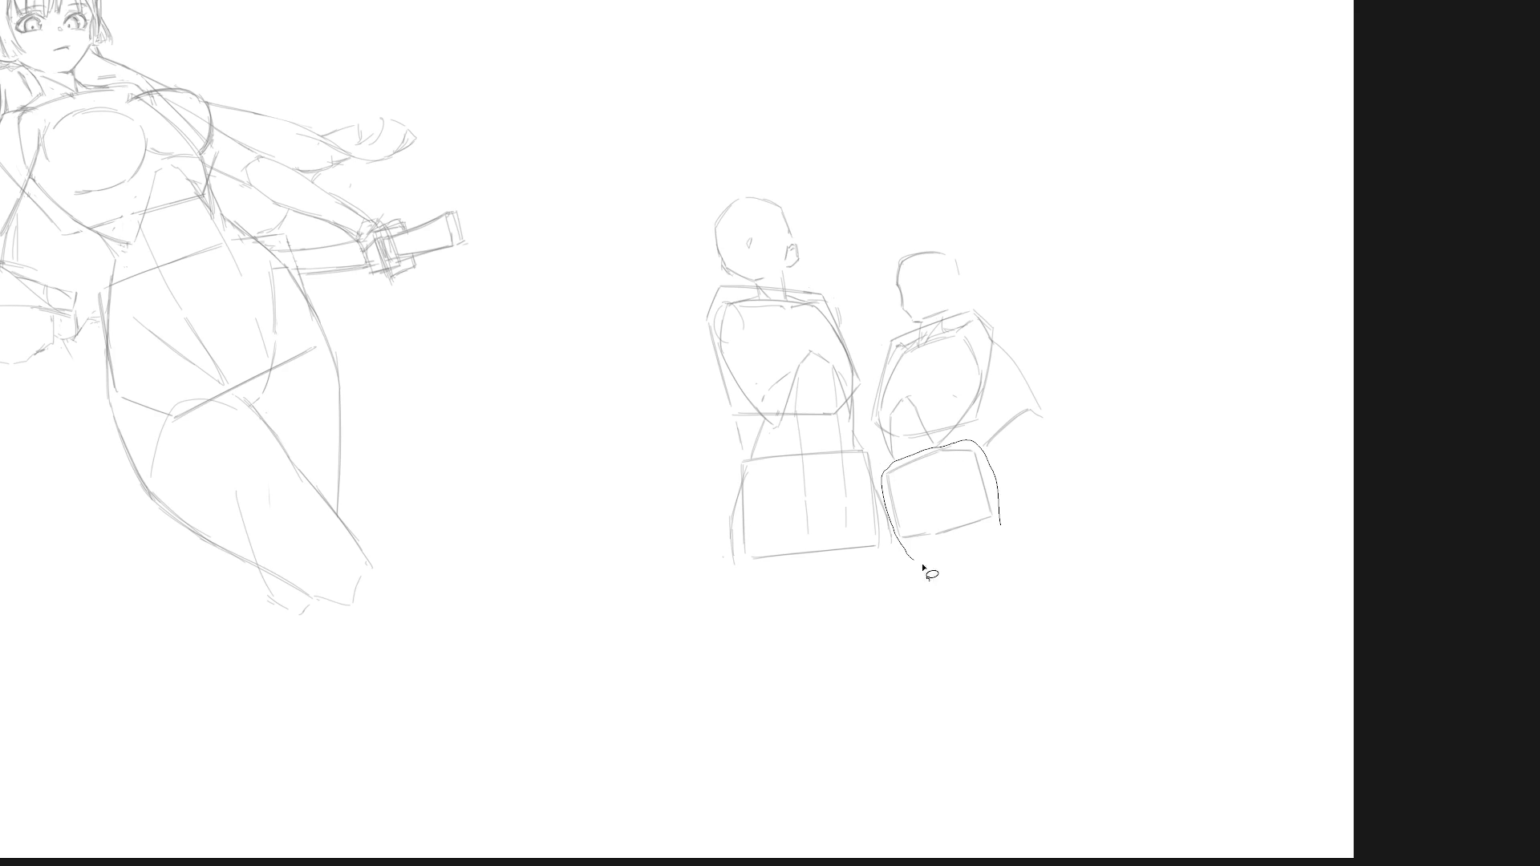
left_click_drag(899, 463, 998, 525)
left_click_drag(973, 528, 973, 540)
key("ctrl+d")
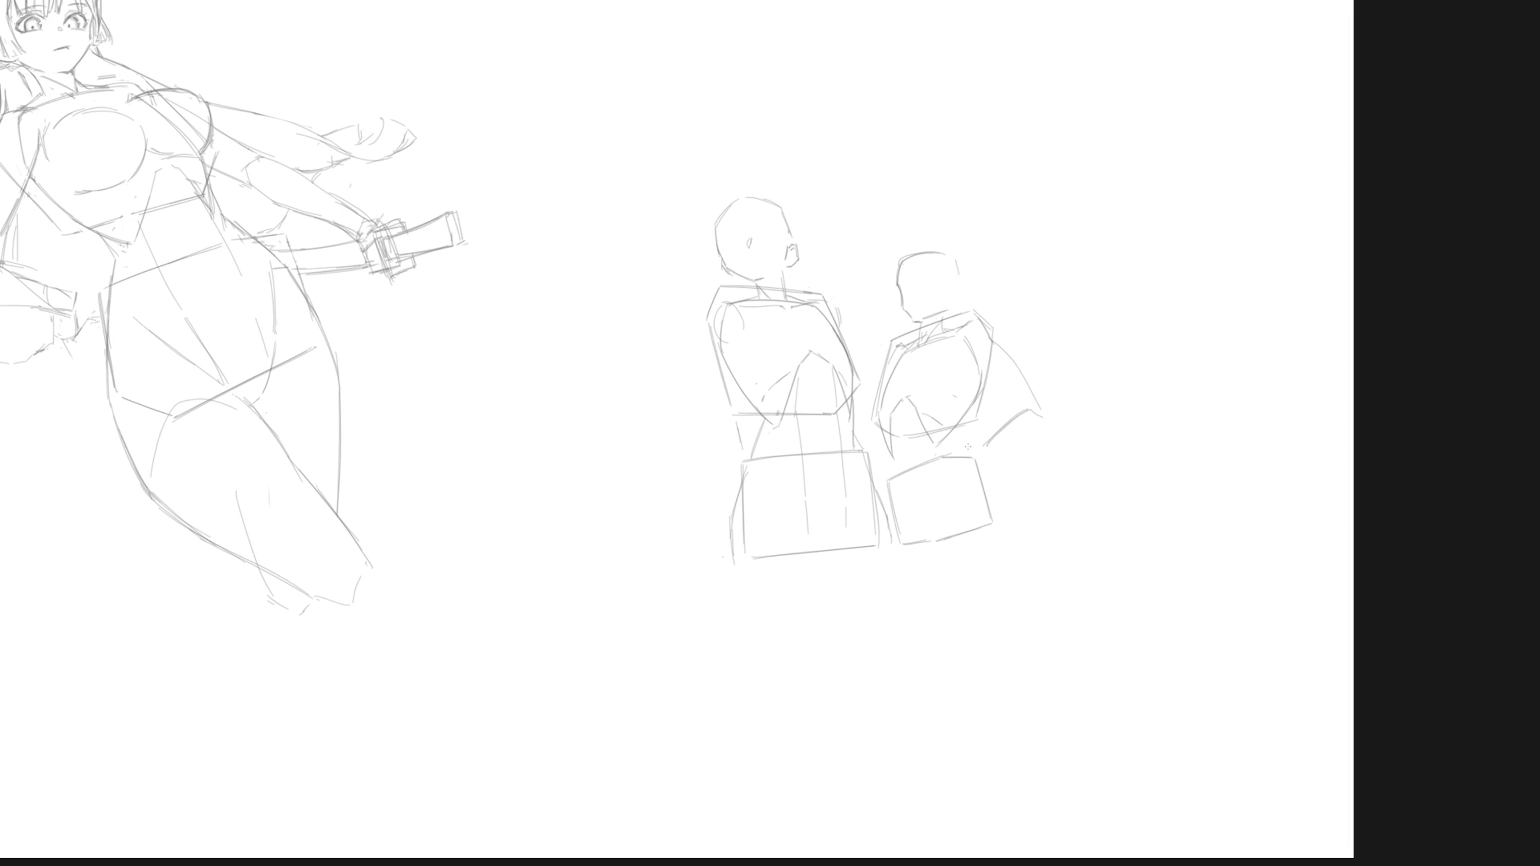
Connect the waist to the hip box and darken its left edge and right hip line.
left_click_drag(955, 436, 970, 459)
left_click_drag(895, 520, 894, 477)
left_click_drag(975, 461, 1009, 542)
Erase the head's left side, then redraw its top arc and left side down to the neck.
key("e")
left_click_drag(896, 247, 905, 308)
left_click_drag(934, 310, 920, 332)
key("ctrl+z")
left_click_drag(889, 270, 946, 257)
left_click_drag(890, 290, 904, 307)
mouse_move(892, 287)
left_mouse_down()
mouse_move(915, 322)
mouse_move(949, 301)
left_mouse_up()
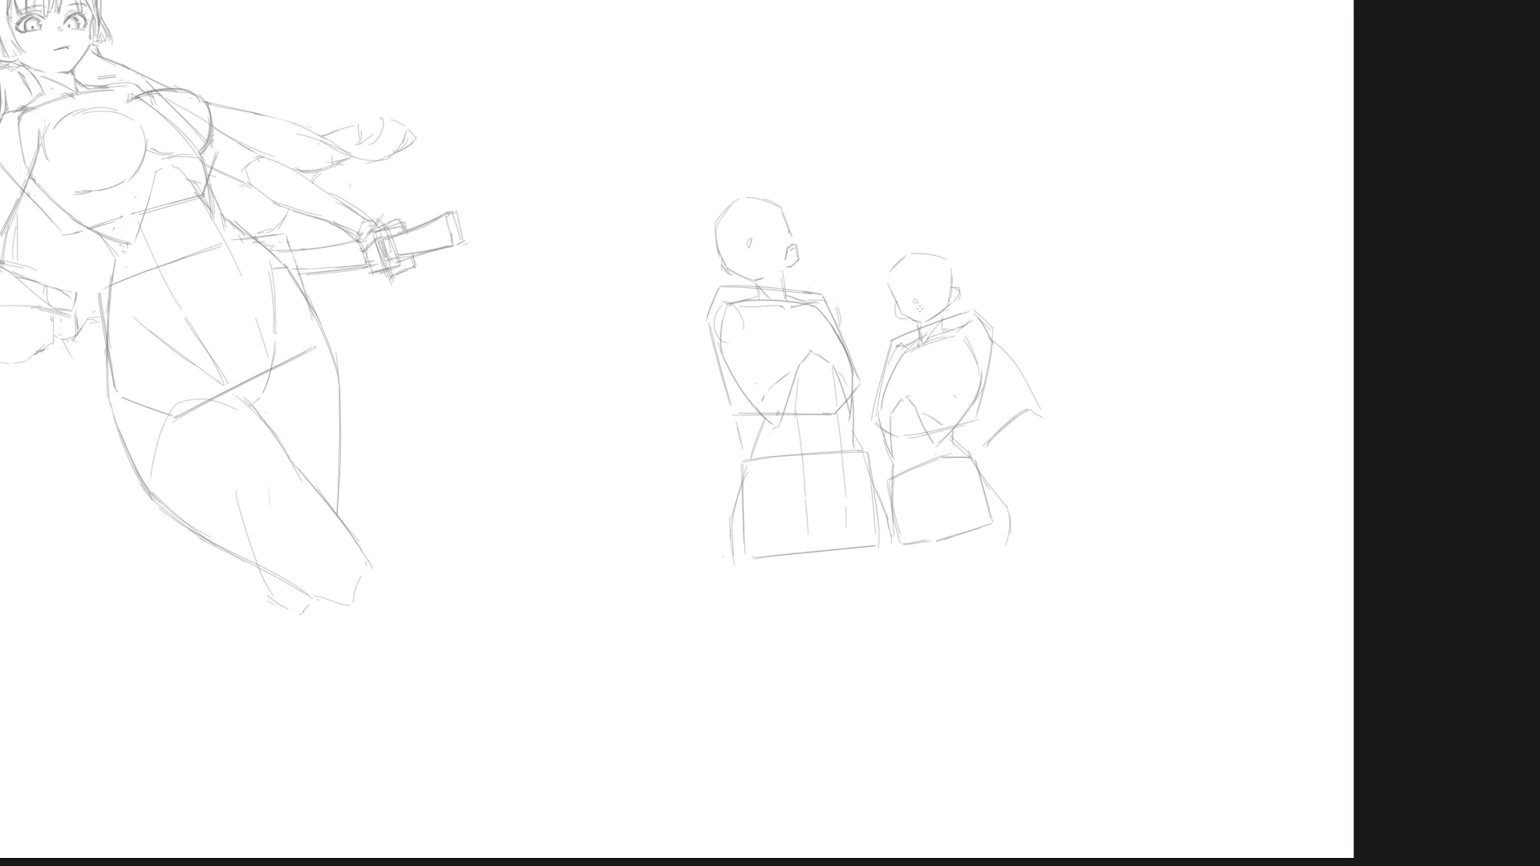
scroll(926, 299, "up", 2)
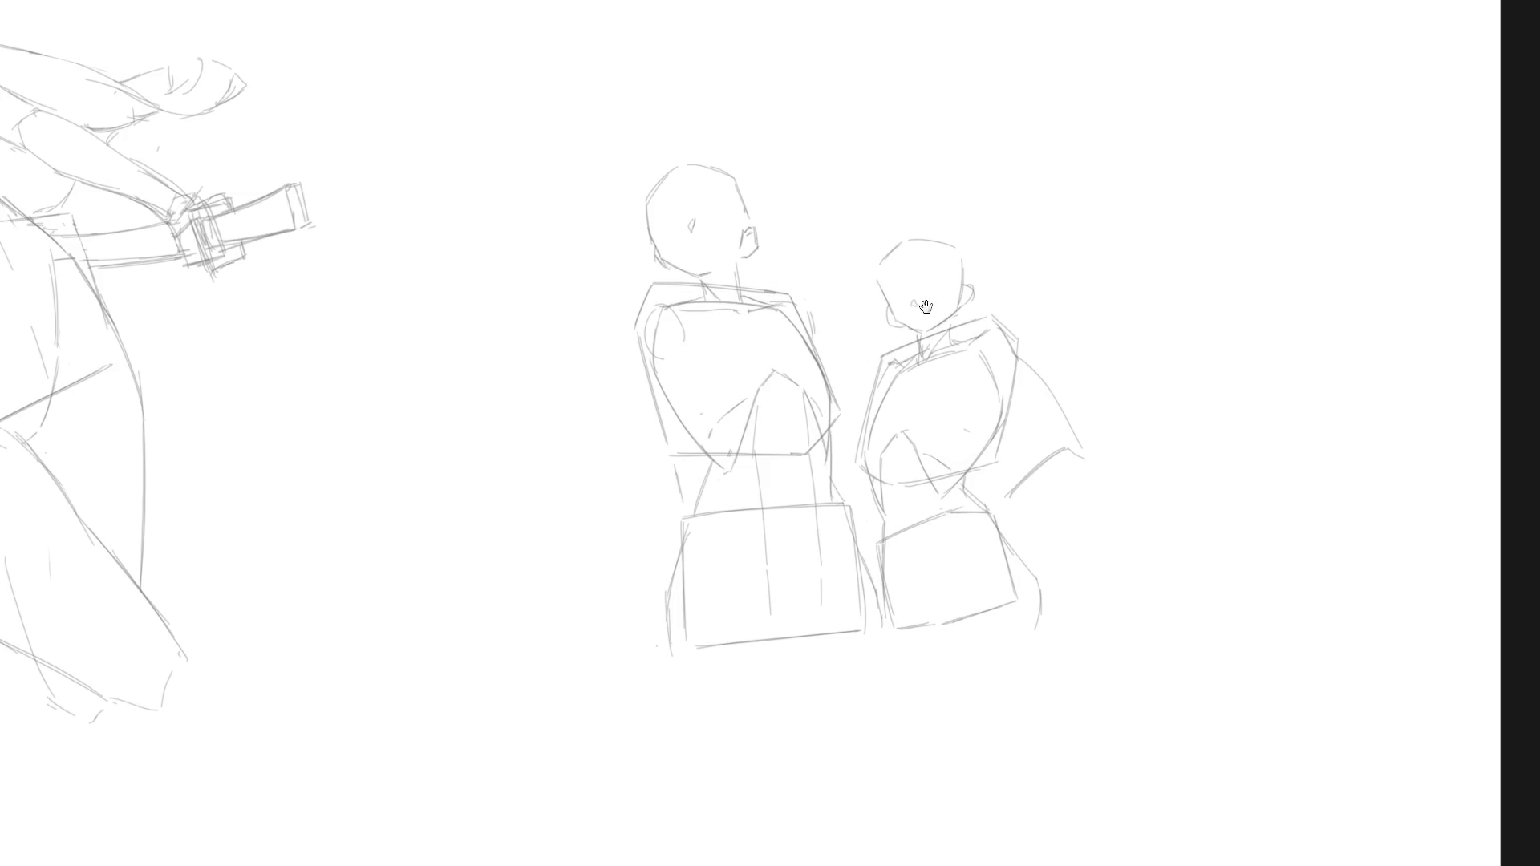
scroll(917, 309, "up", 2)
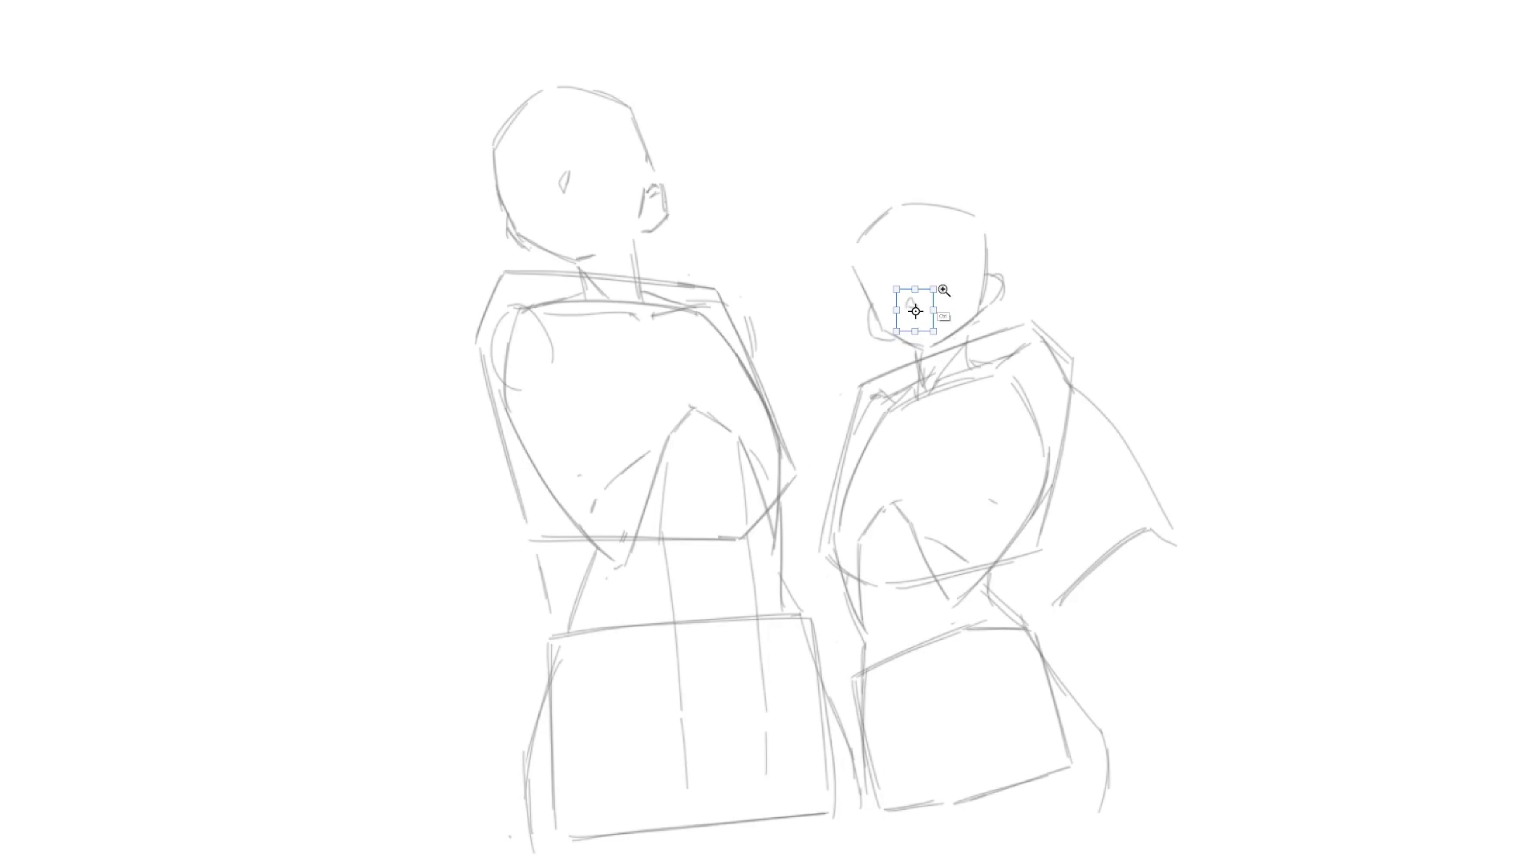
Commit the nose, discard a mouth stroke, and sketch the shoulder curve and line.
key("ctrl+d")
left_click_drag(909, 314, 937, 309)
key("ctrl+z")
scroll(1049, 368, "down", 5)
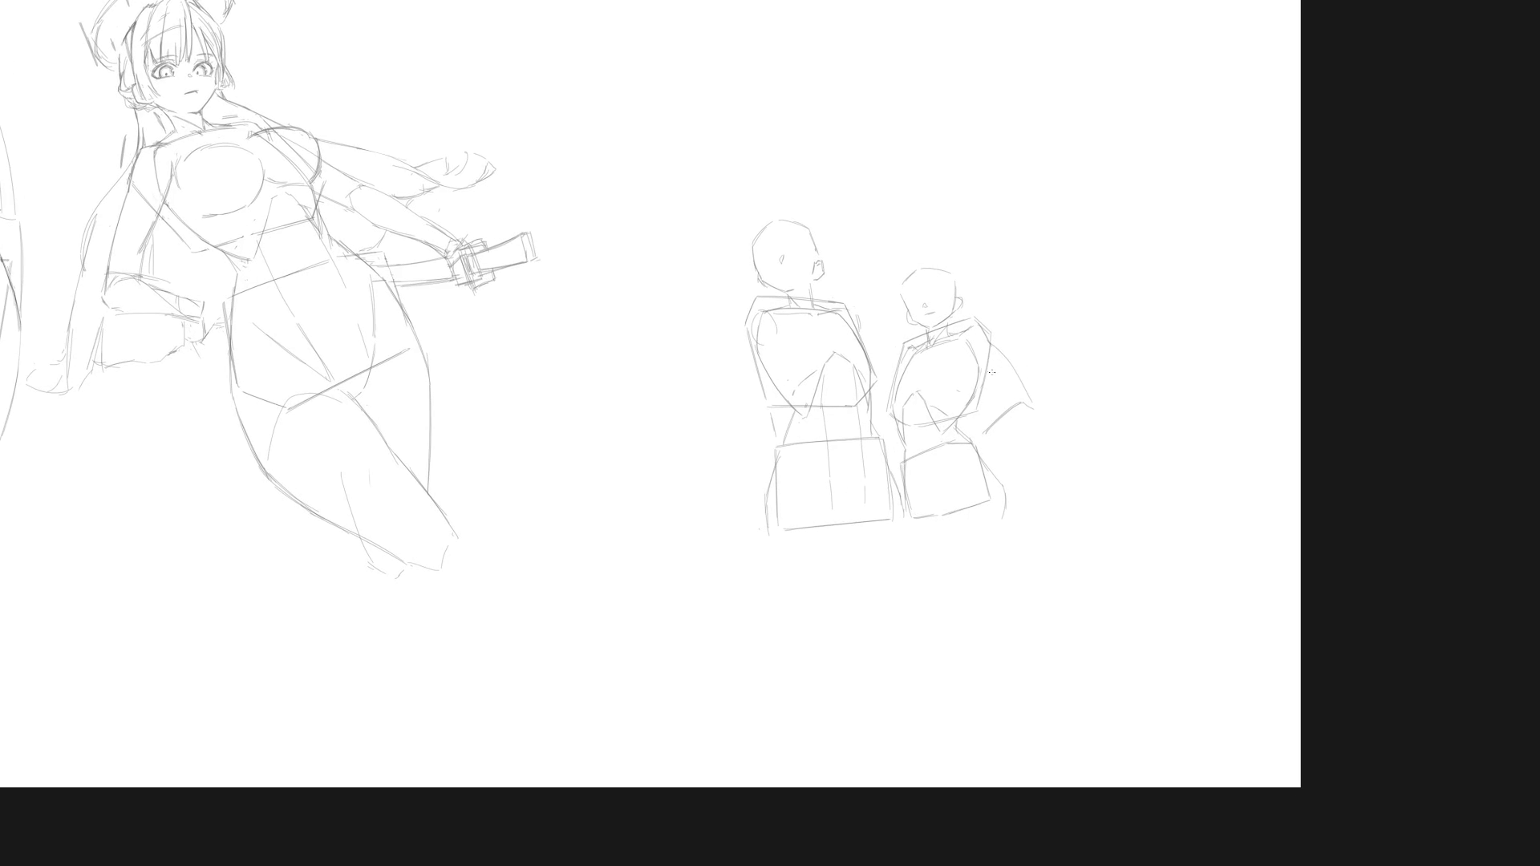
mouse_move(978, 312)
left_mouse_down()
mouse_move(963, 323)
mouse_move(983, 356)
mouse_move(1069, 296)
left_mouse_up()
key("ctrl+t")
key("Return")
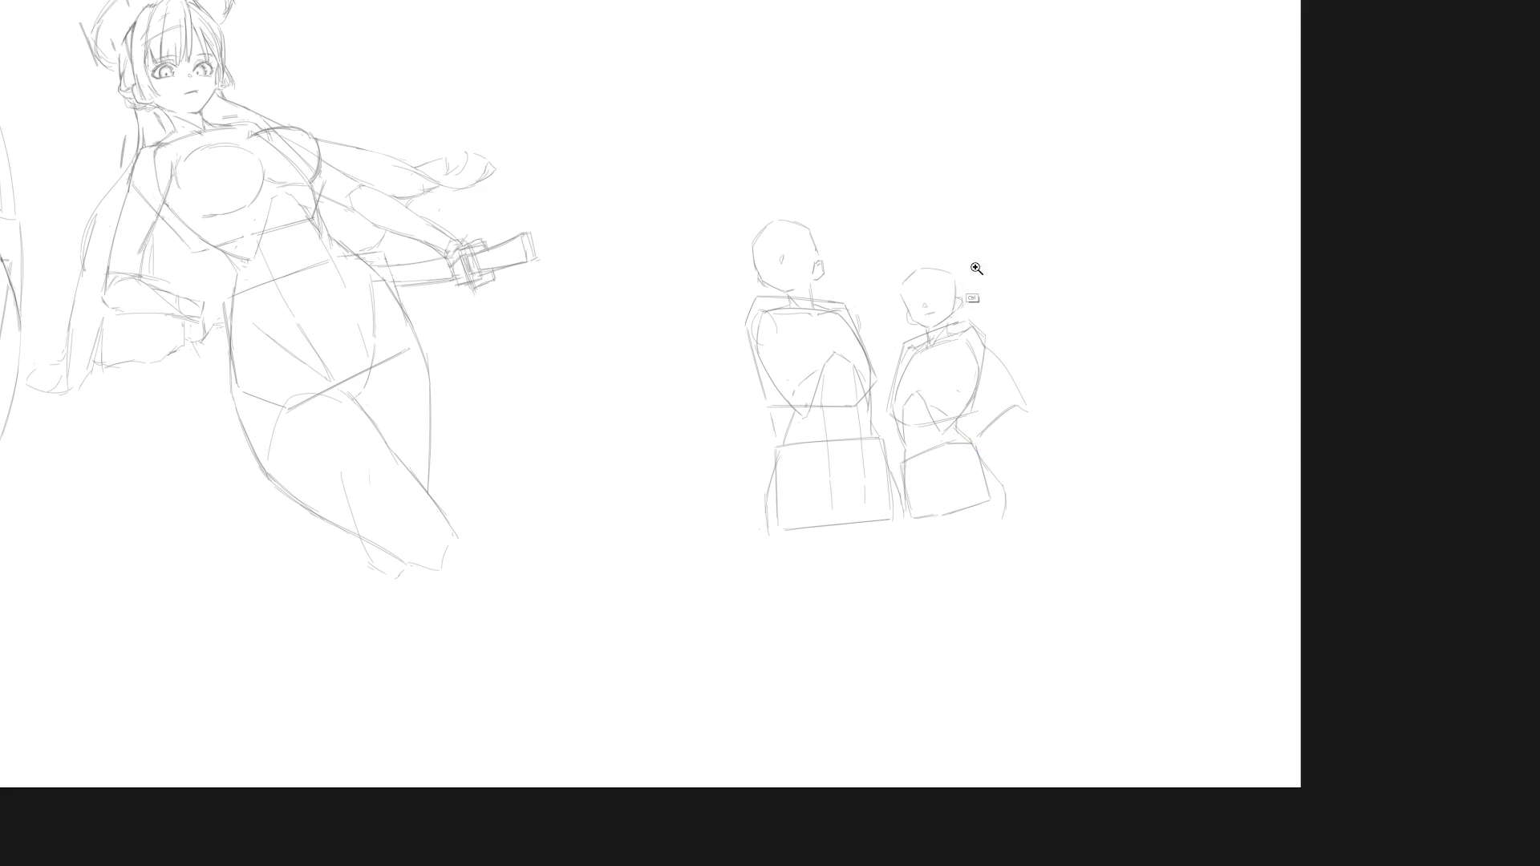
scroll(962, 282, "up", 2)
Select the head and shrink it slightly into place above the neck with Free Transform.
mouse_move(948, 351)
left_mouse_down()
mouse_move(920, 228)
mouse_move(926, 373)
left_mouse_up()
key("ctrl+t")
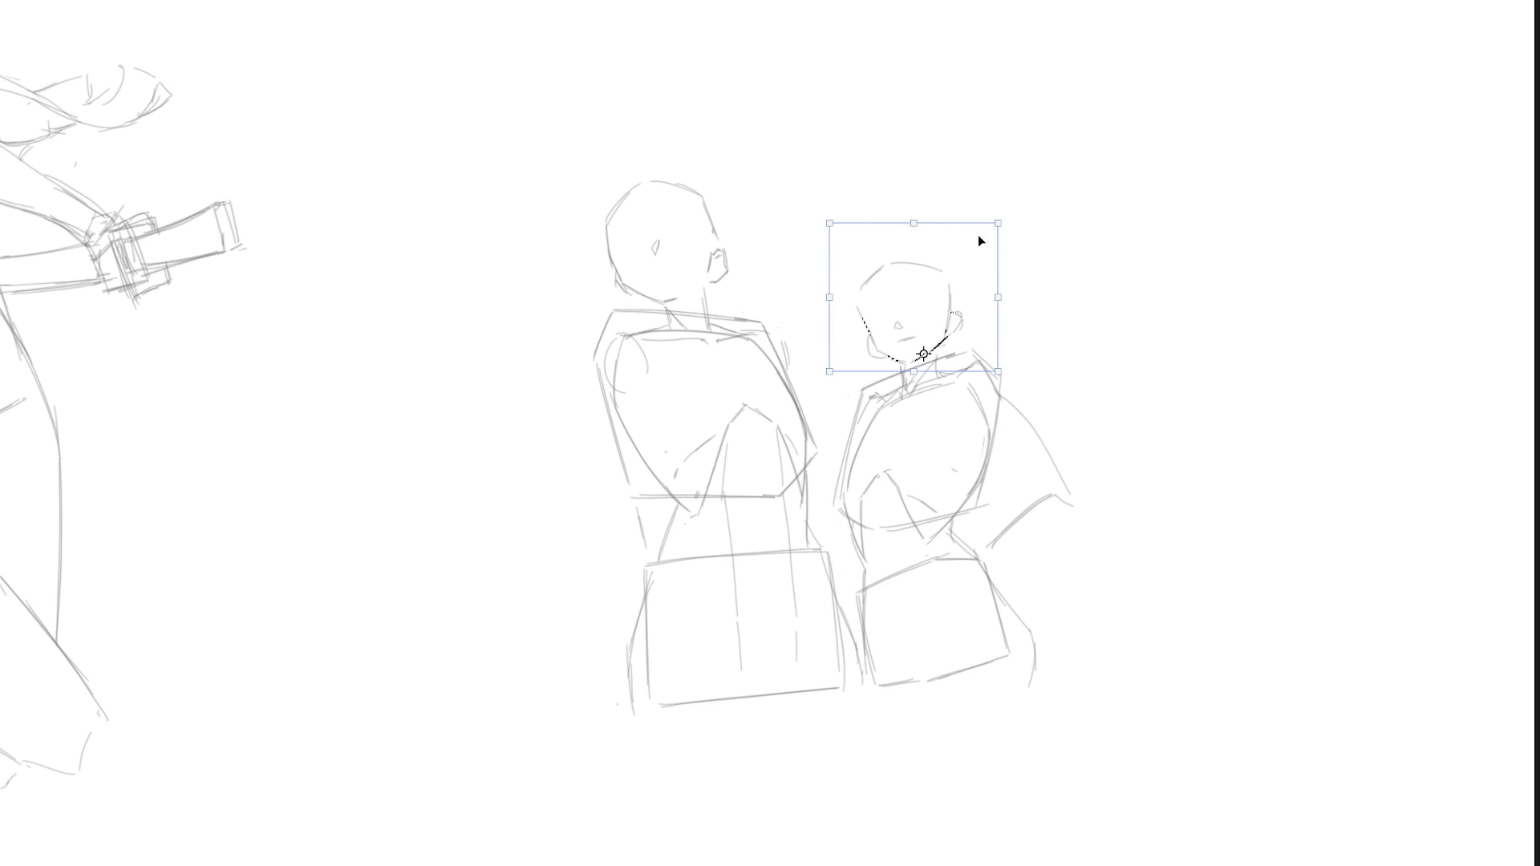
left_click_drag(997, 224, 995, 227)
left_click_drag(953, 322, 951, 332)
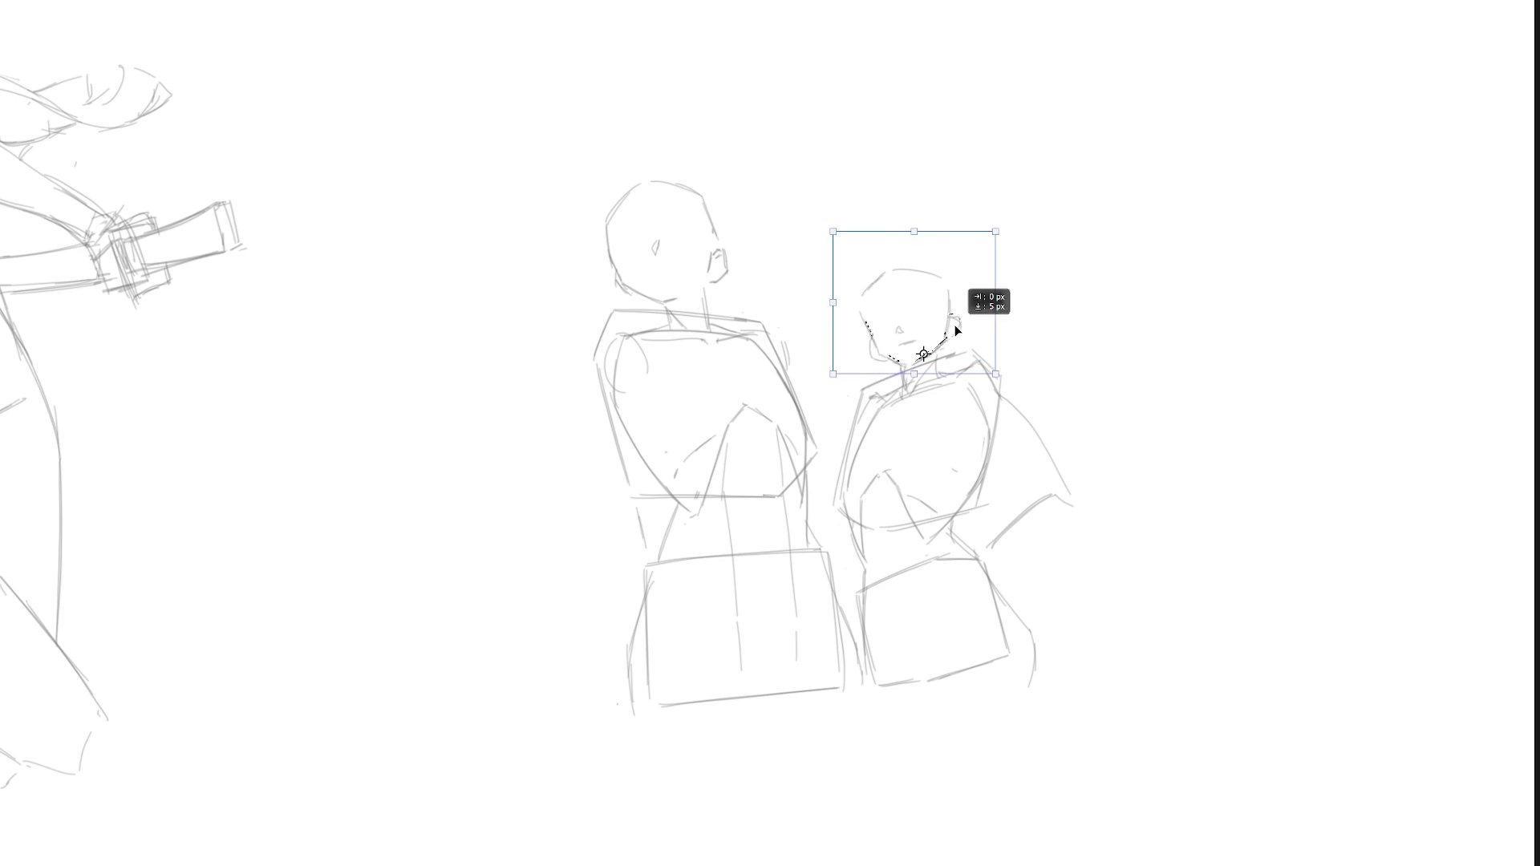
key("Return")
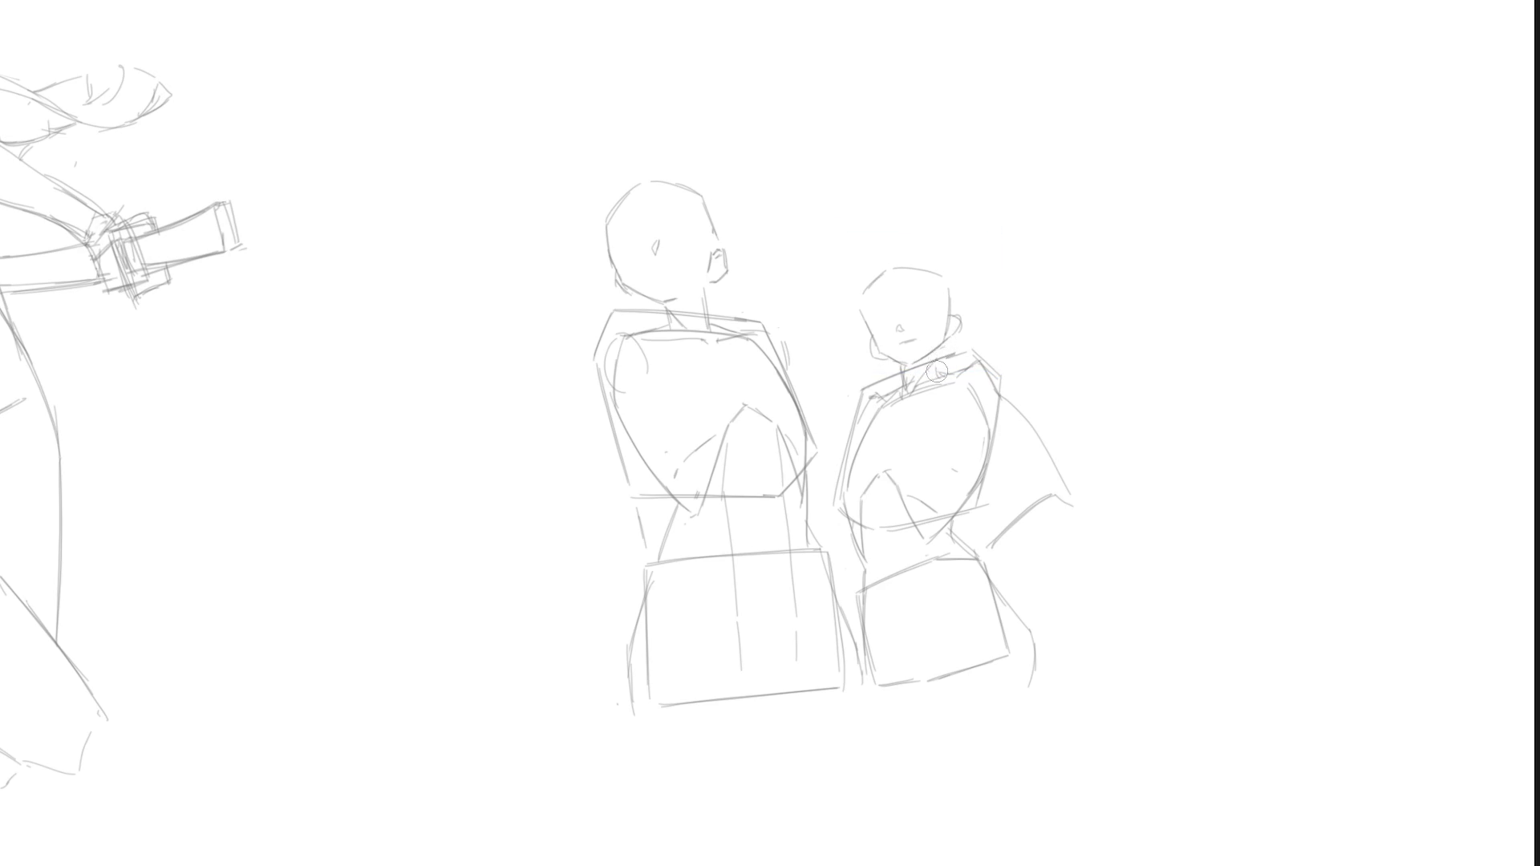
scroll(948, 373, "down", 5)
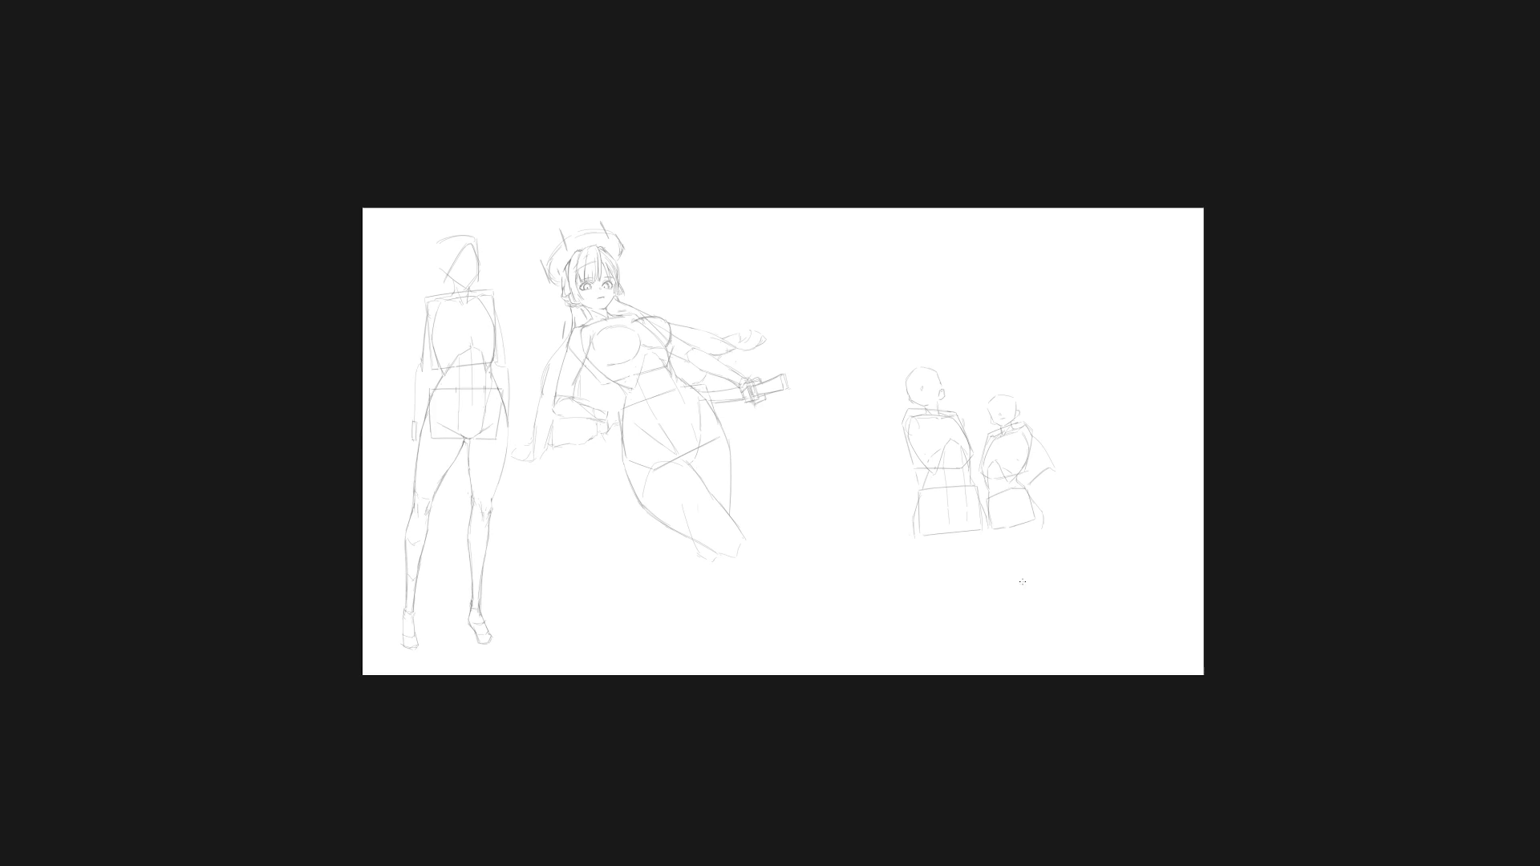
scroll(952, 573, "up", 3)
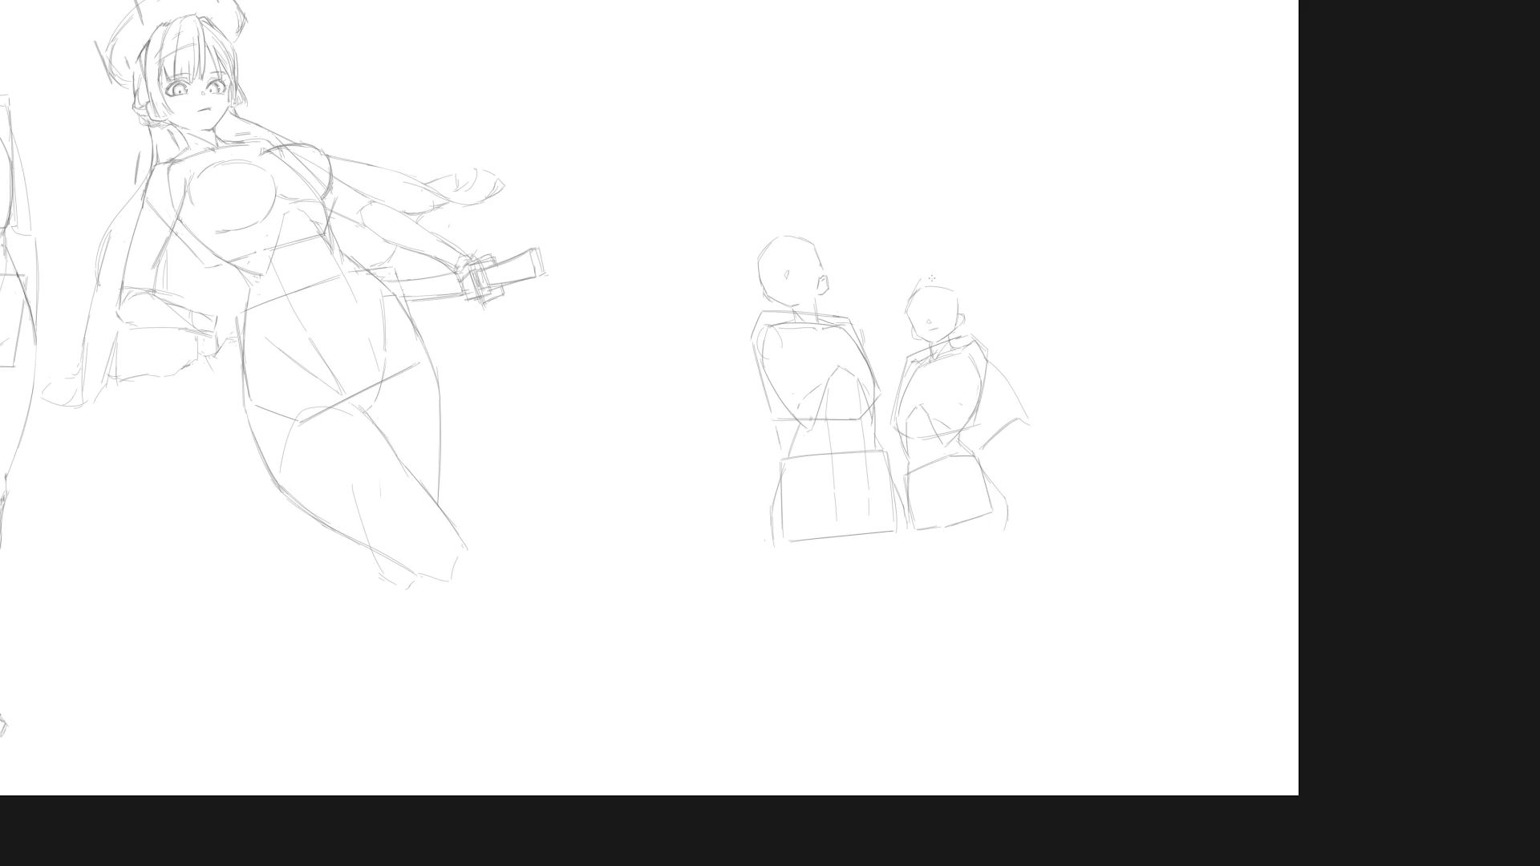
Brush face marks on the right-hand mannequin's head and a line along its hip.
mouse_move(921, 298)
left_mouse_down()
mouse_move(927, 322)
mouse_move(907, 308)
left_mouse_up()
left_click_drag(1006, 501, 972, 449)
Lasso the left mannequin's head, move it, then rotate it slightly clockwise with Free Transform.
left_click_drag(842, 301, 791, 313)
key("ctrl+t")
left_click_drag(827, 280, 843, 278)
key("Return")
key("ctrl+t")
mouse_move(870, 200)
left_mouse_down()
mouse_move(841, 243)
mouse_move(836, 299)
mouse_move(850, 250)
left_mouse_up()
key("Return")
Transform the head once more, tilting it and shifting it slightly down-left.
key("ctrl+t")
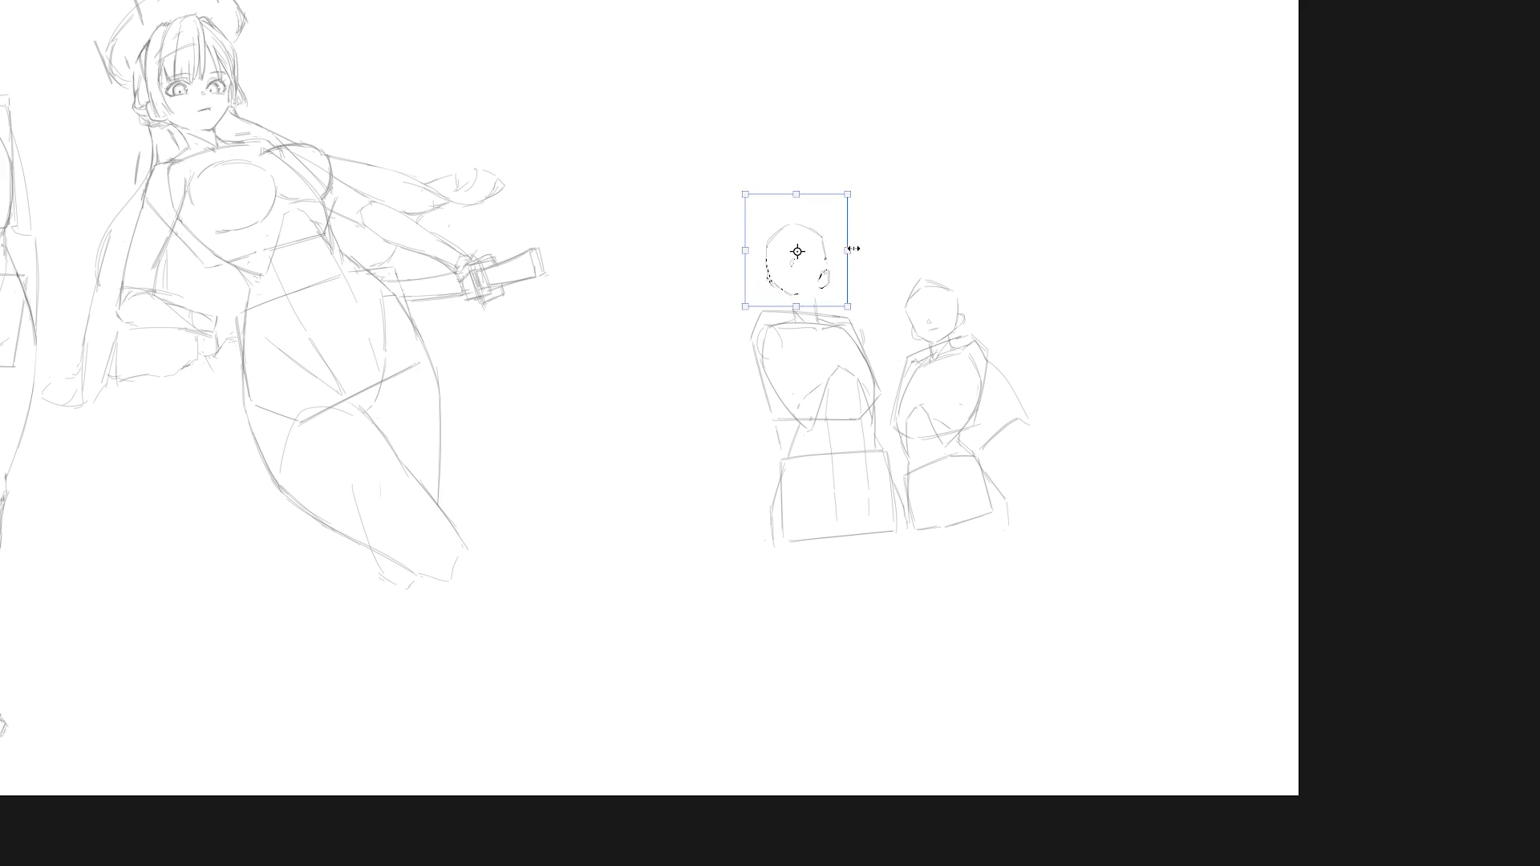
left_click_drag(872, 185, 877, 169)
left_click_drag(829, 268, 830, 270)
key("Return")
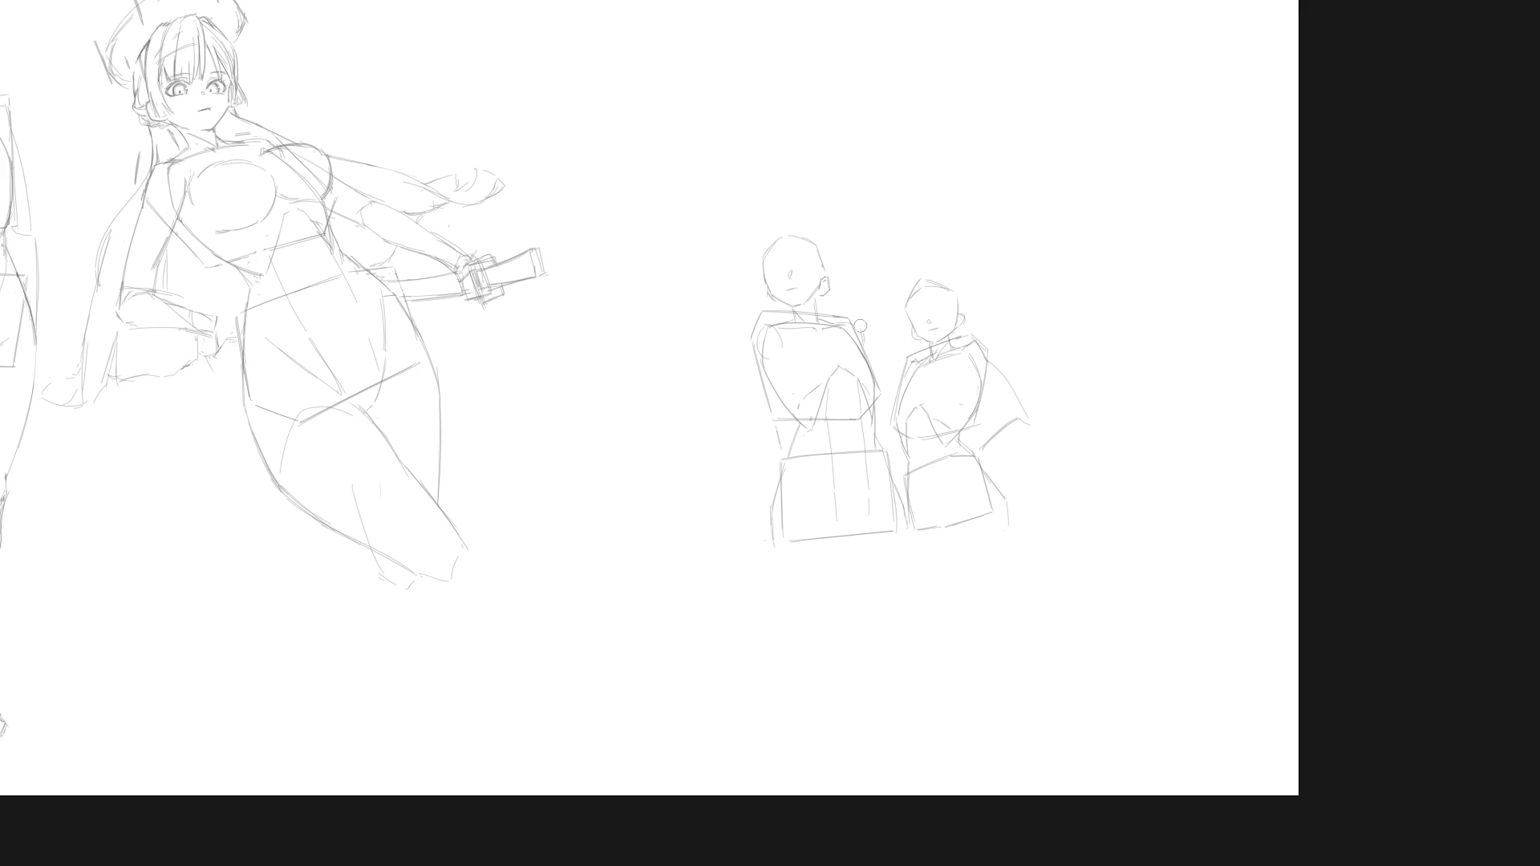
Brush short strokes refining the left mannequin's shoulder line and edge.
left_click_drag(862, 352, 858, 332)
left_click_drag(760, 323, 761, 358)
Lasso and rotate the left mannequin's head slightly, then brush an eye on its face.
mouse_move(800, 308)
left_mouse_down()
mouse_move(831, 299)
mouse_move(769, 226)
mouse_move(765, 308)
mouse_move(792, 313)
left_mouse_up()
left_click_drag(859, 199, 819, 275)
key("Return")
key("b")
left_click_drag(796, 272, 808, 271)
Adjust the brush while drawing the closed eyes and small smile on the left mannequin.
key("e")
key("e")
scroll(928, 588, "down", 1)
Add a new empty layer named 03 above layer 02, then return to a clean full-screen canvas.
key("f")
scroll(943, 618, "up", 1)
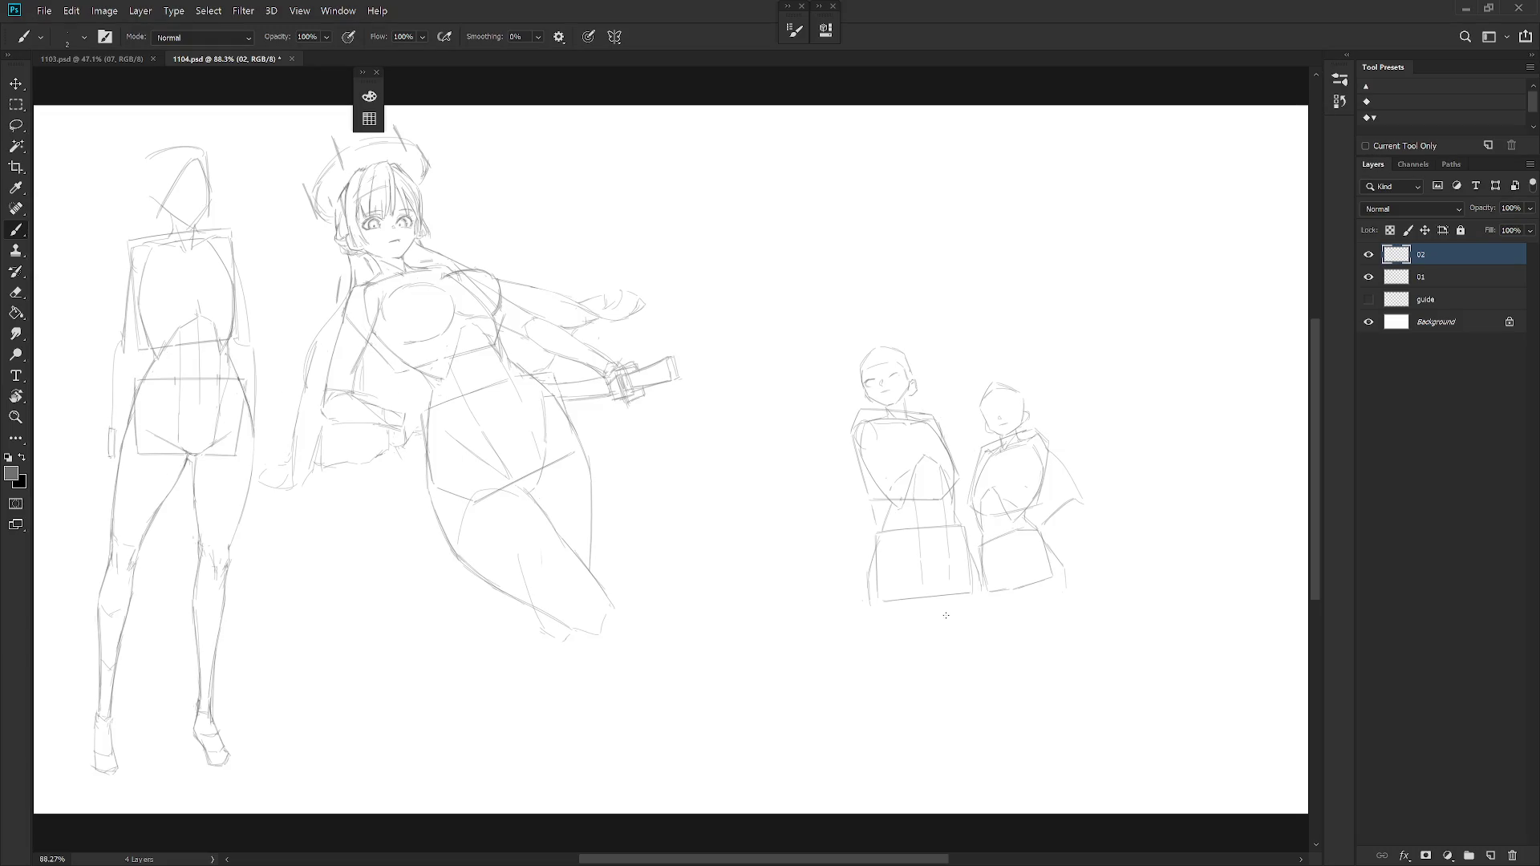
key("l")
left_click_drag(978, 670, 816, 505)
key("ctrl+shift+alt+n")
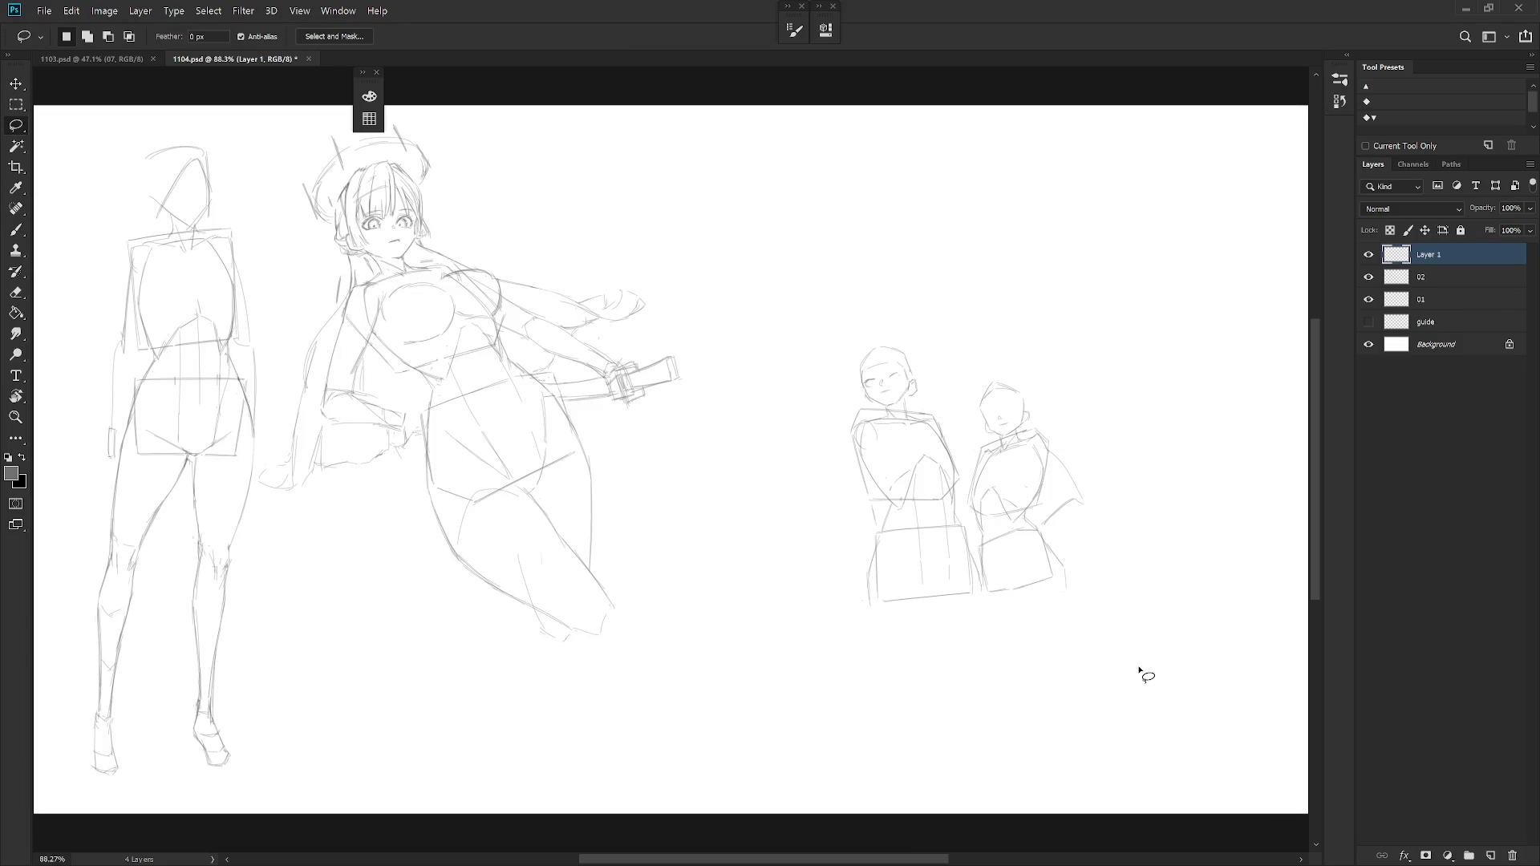
type("03")
key("Return")
key("f")
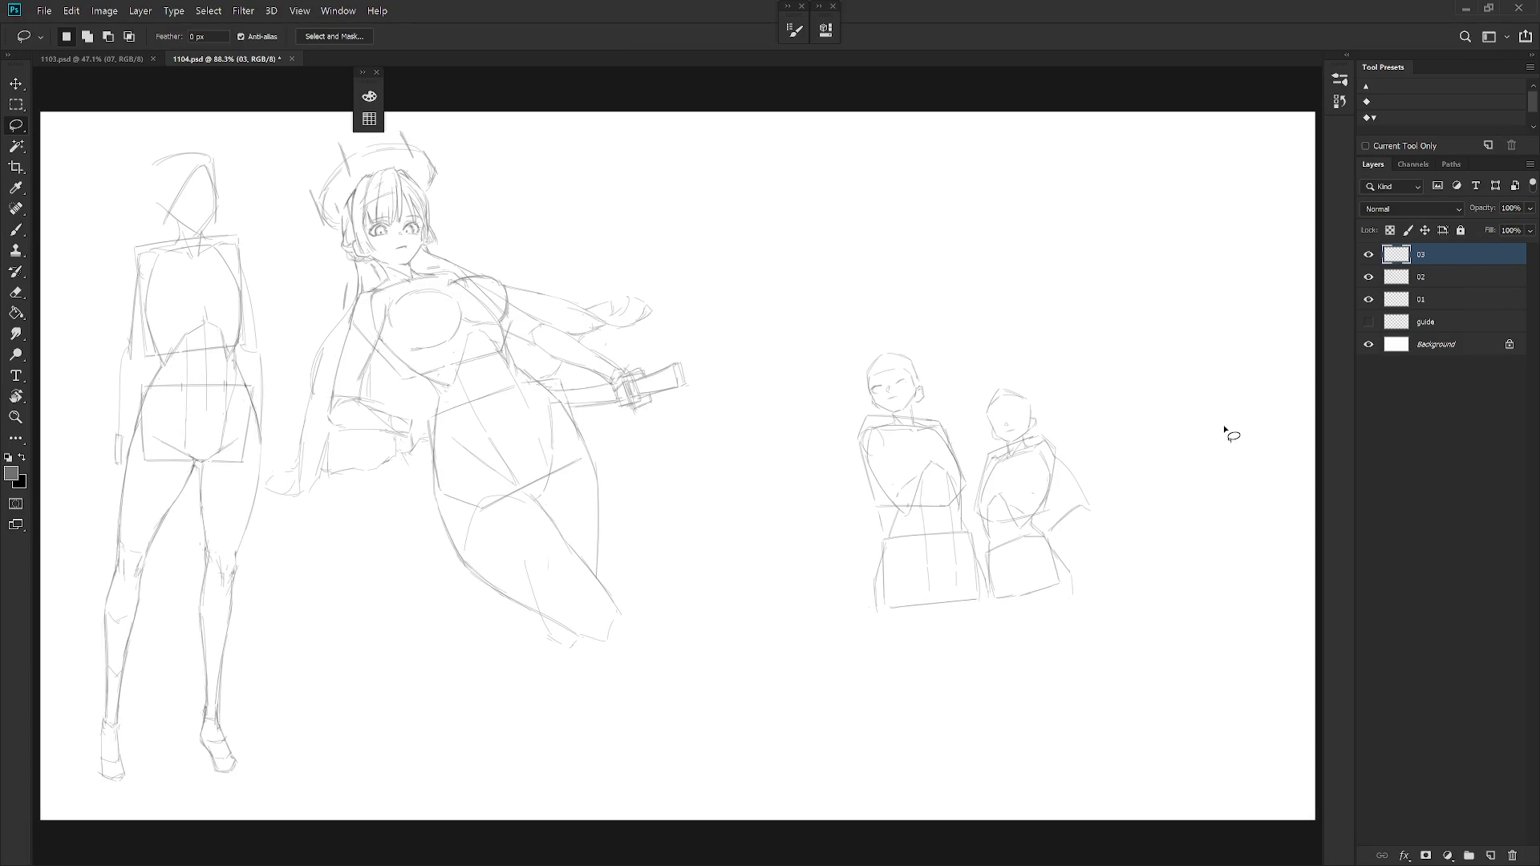
key("f")
Zoom in on the two mannequins and scale them up with Free Transform from the bottom-right handle.
left_click_drag(1021, 566, 935, 591)
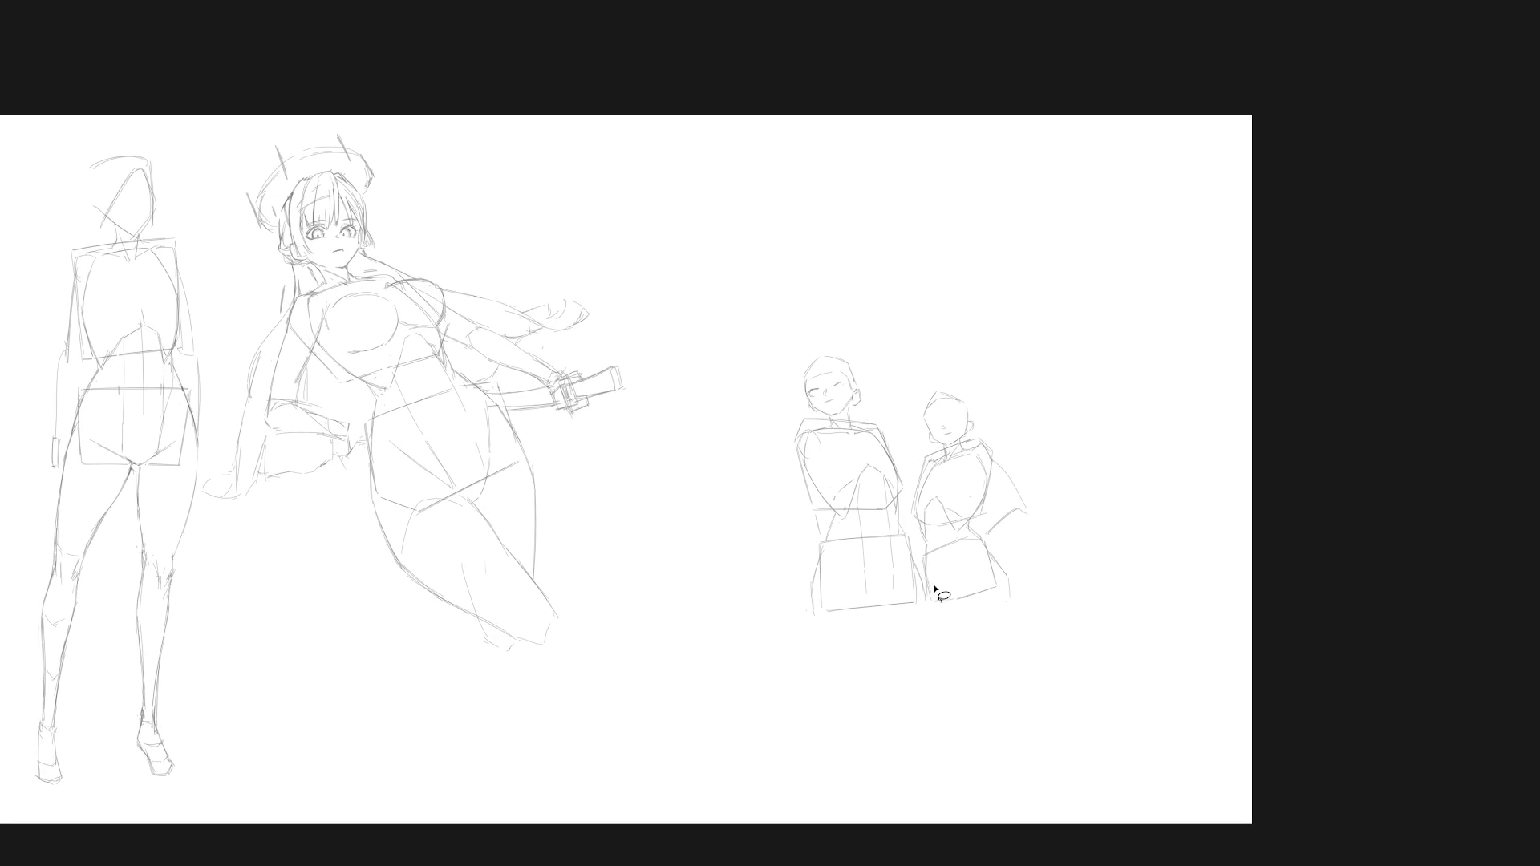
left_click(889, 448)
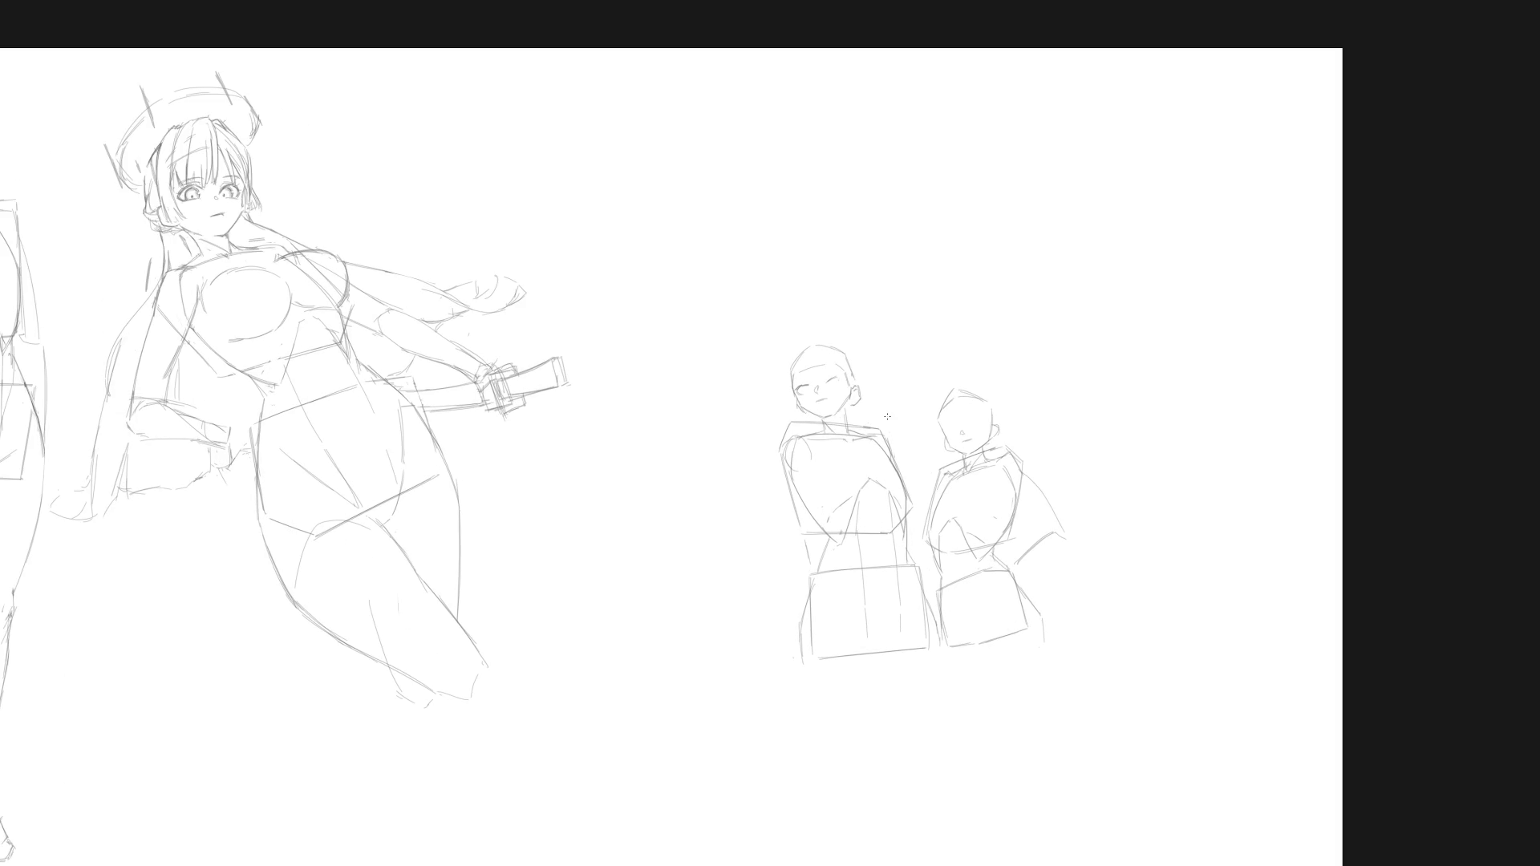
scroll(806, 389, "up", 2)
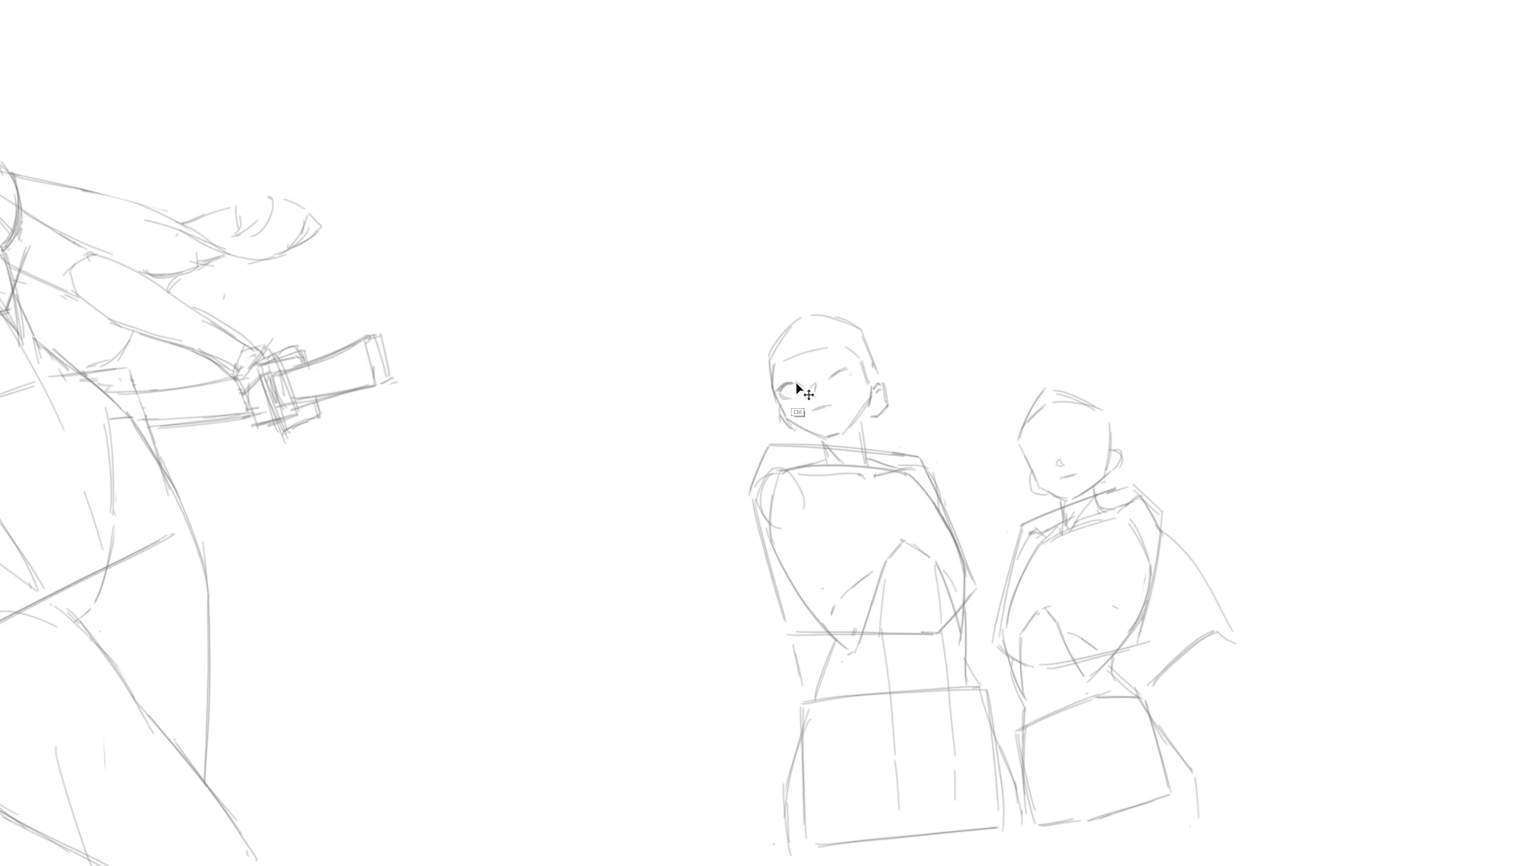
scroll(997, 454, "down", 2)
key("ctrl+t")
left_click_drag(1060, 598, 1077, 616)
key("Return")
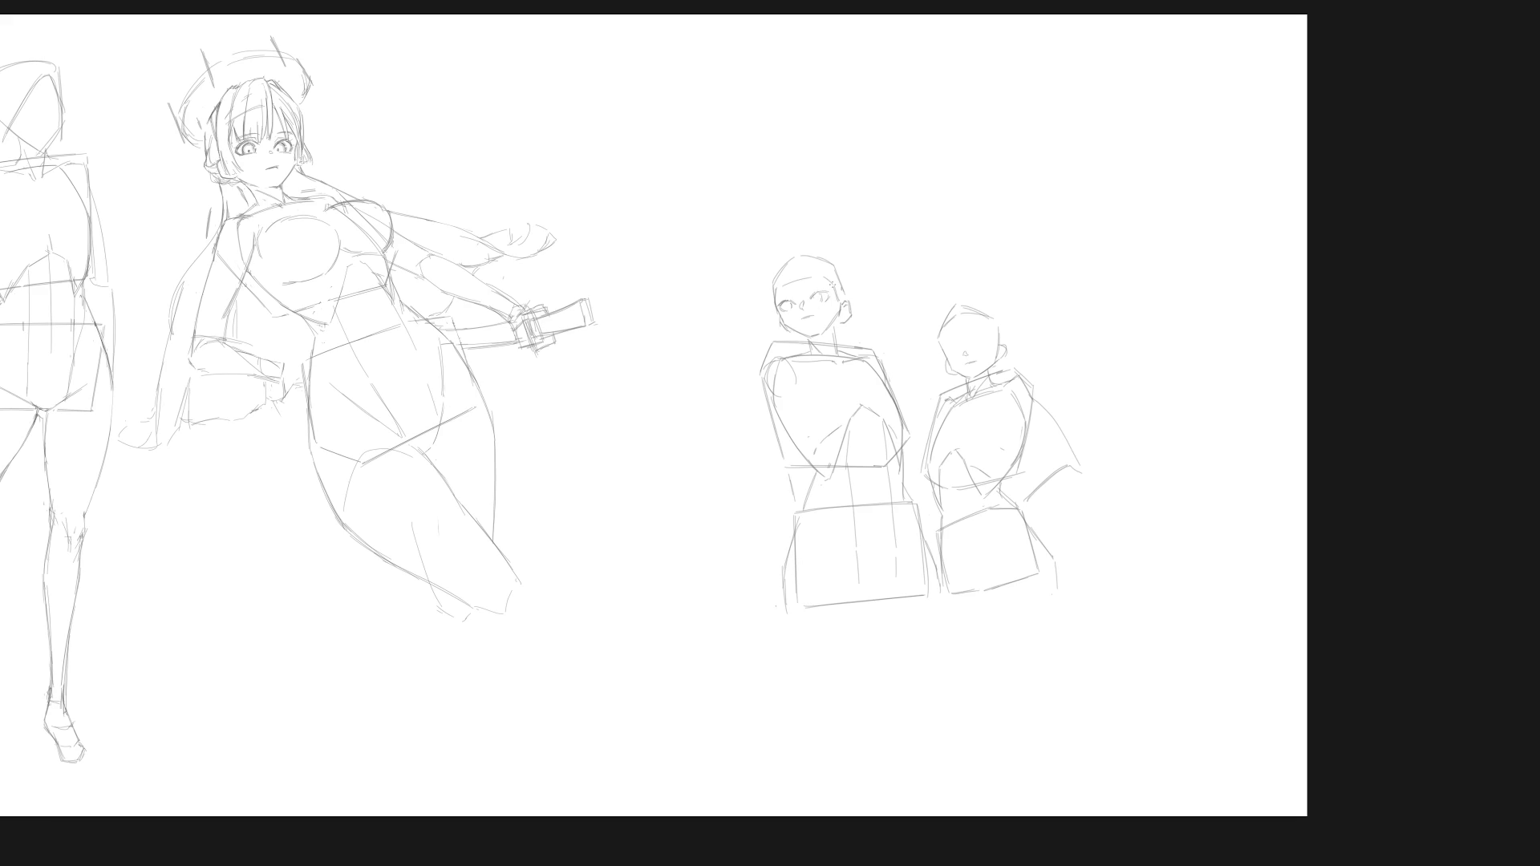
Redraw the left mannequin's right eye as a thin line, then undo the unwanted stroke.
left_click_drag(817, 297, 832, 297)
key("ctrl+z")
scroll(843, 264, "down", 5)
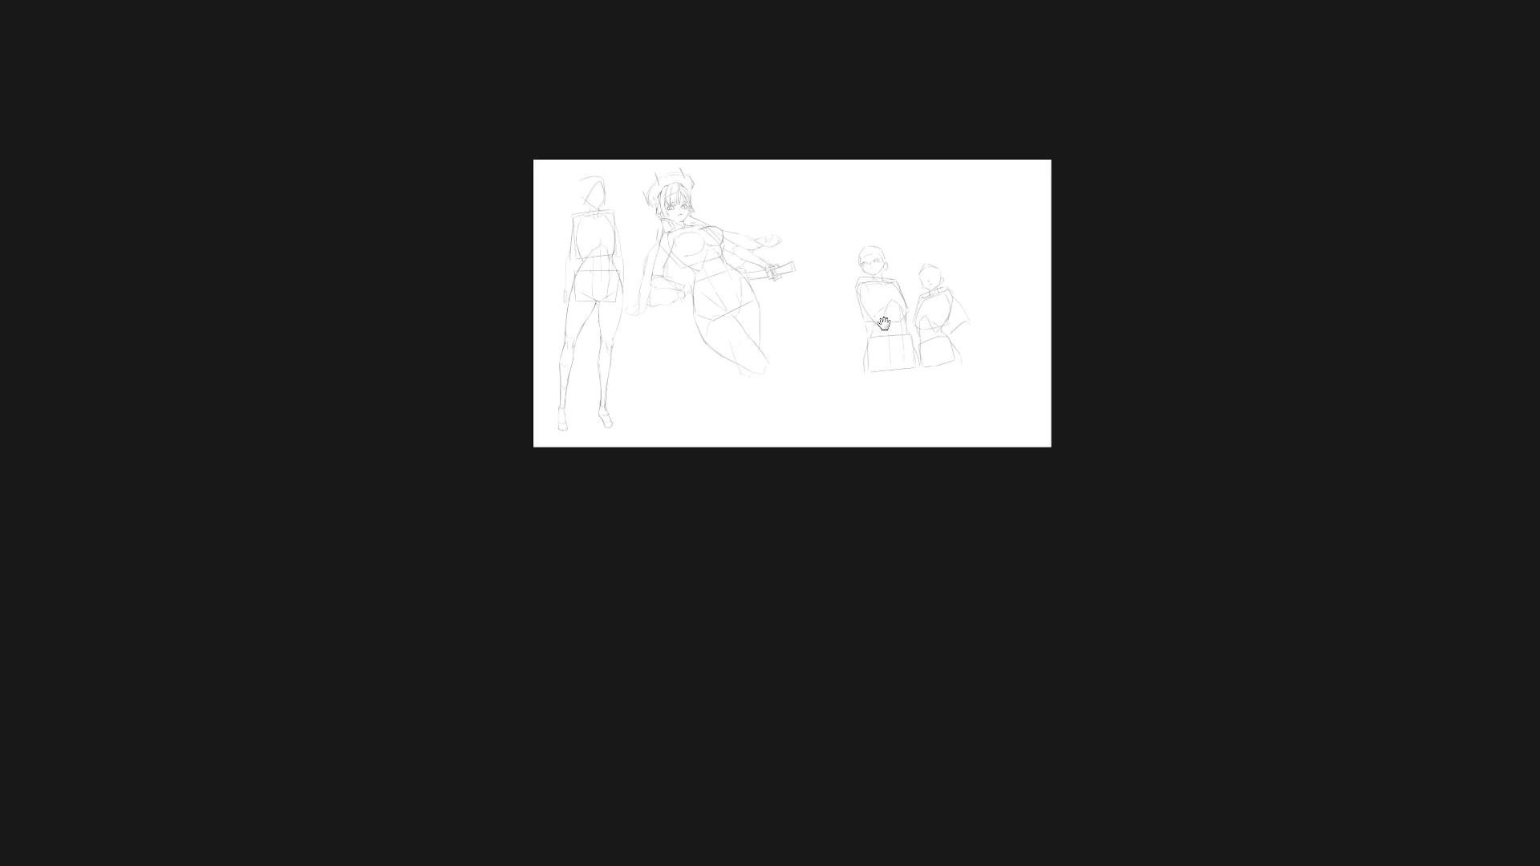
View the drawing mirrored with the head lassoed, then unflip it, leave full screen and deselect.
key("m")
scroll(738, 230, "up", 1)
scroll(766, 227, "up", 3)
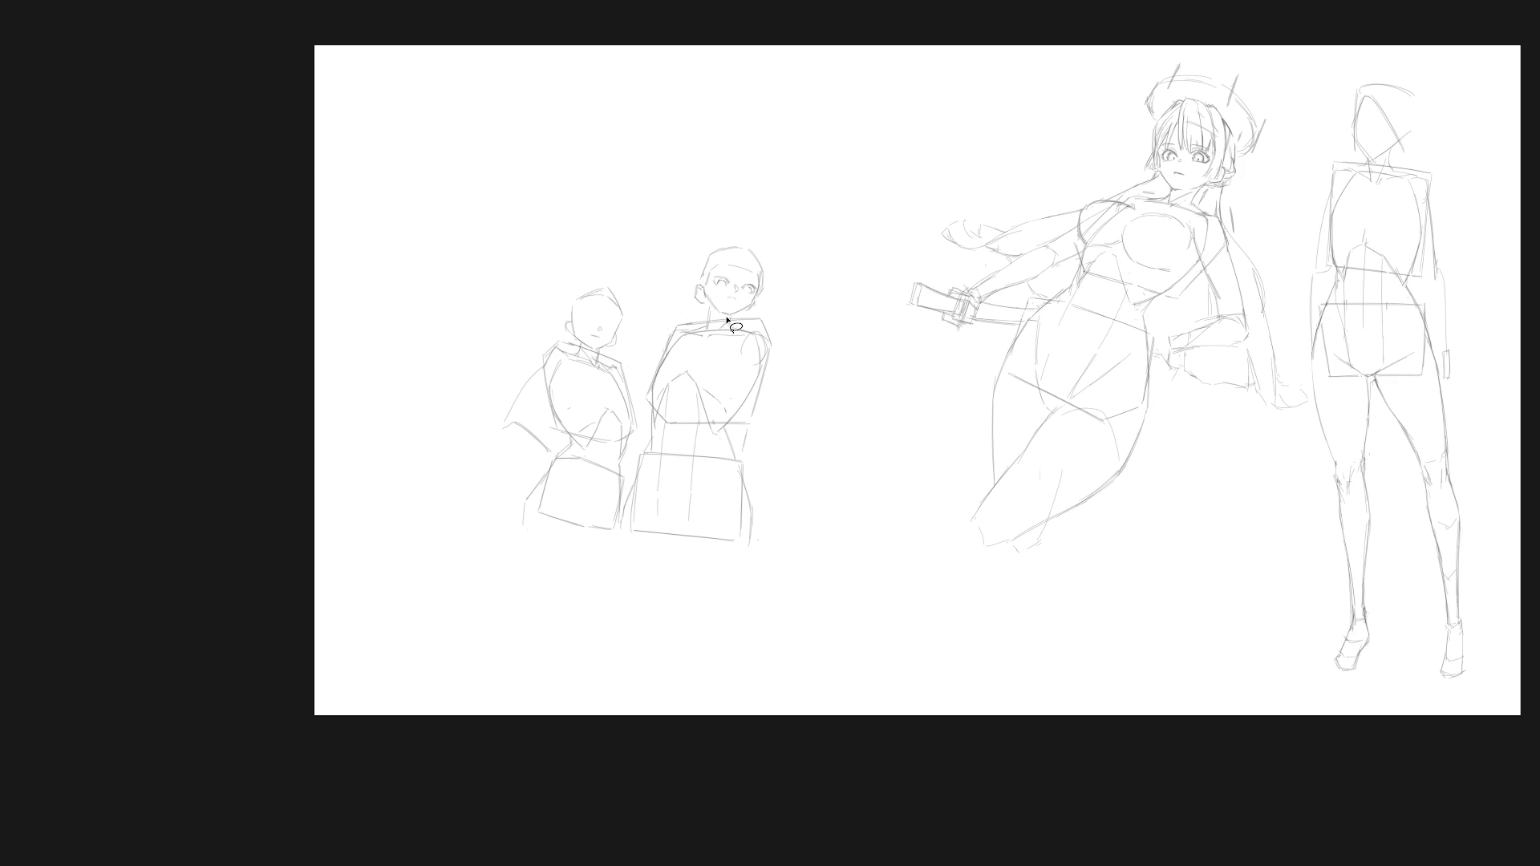
mouse_move(741, 315)
left_mouse_down()
mouse_move(710, 235)
mouse_move(722, 315)
left_mouse_up()
key("f")
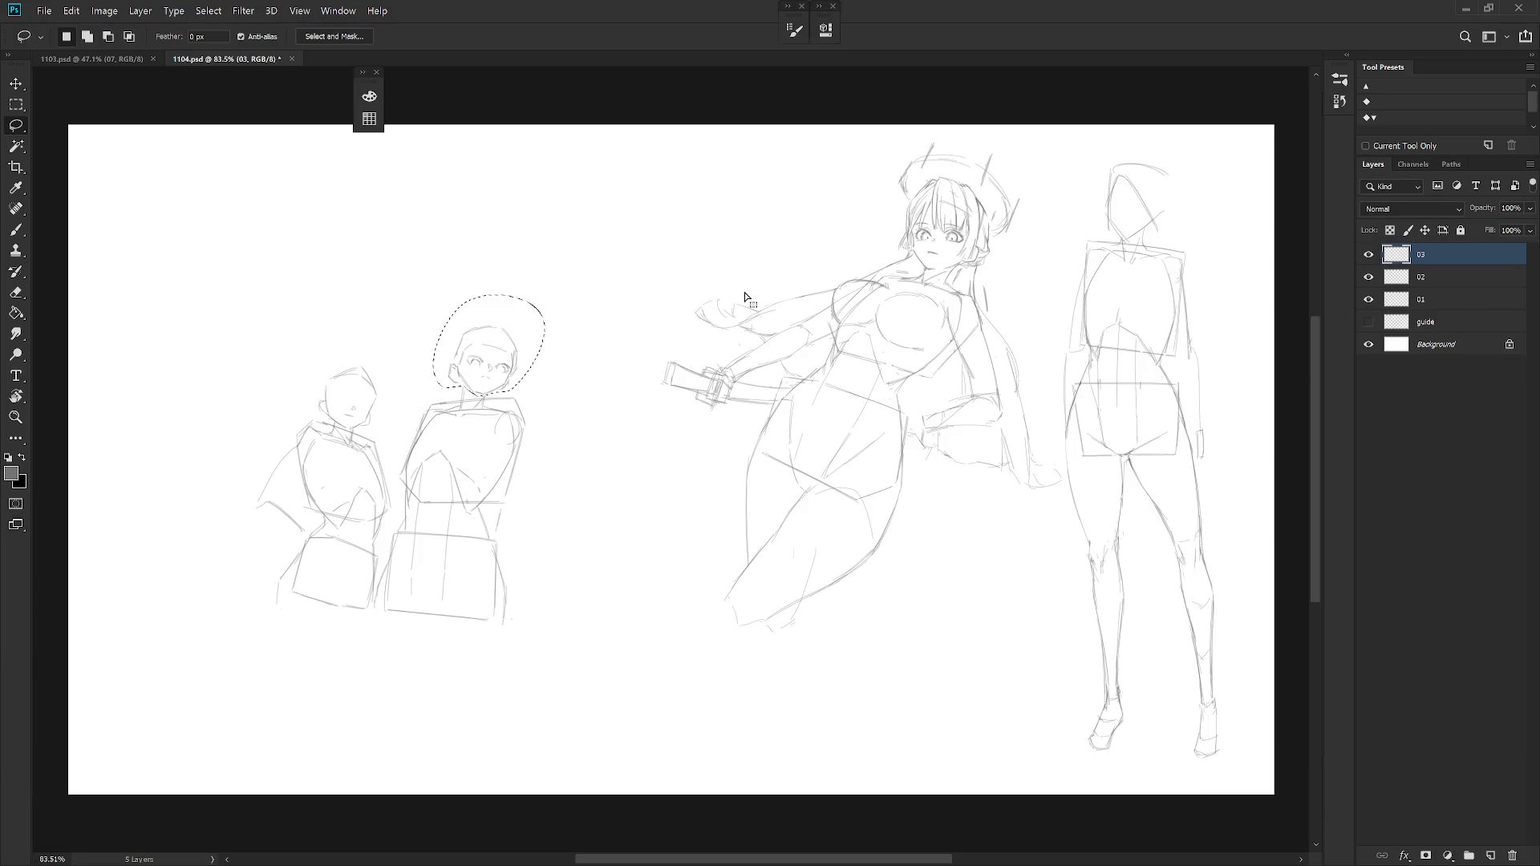
key("h")
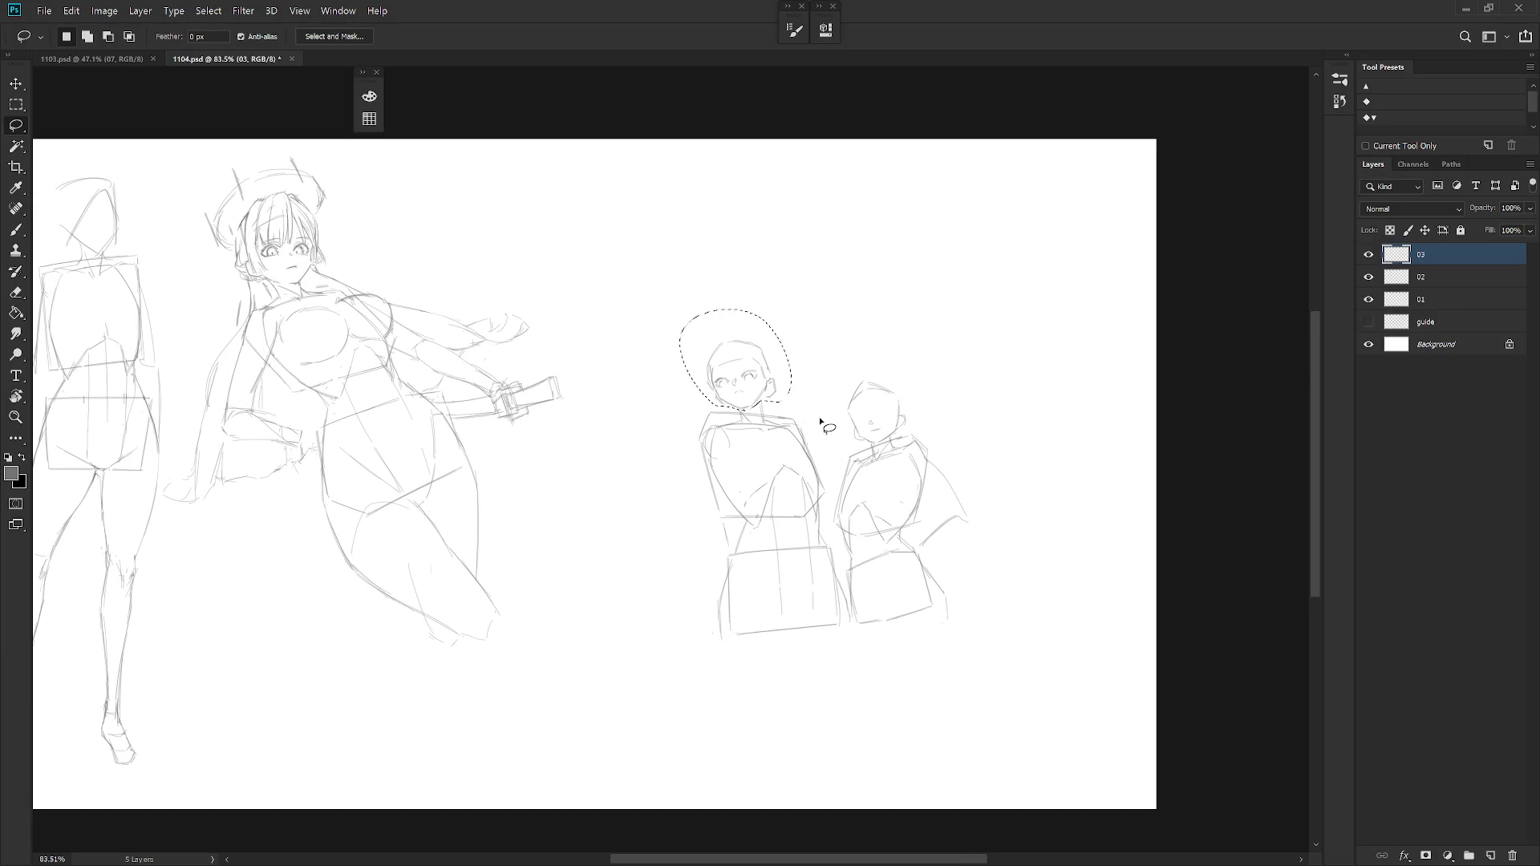
scroll(771, 350, "up", 2)
key("ctrl+d")
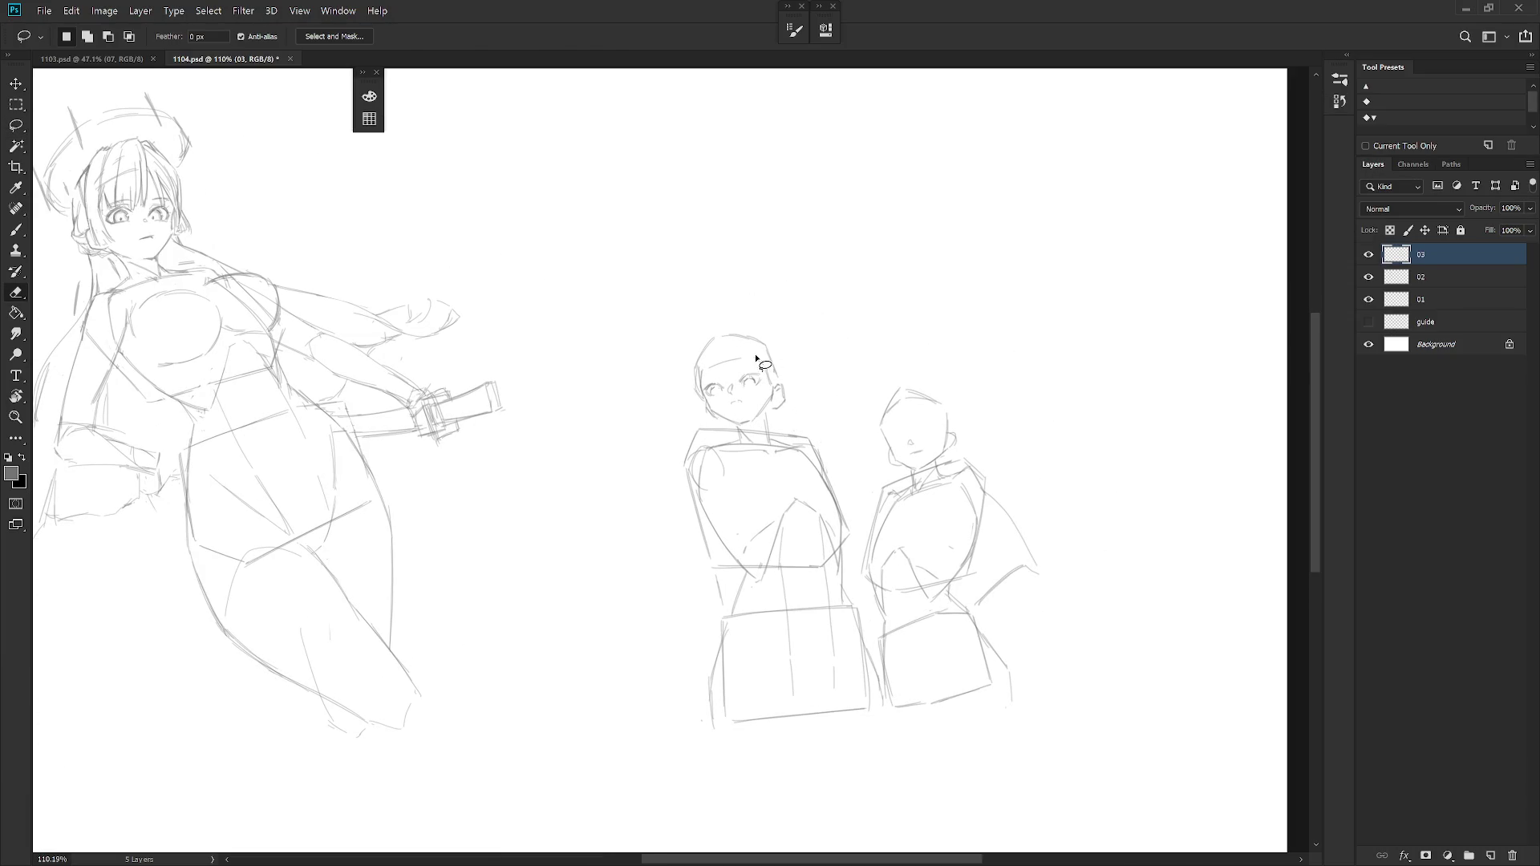
Alternate brush and eraser to add small strokes at the left mannequin's chin.
key("e")
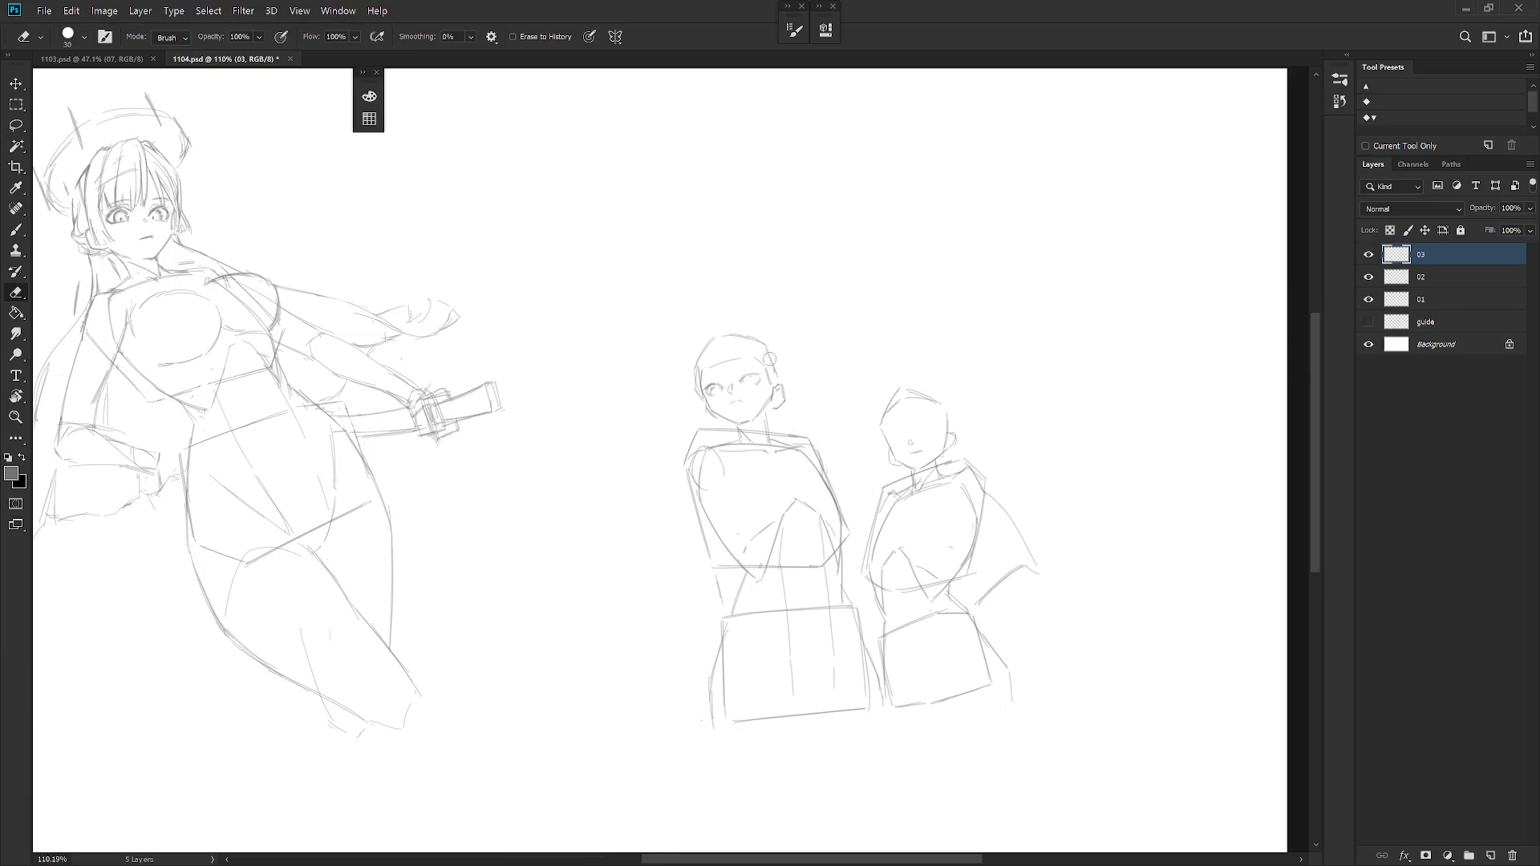
key("b")
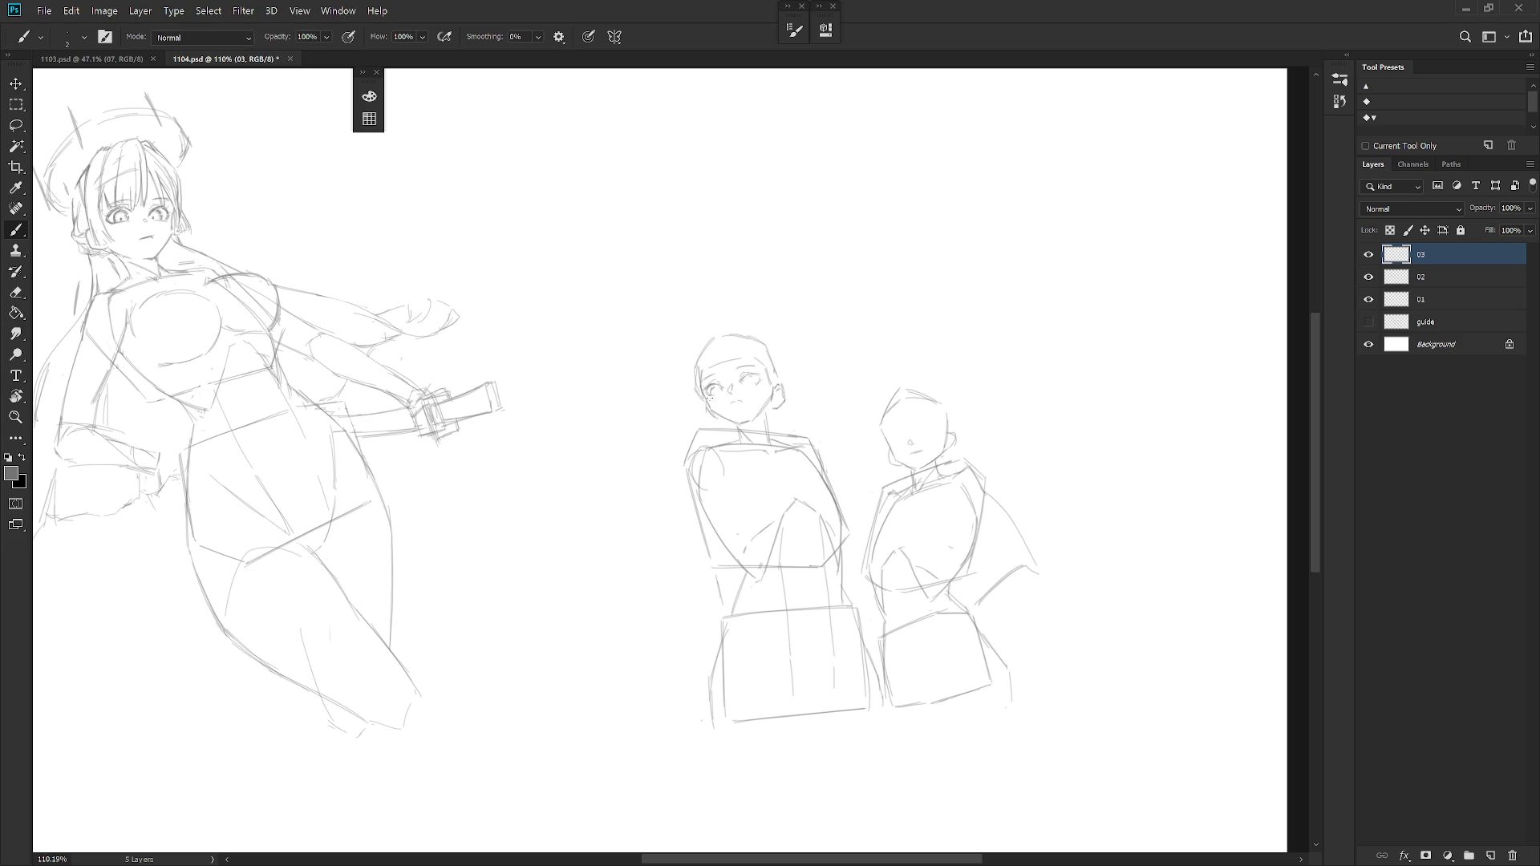
left_click_drag(709, 413, 727, 422)
key("e")
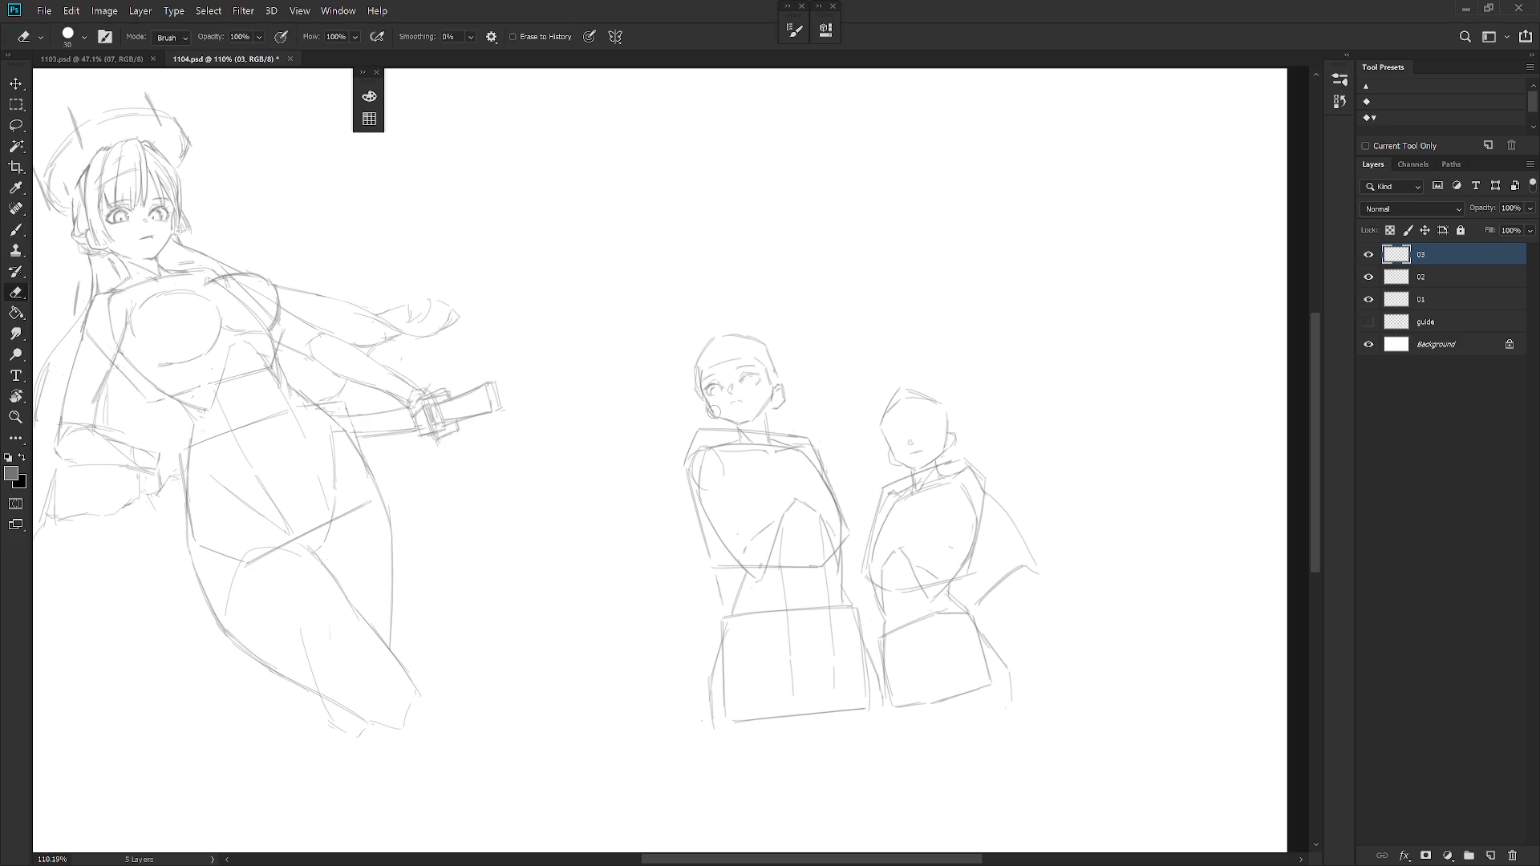
key("b")
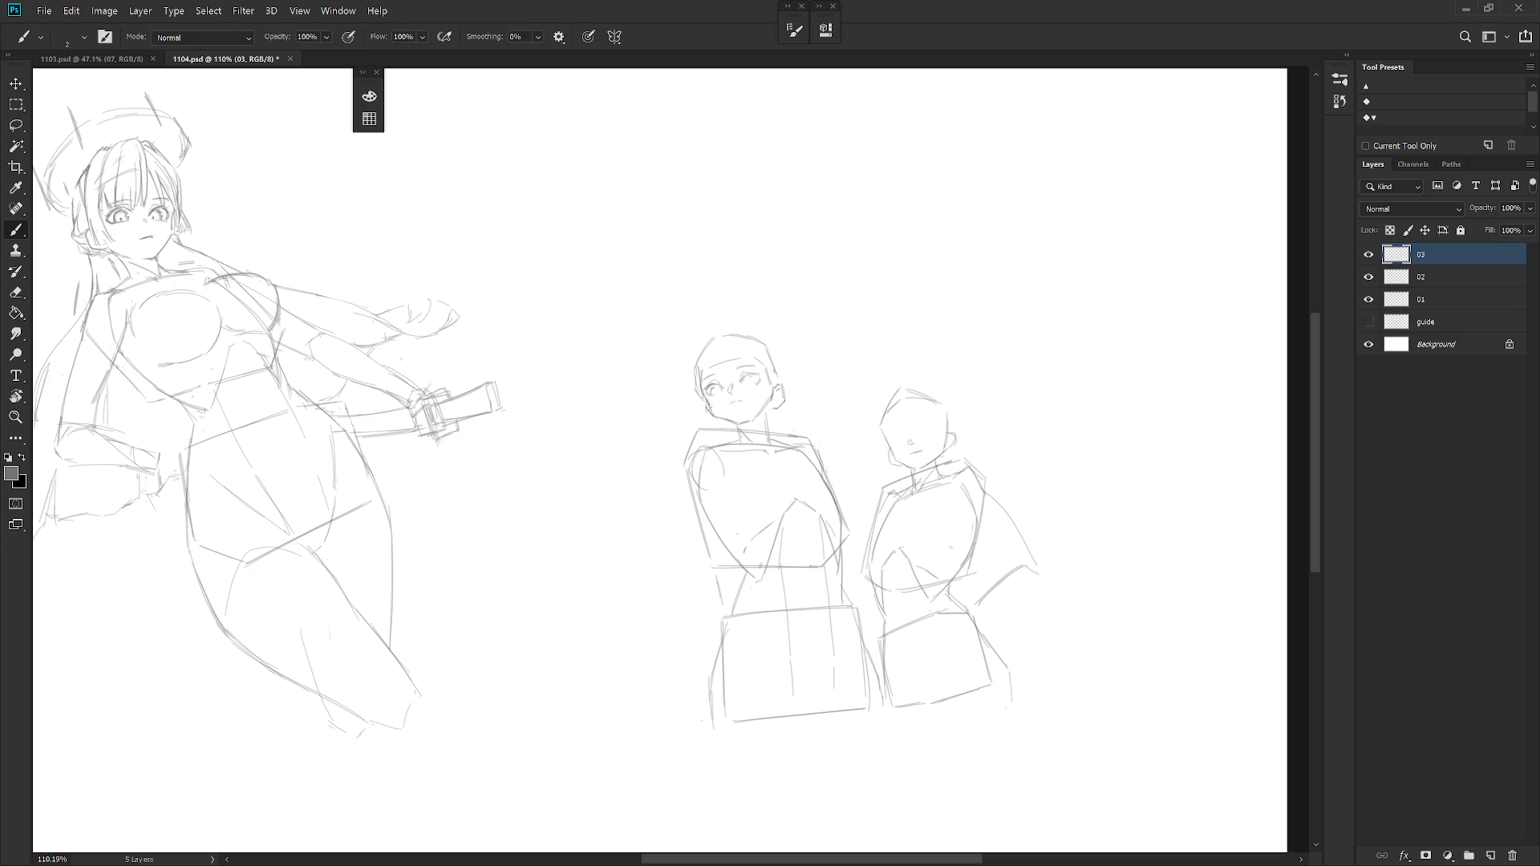
key("e")
key("b")
key("e")
key("b")
key("e")
key("b")
left_click_drag(760, 408, 760, 411)
Keep refining the chin and neck line with brush, eraser and smudge touches.
key("e")
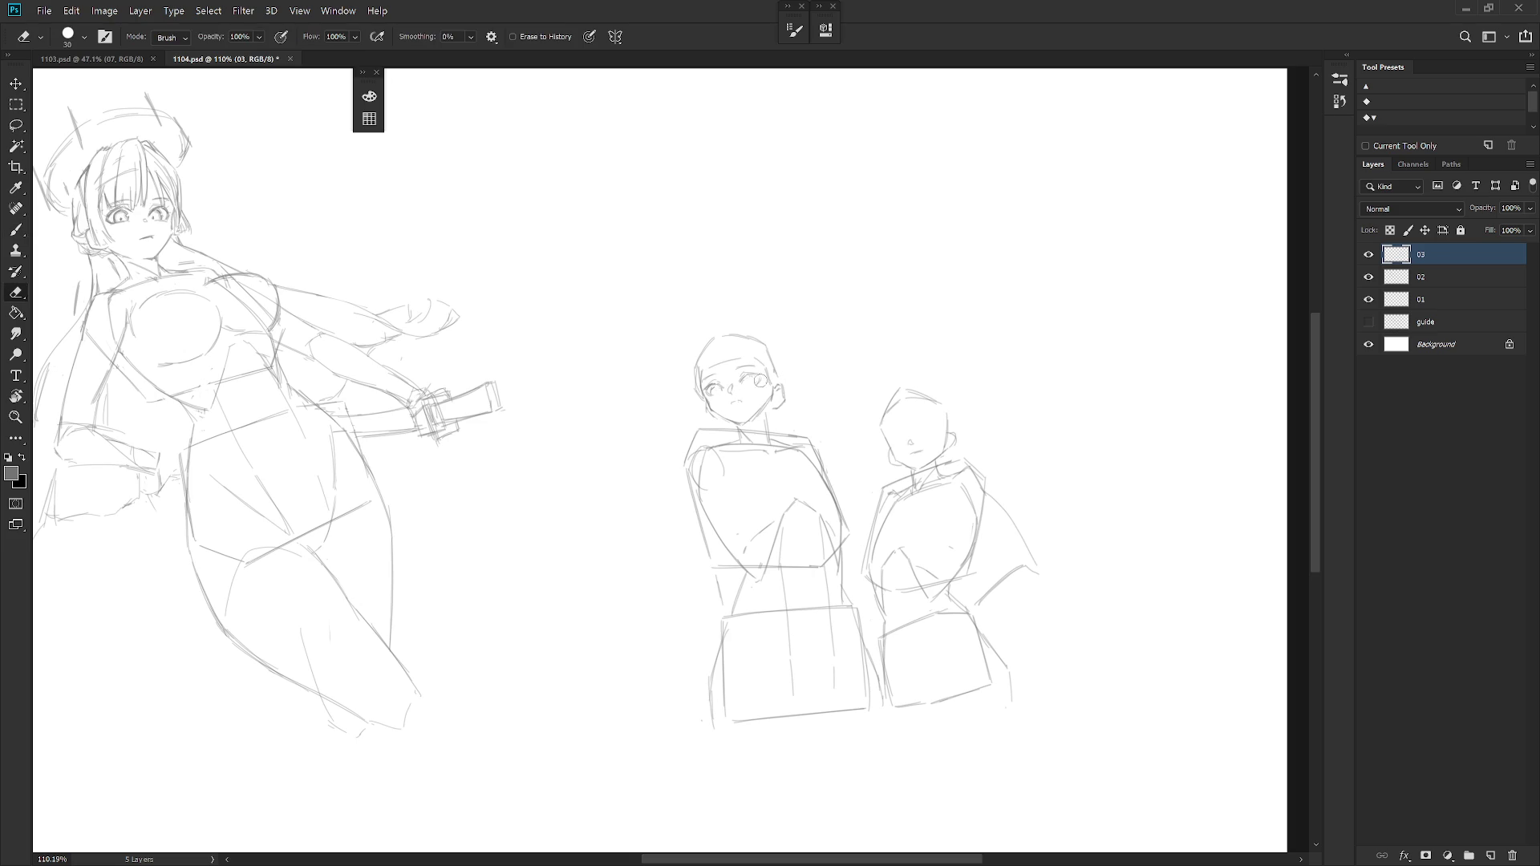
key("b")
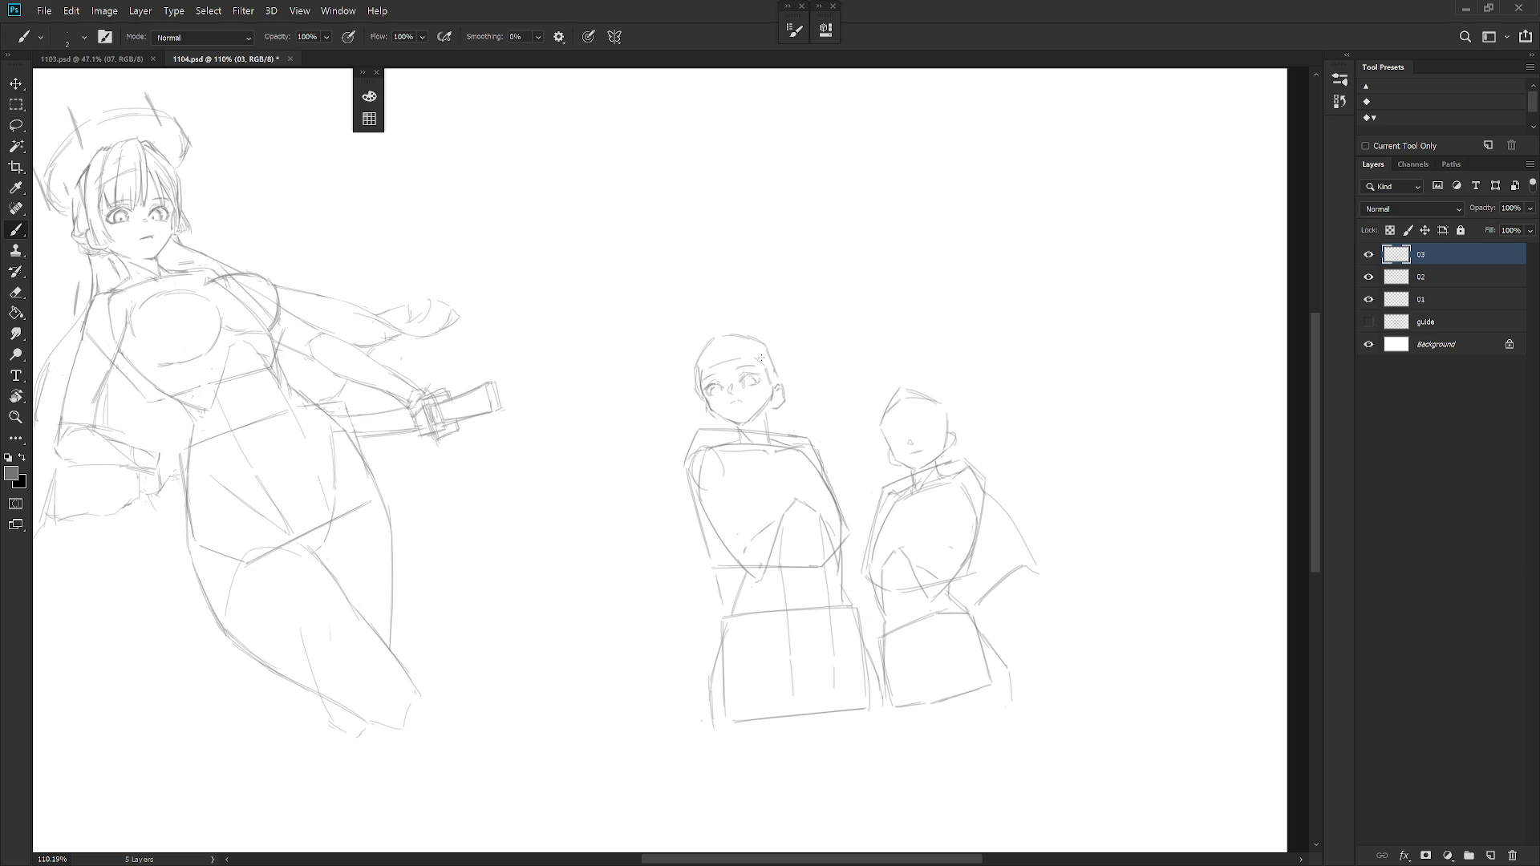
key("e")
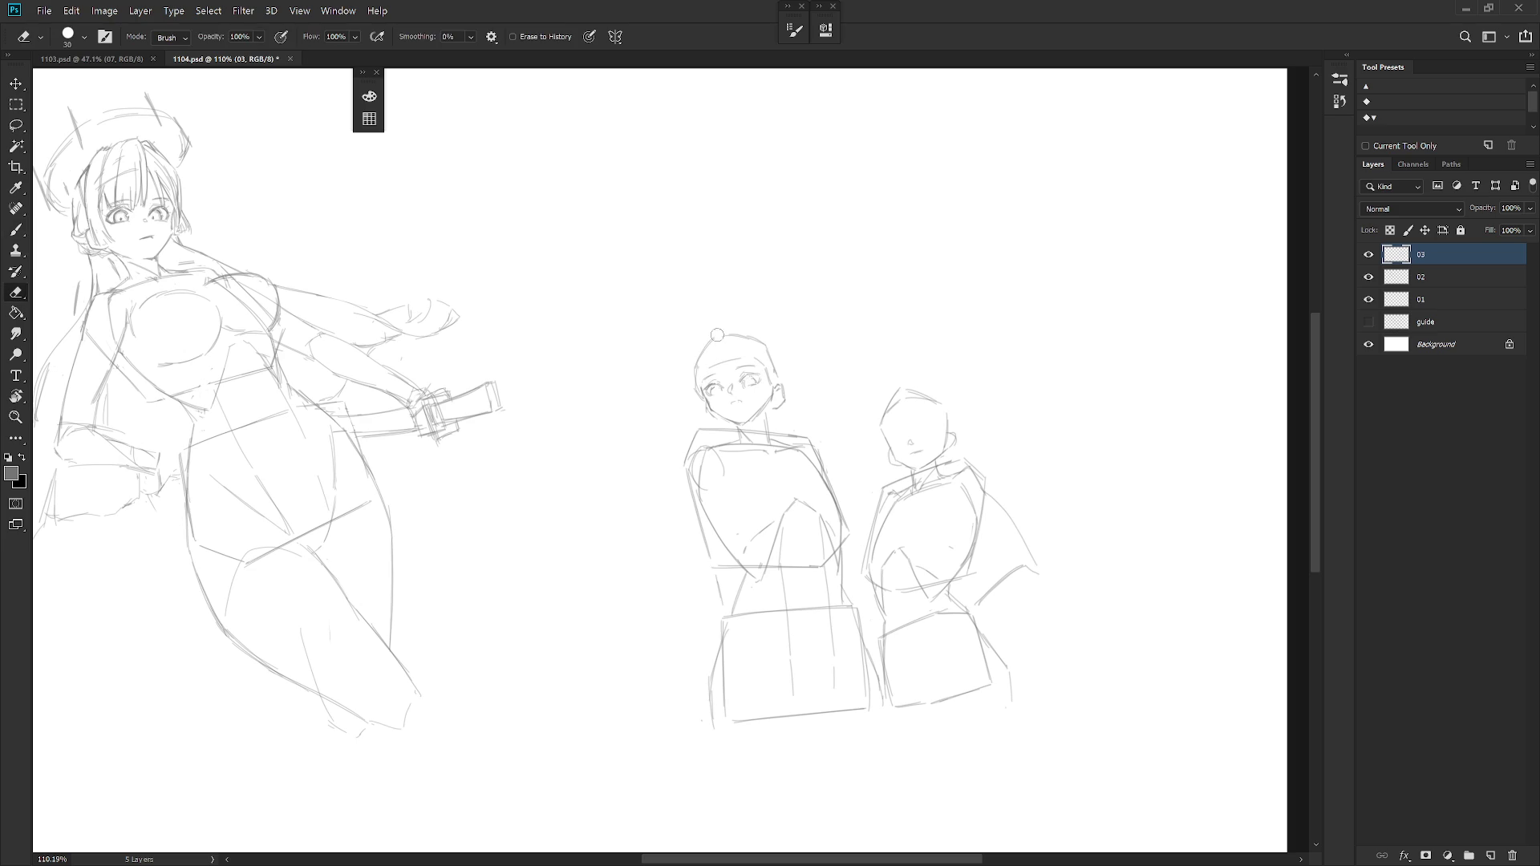
key("b")
key("e")
key("b")
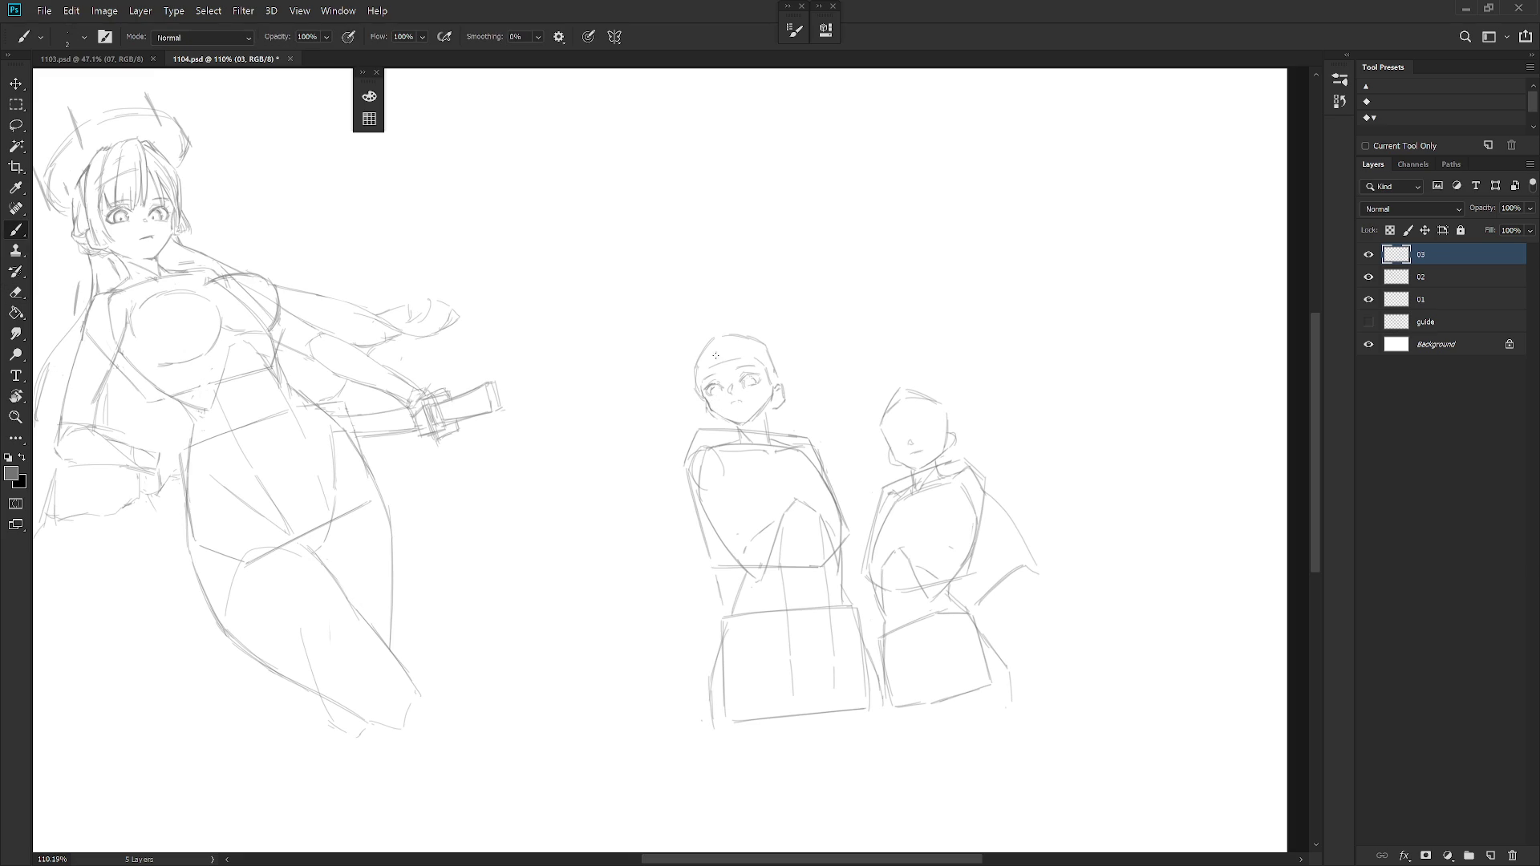
left_click_drag(711, 410, 731, 421)
key("r")
key("e")
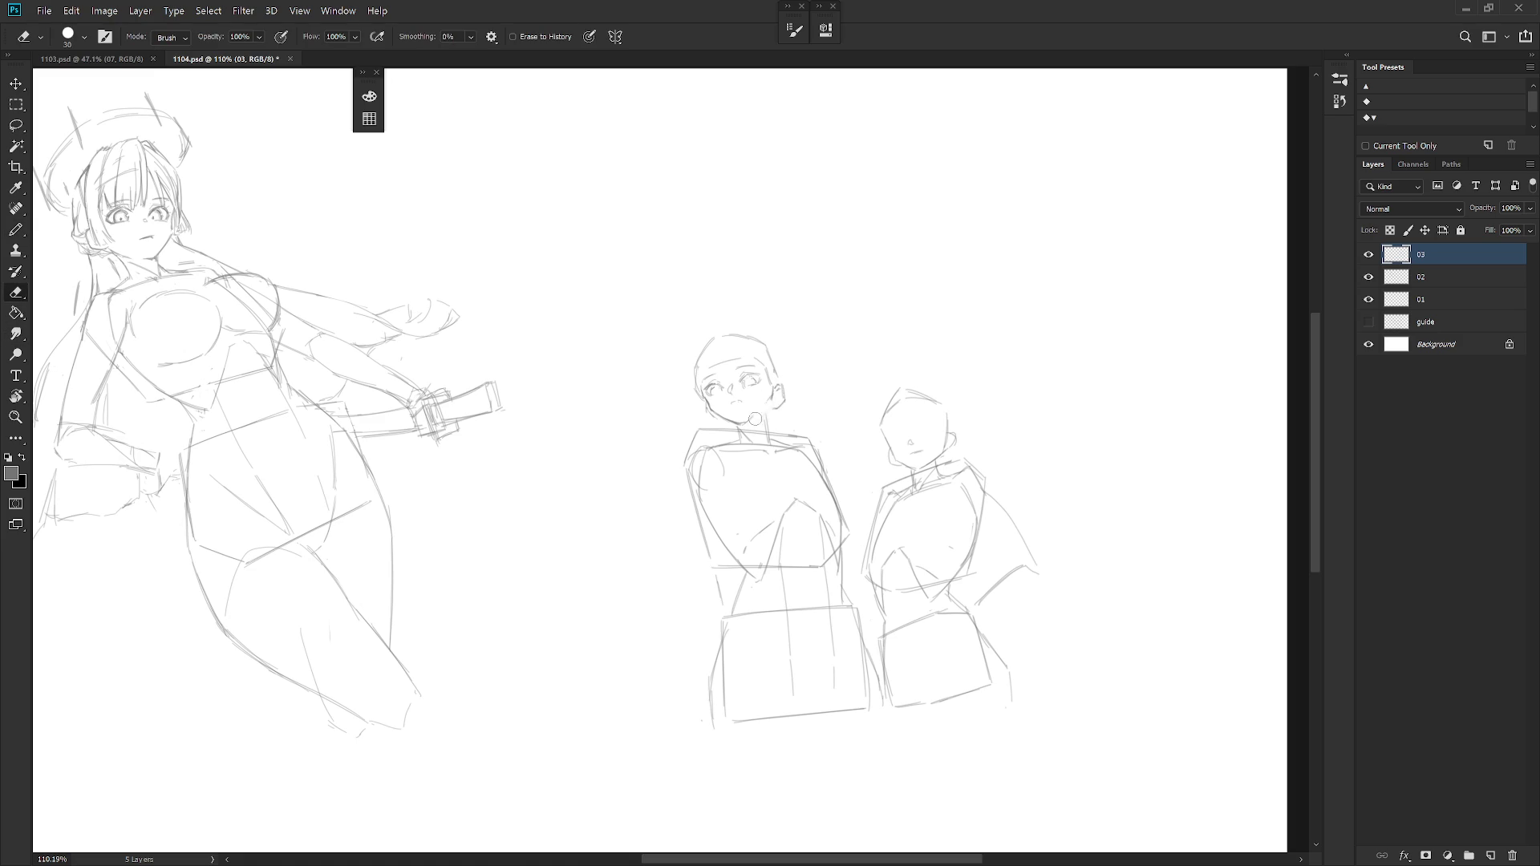
key("b")
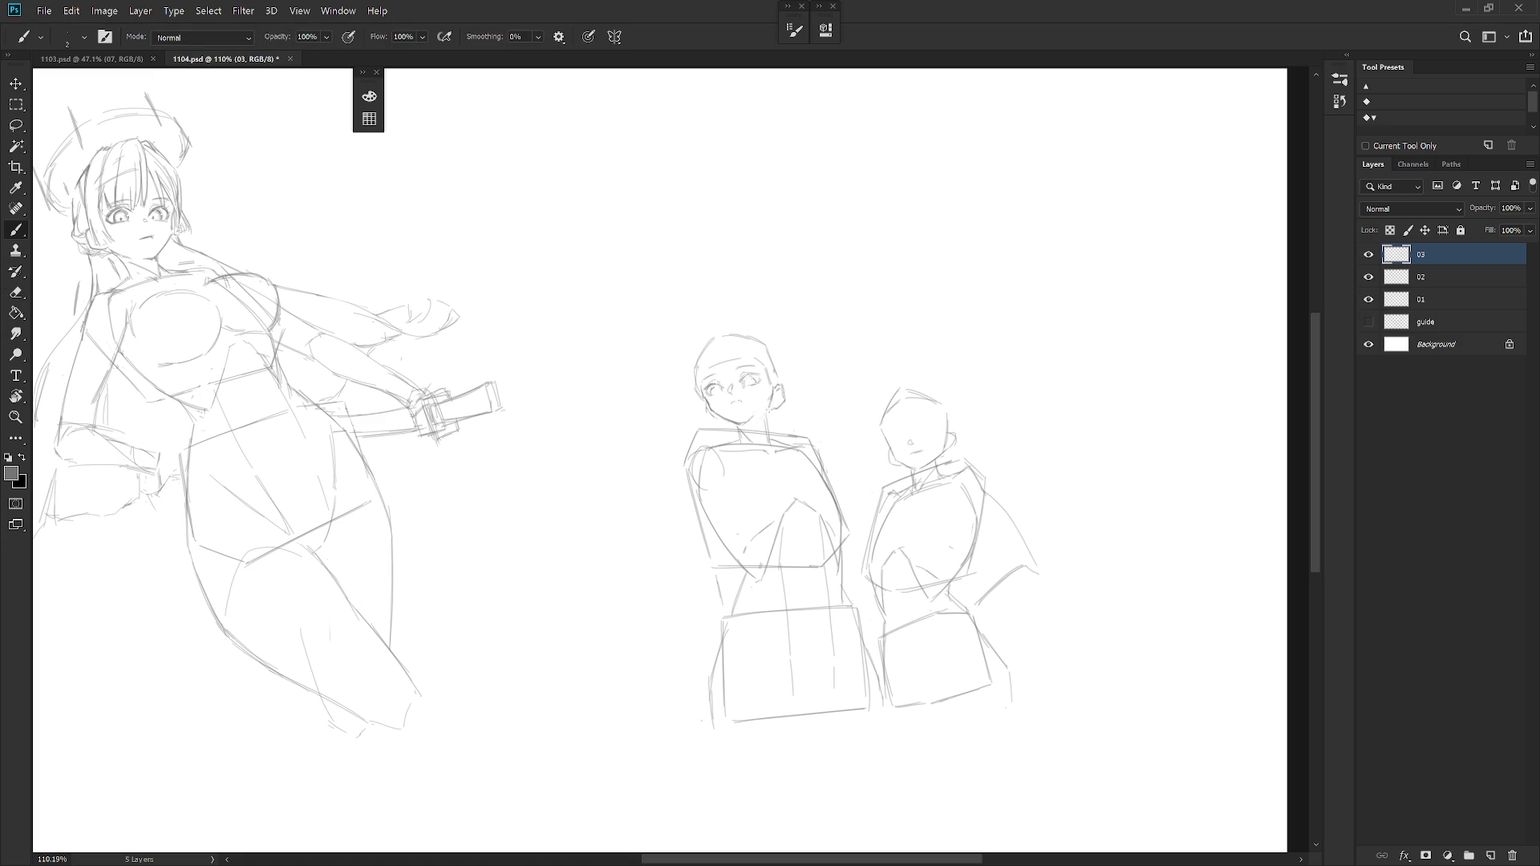
key("e")
key("b")
key("e")
key("b")
key("e")
key("b")
key("l")
Lasso the left mannequin's head, nudge it slightly right and down, then mirror the canvas to check.
mouse_move(765, 422)
left_mouse_down()
mouse_move(692, 325)
mouse_move(769, 409)
mouse_move(784, 388)
left_mouse_up()
key("ctrl+t")
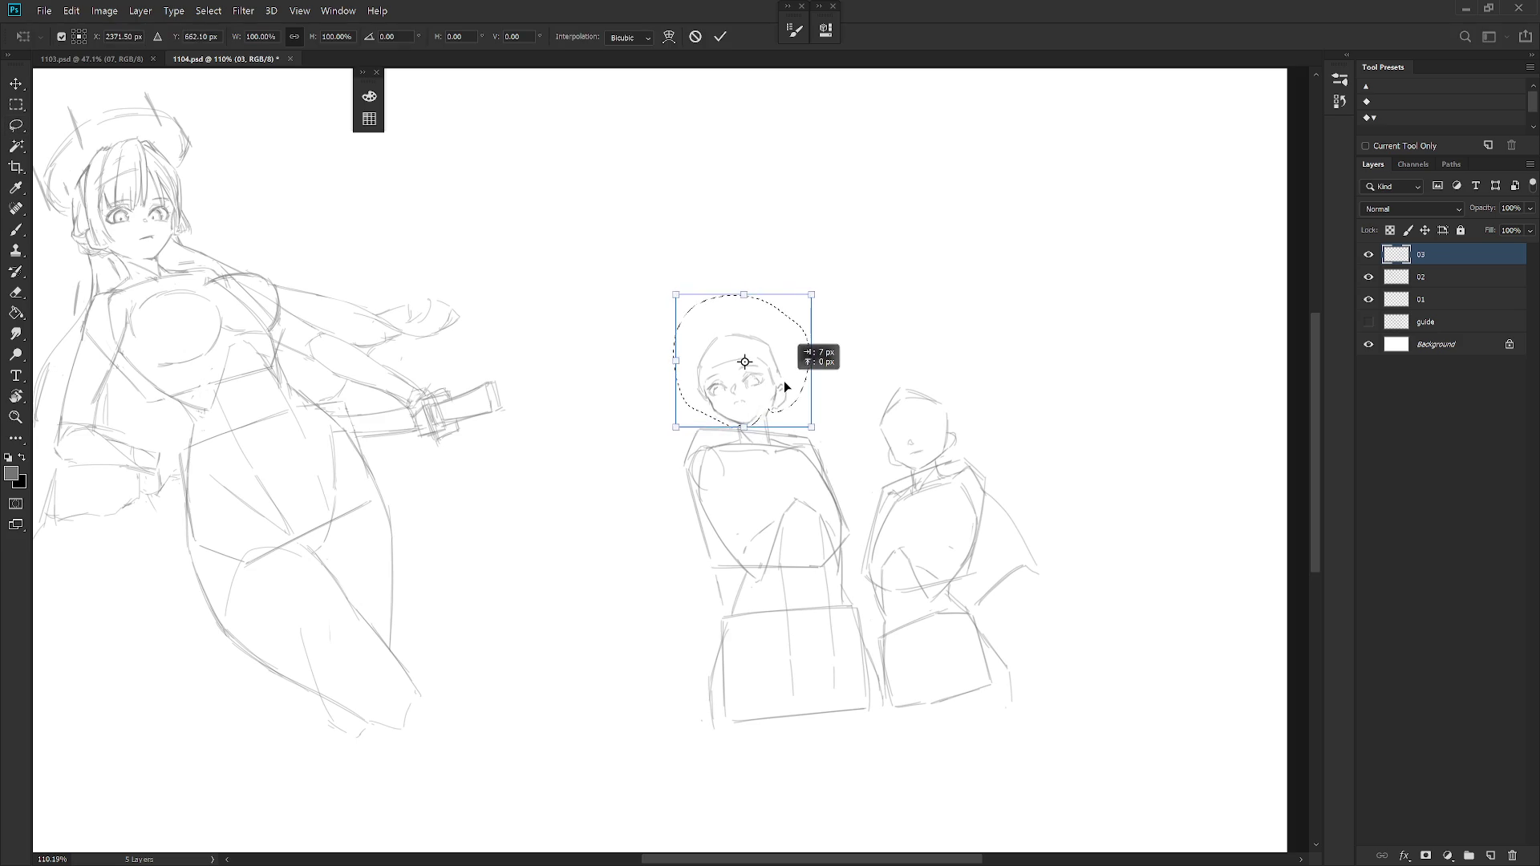
key("Return")
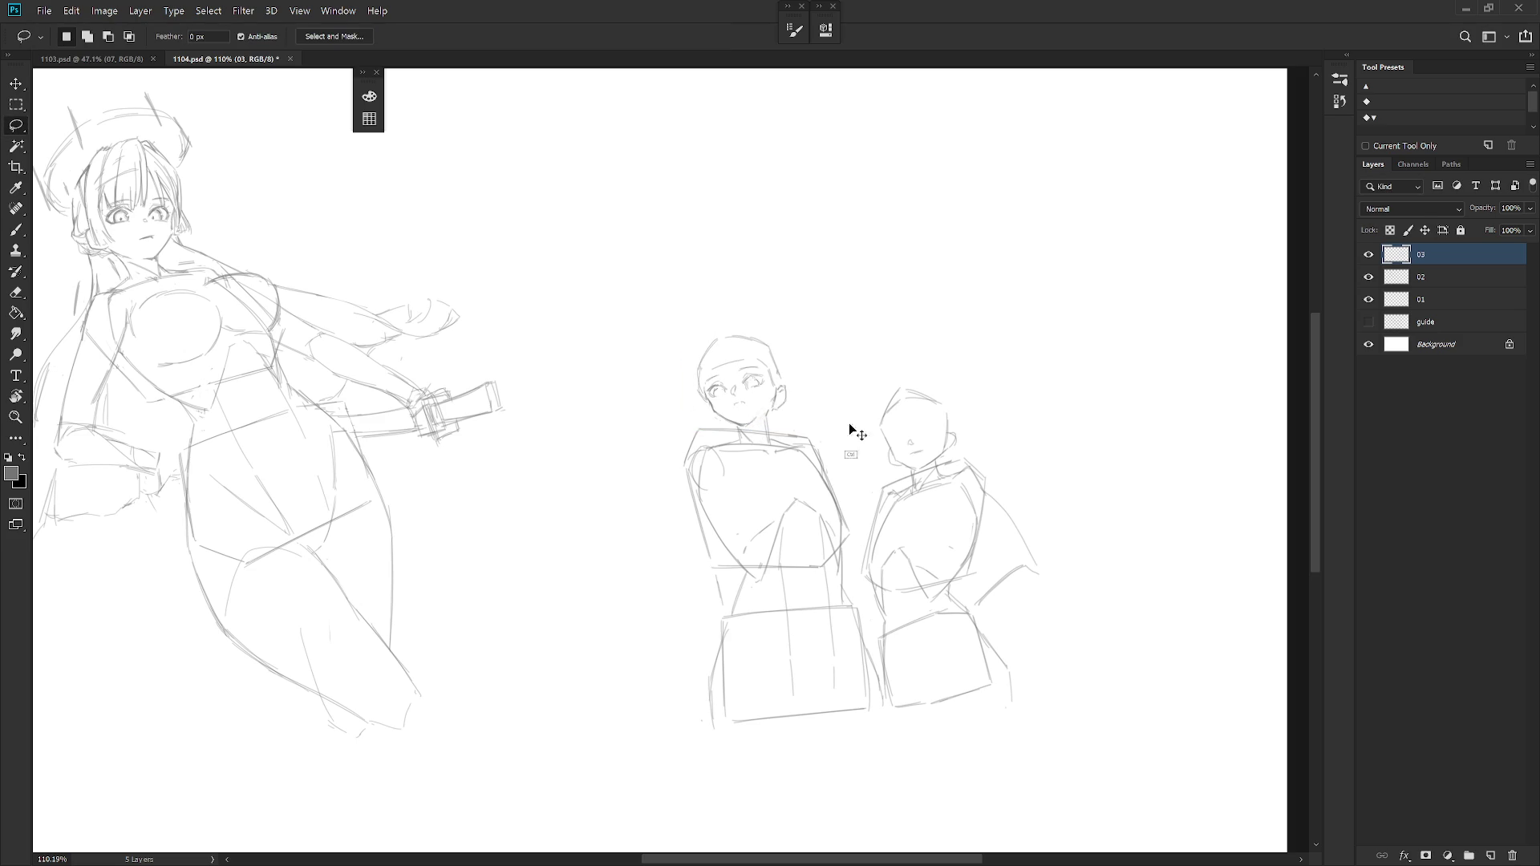
scroll(861, 544, "down", 2)
scroll(862, 543, "down", 3)
key("ctrl+shift+h")
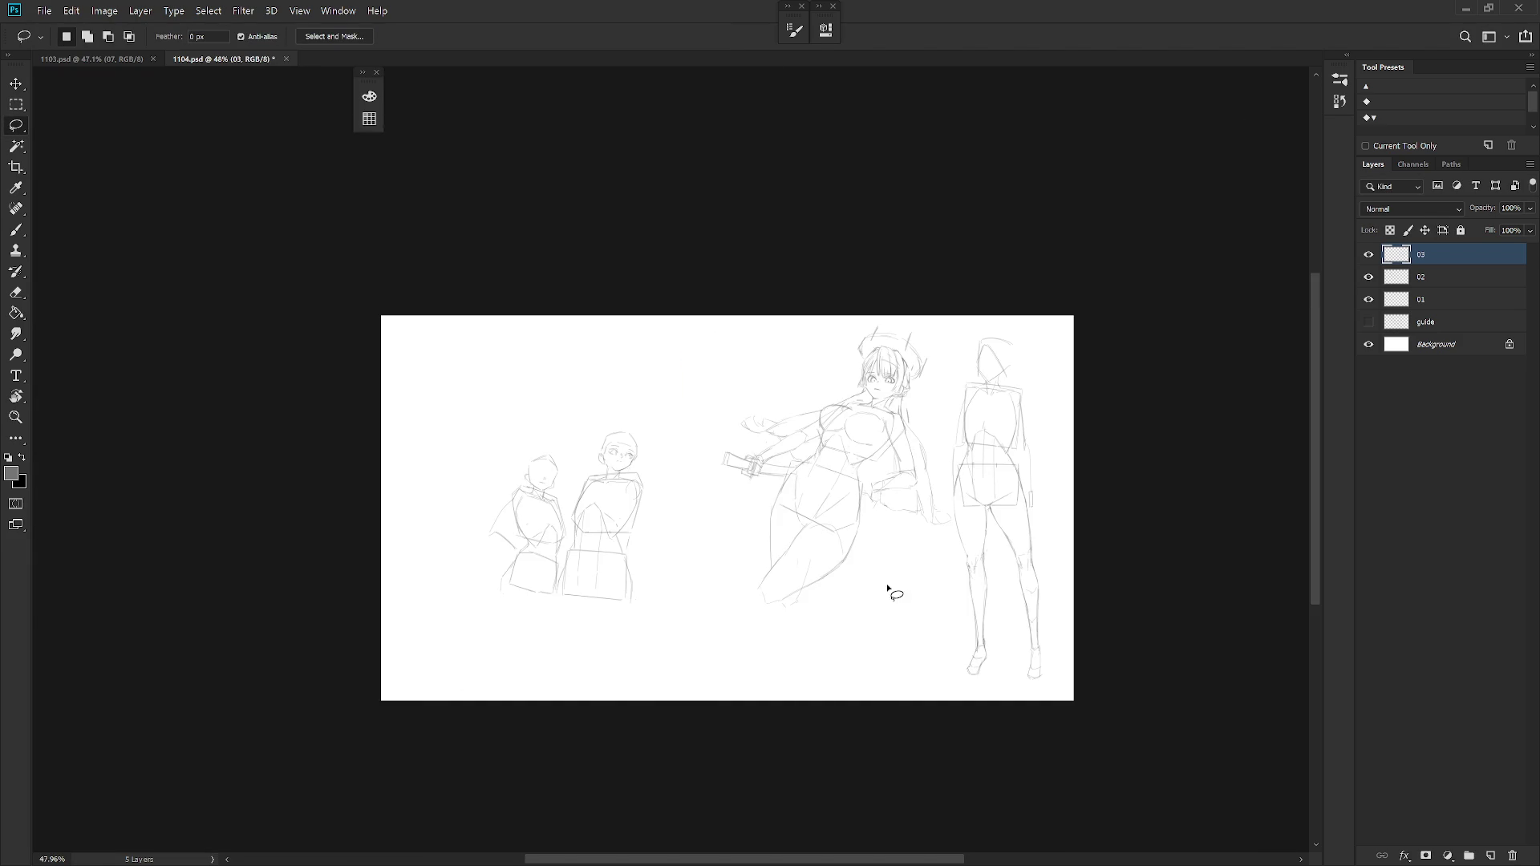
scroll(613, 462, "up", 4)
key("b")
Rotate the canvas view briefly, then straighten it back.
key("r")
left_click_drag(684, 449, 637, 470)
key("e")
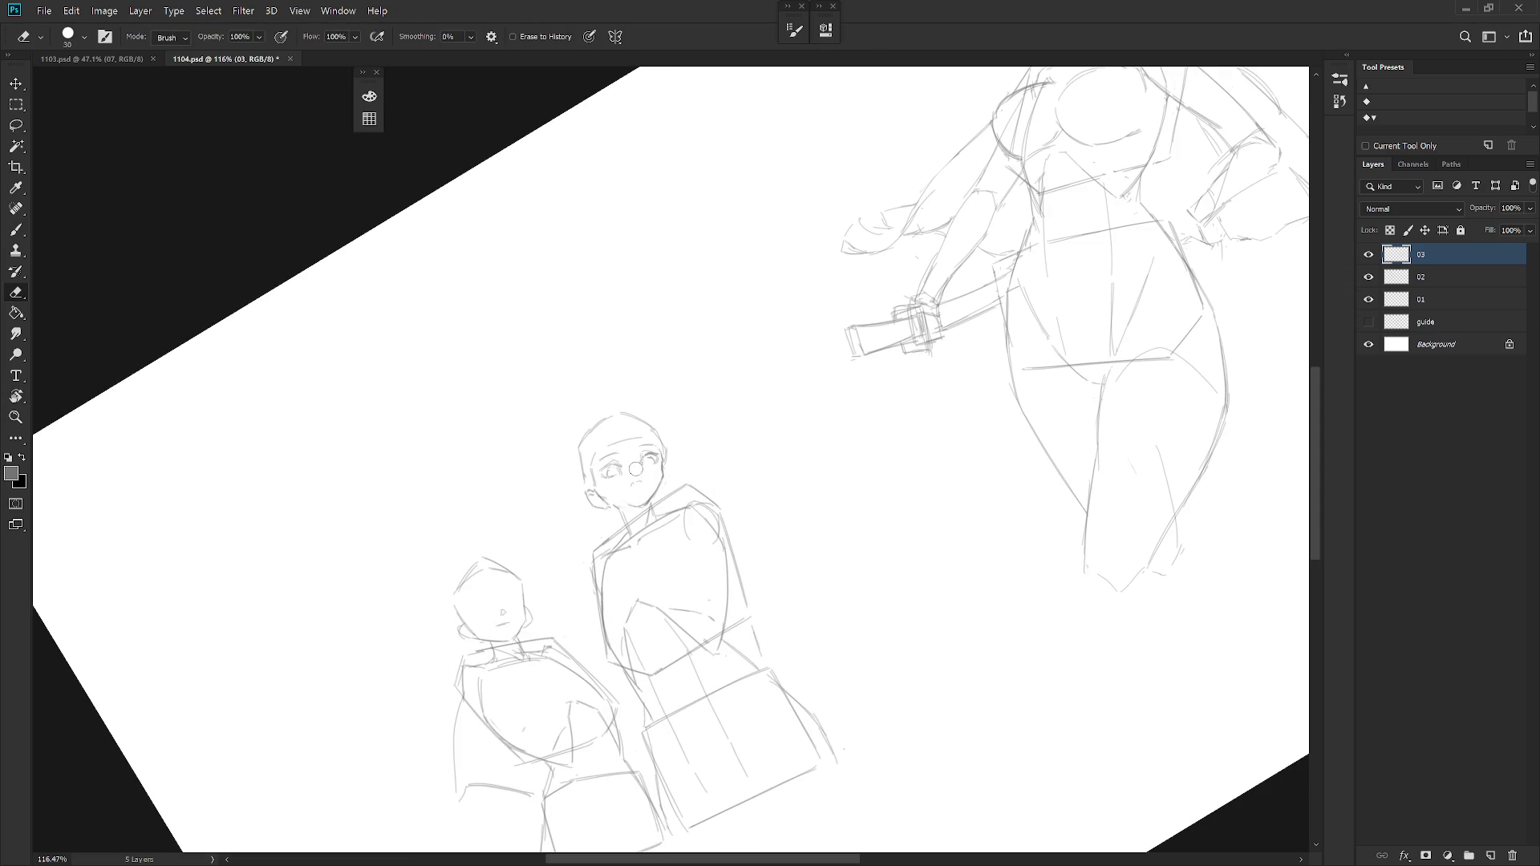
key("r")
key("Escape")
Lasso the left mannequin's eye, nudge it into place, and unflip the canvas view.
key("l")
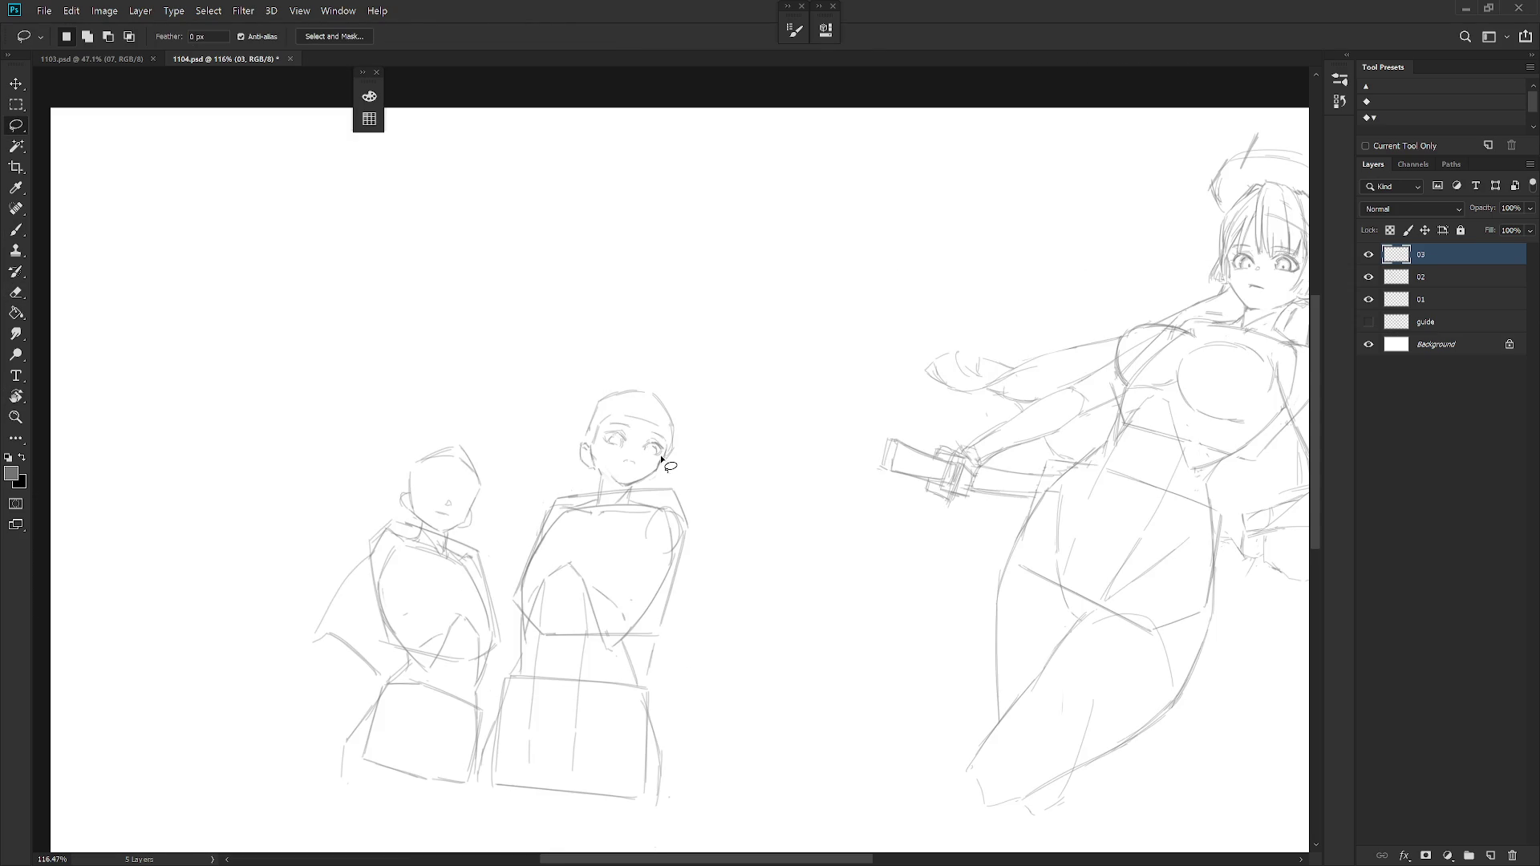
mouse_move(622, 455)
left_mouse_down()
mouse_move(604, 452)
mouse_move(622, 469)
left_mouse_up()
key("ctrl+t")
scroll(612, 455, "up", 3)
key("Return")
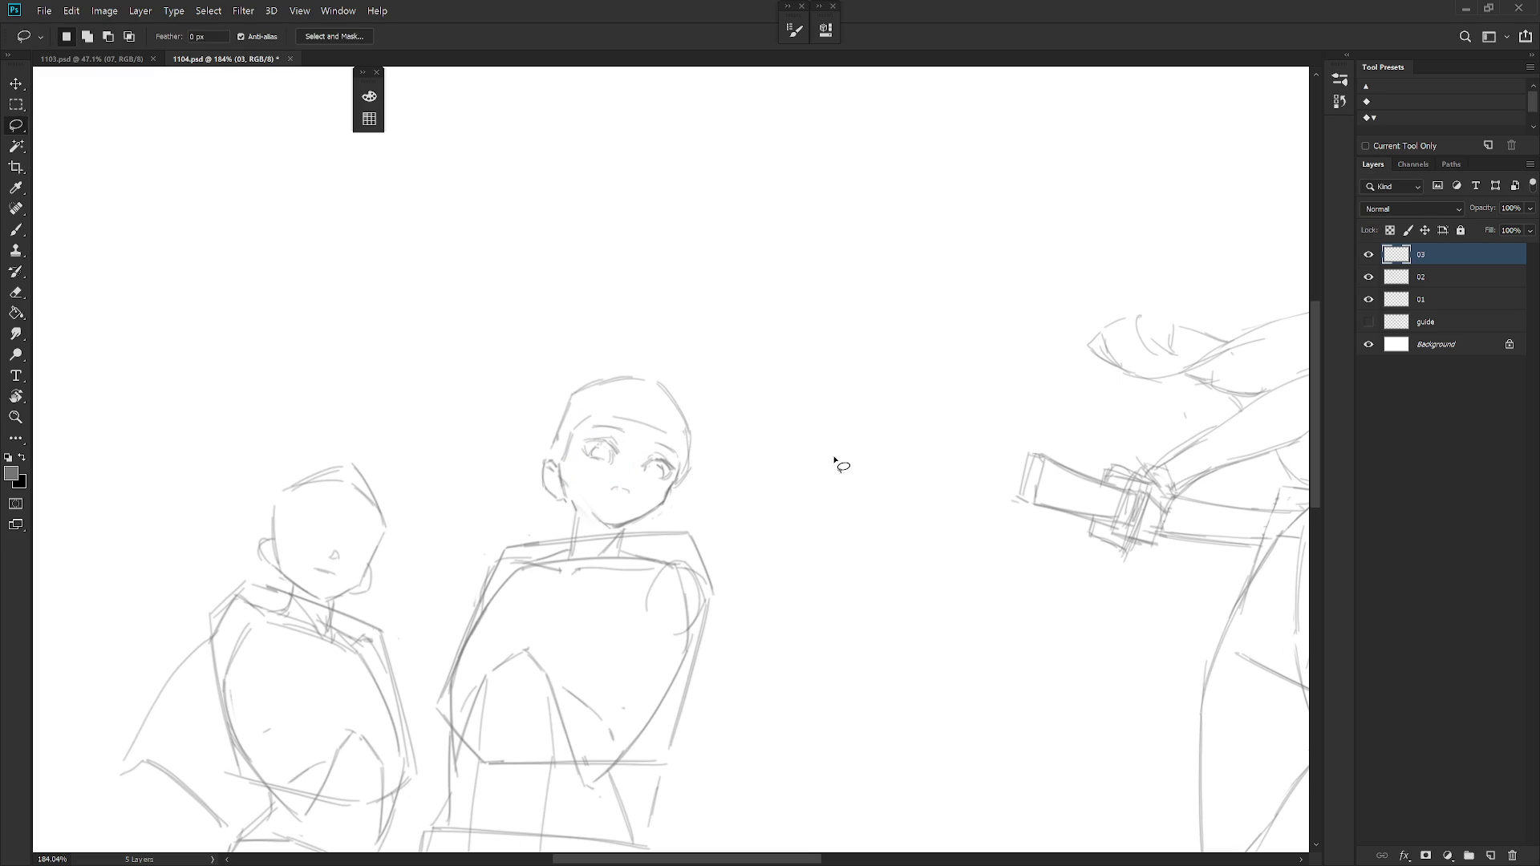
scroll(805, 450, "down", 3)
scroll(877, 492, "down", 1)
key("h")
scroll(917, 591, "up", 1)
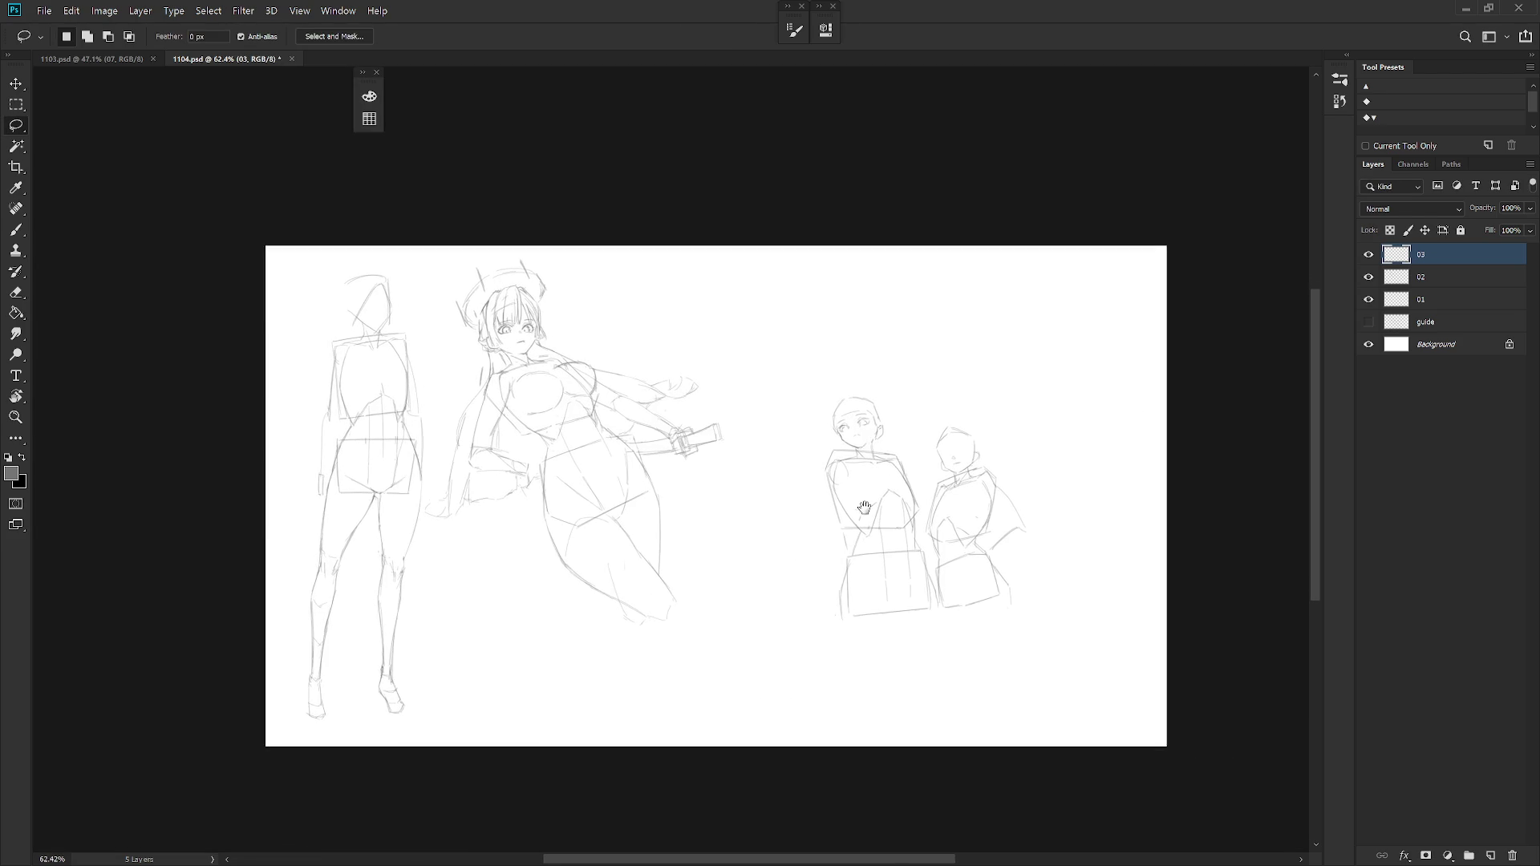
scroll(911, 426, "up", 2)
key("b")
scroll(842, 397, "up", 1)
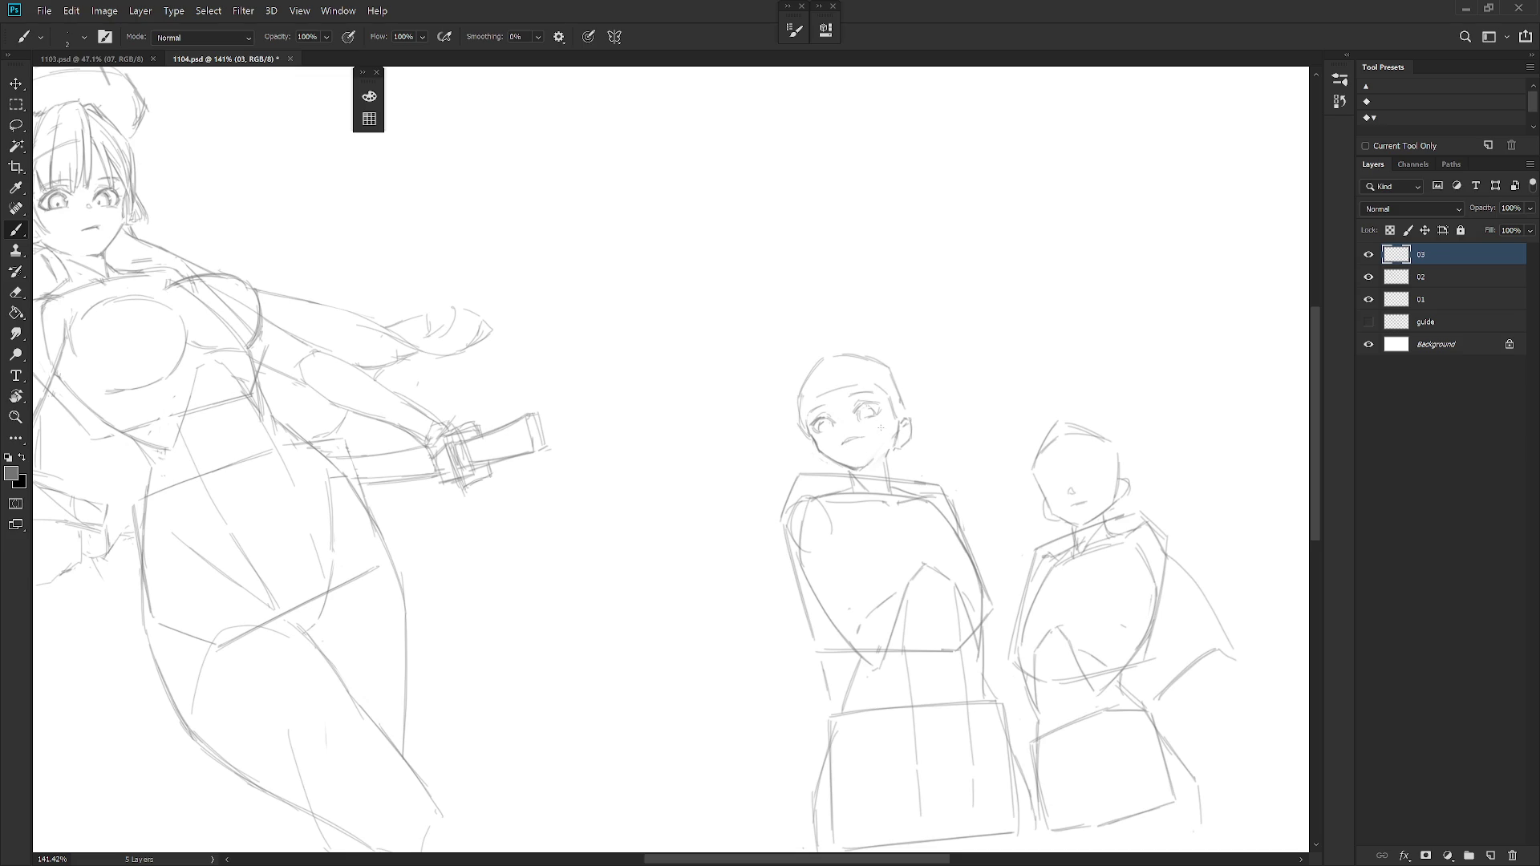
Erase the stray mouth stroke and redraw the left mannequin's mouth as a small smile.
key("e")
left_click_drag(861, 436, 850, 445)
key("b")
key("e")
key("b")
left_click_drag(840, 437, 854, 441)
key("e")
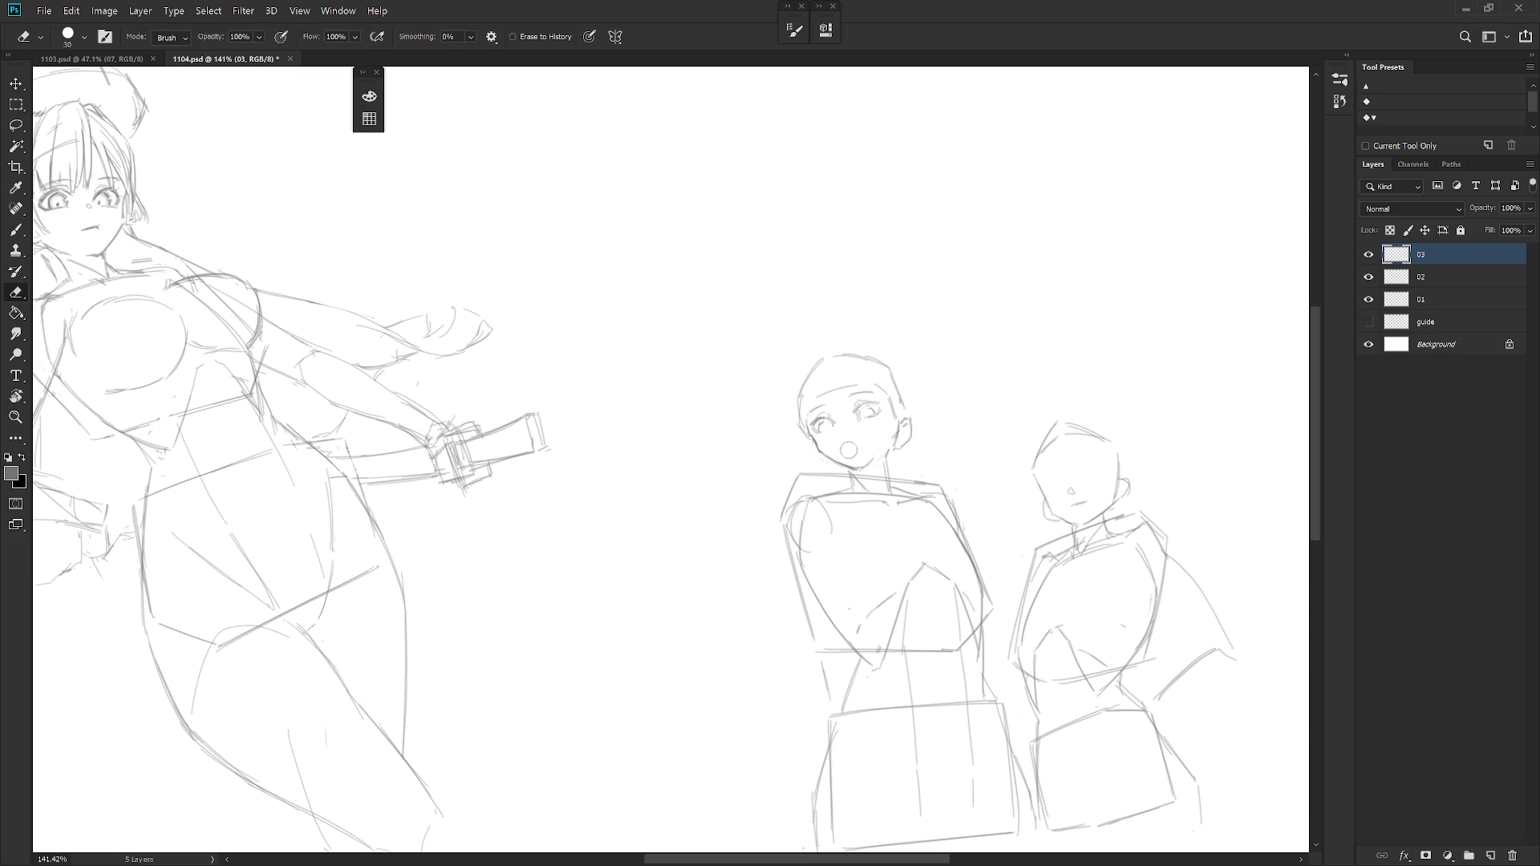
key("b")
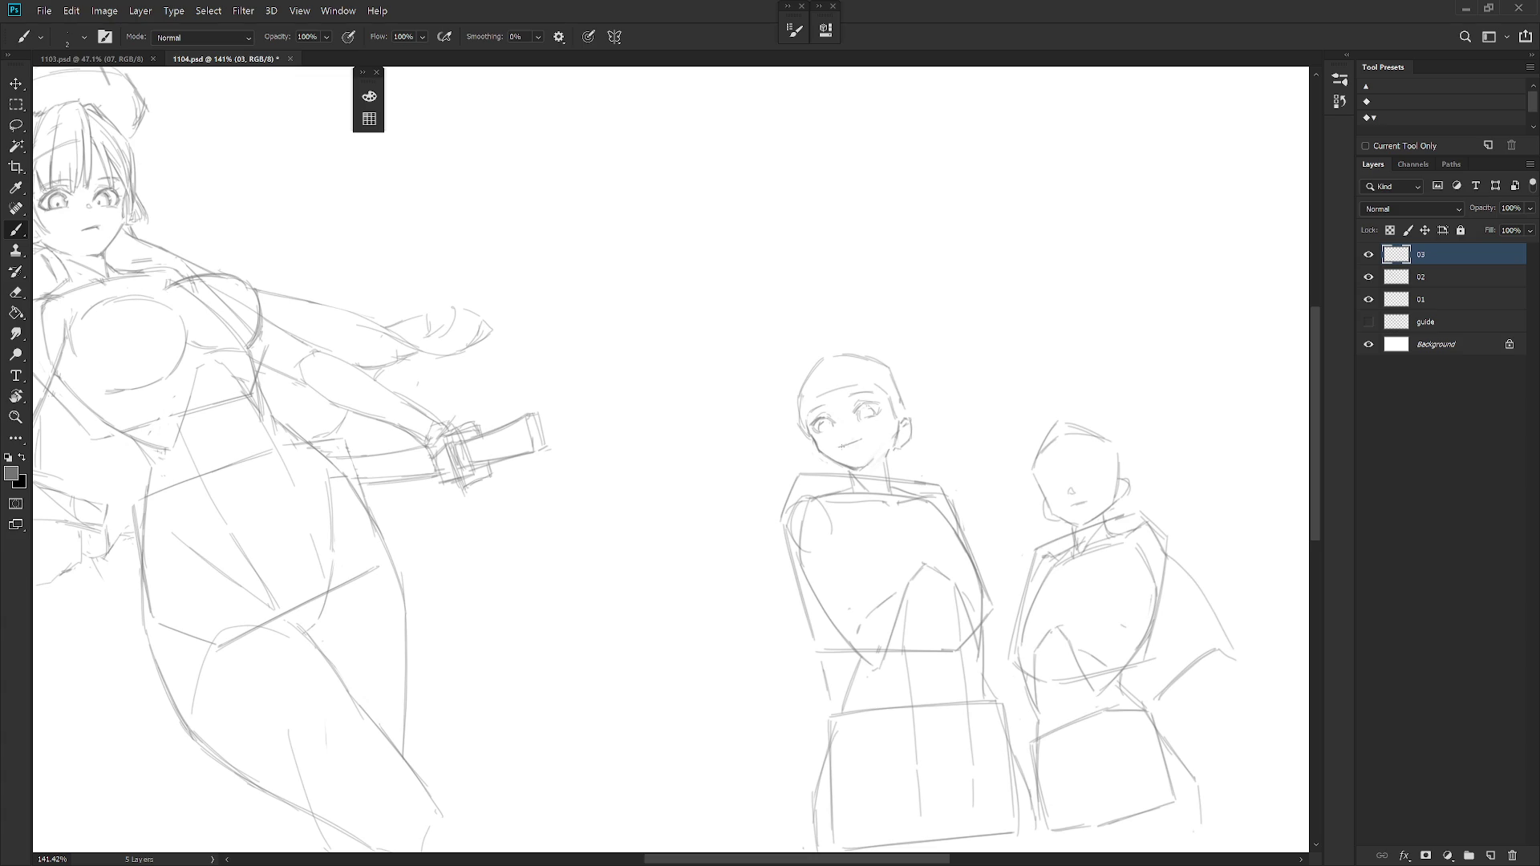
key("e")
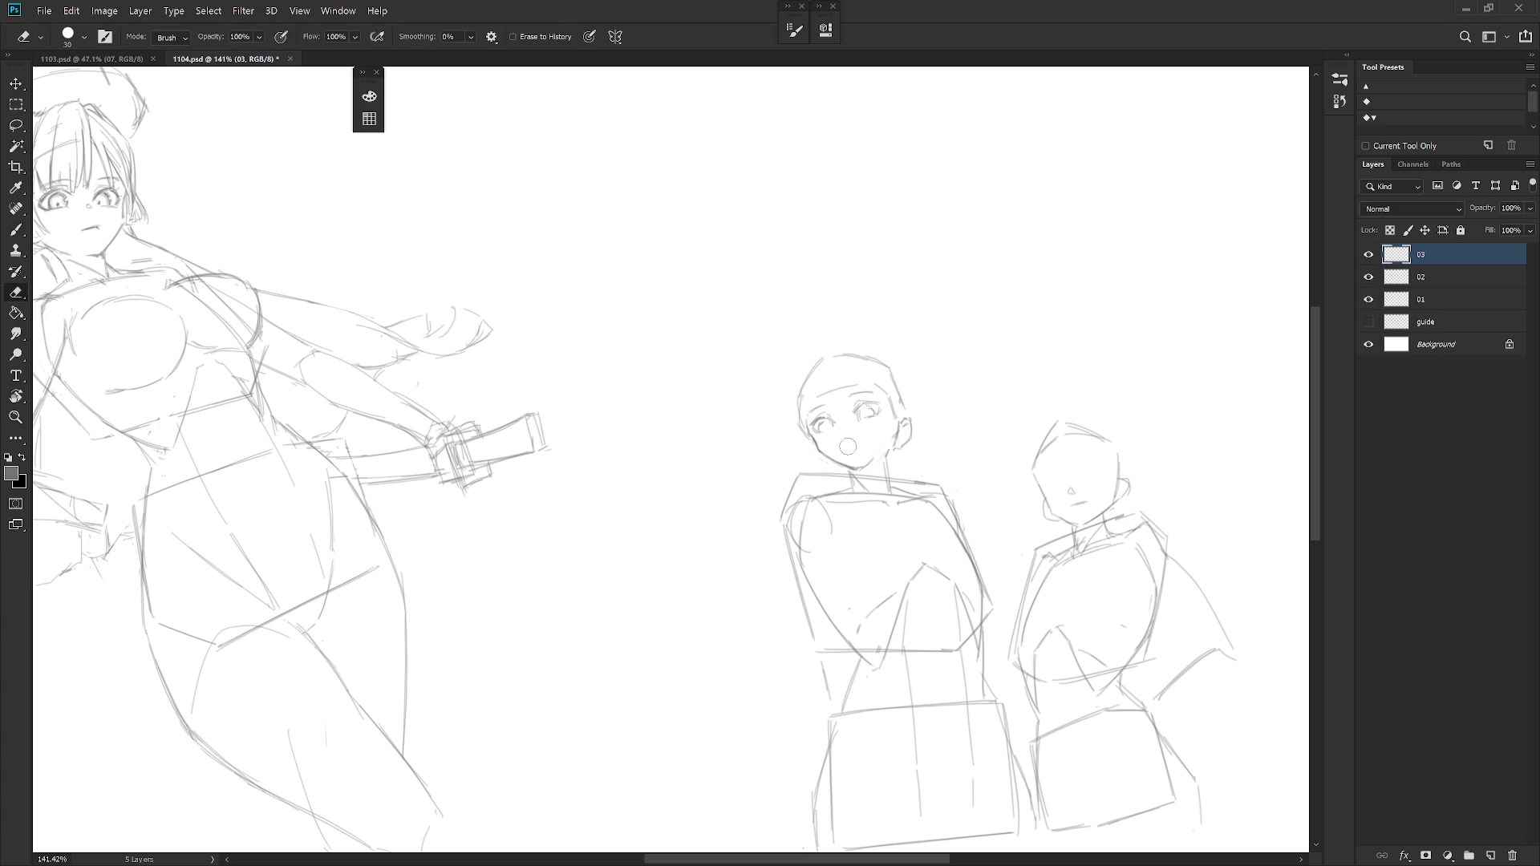
key("b")
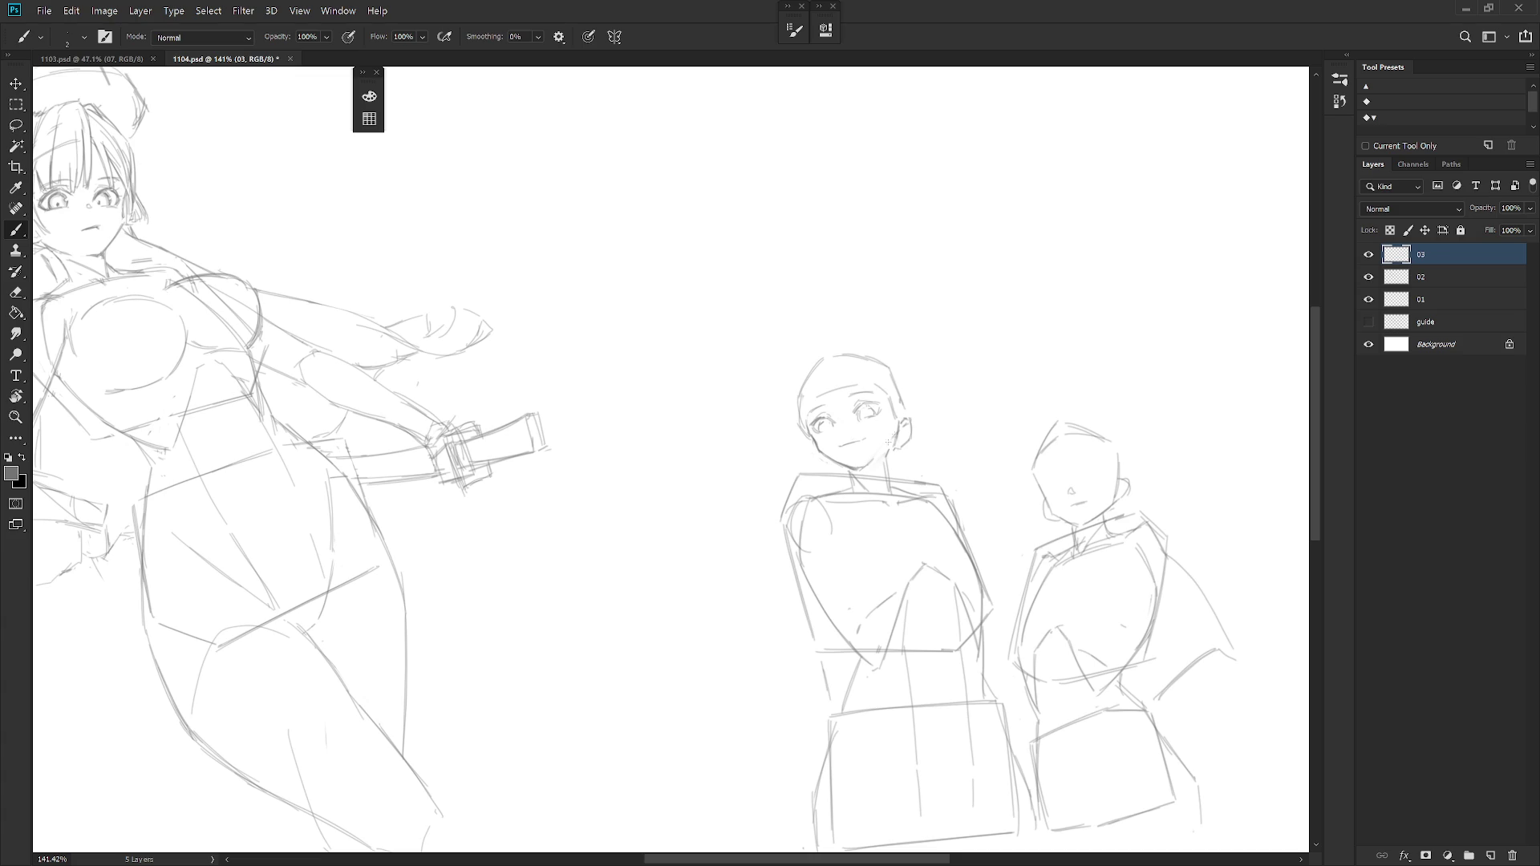
Clean up stray marks beside the mannequin's right ear.
key("shift+b")
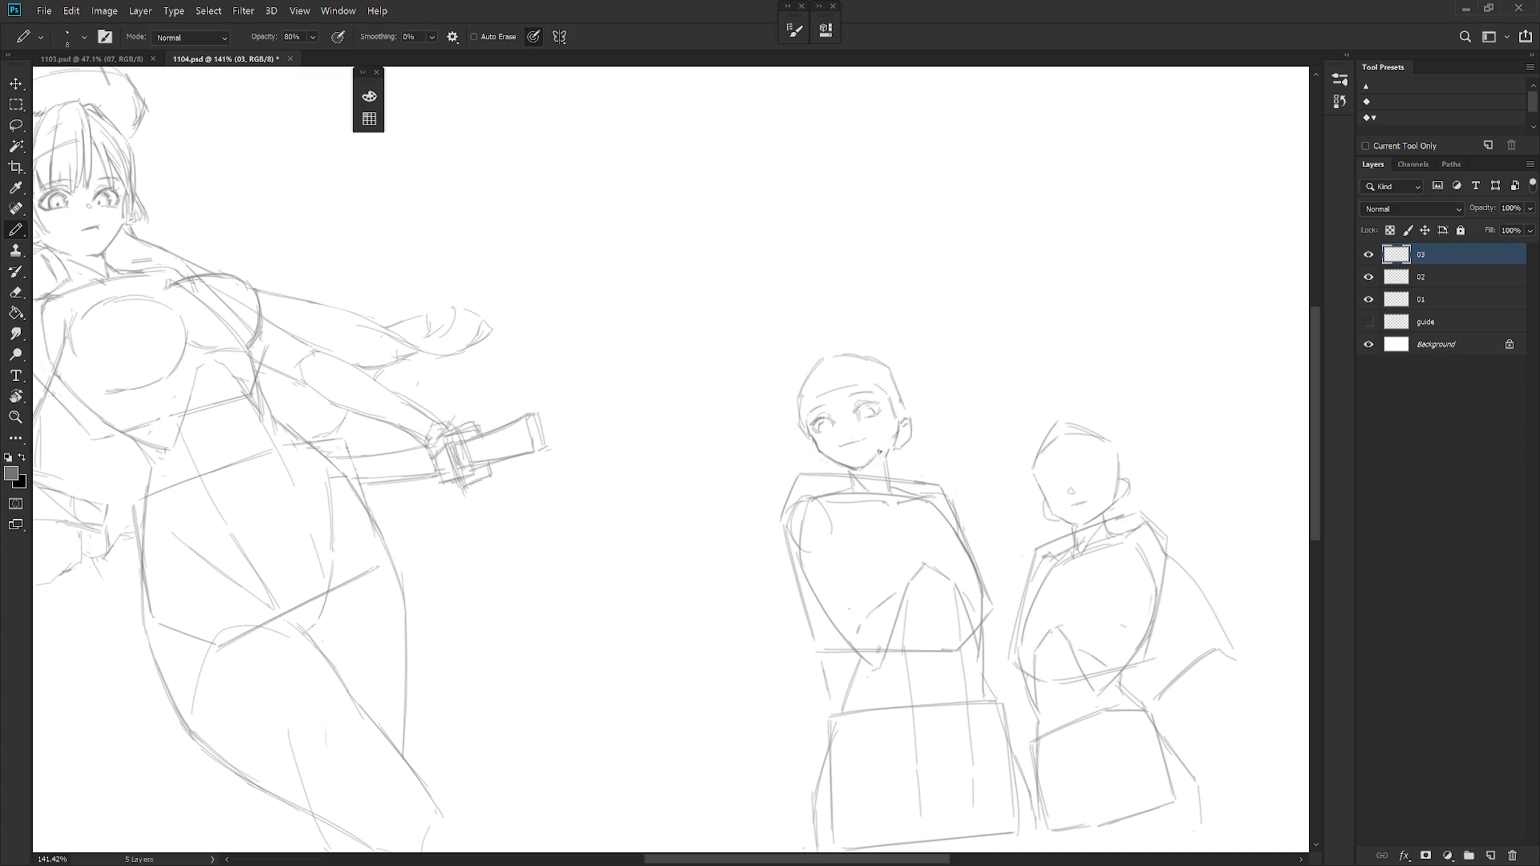
key("o")
key("e")
left_click_drag(916, 410, 925, 421)
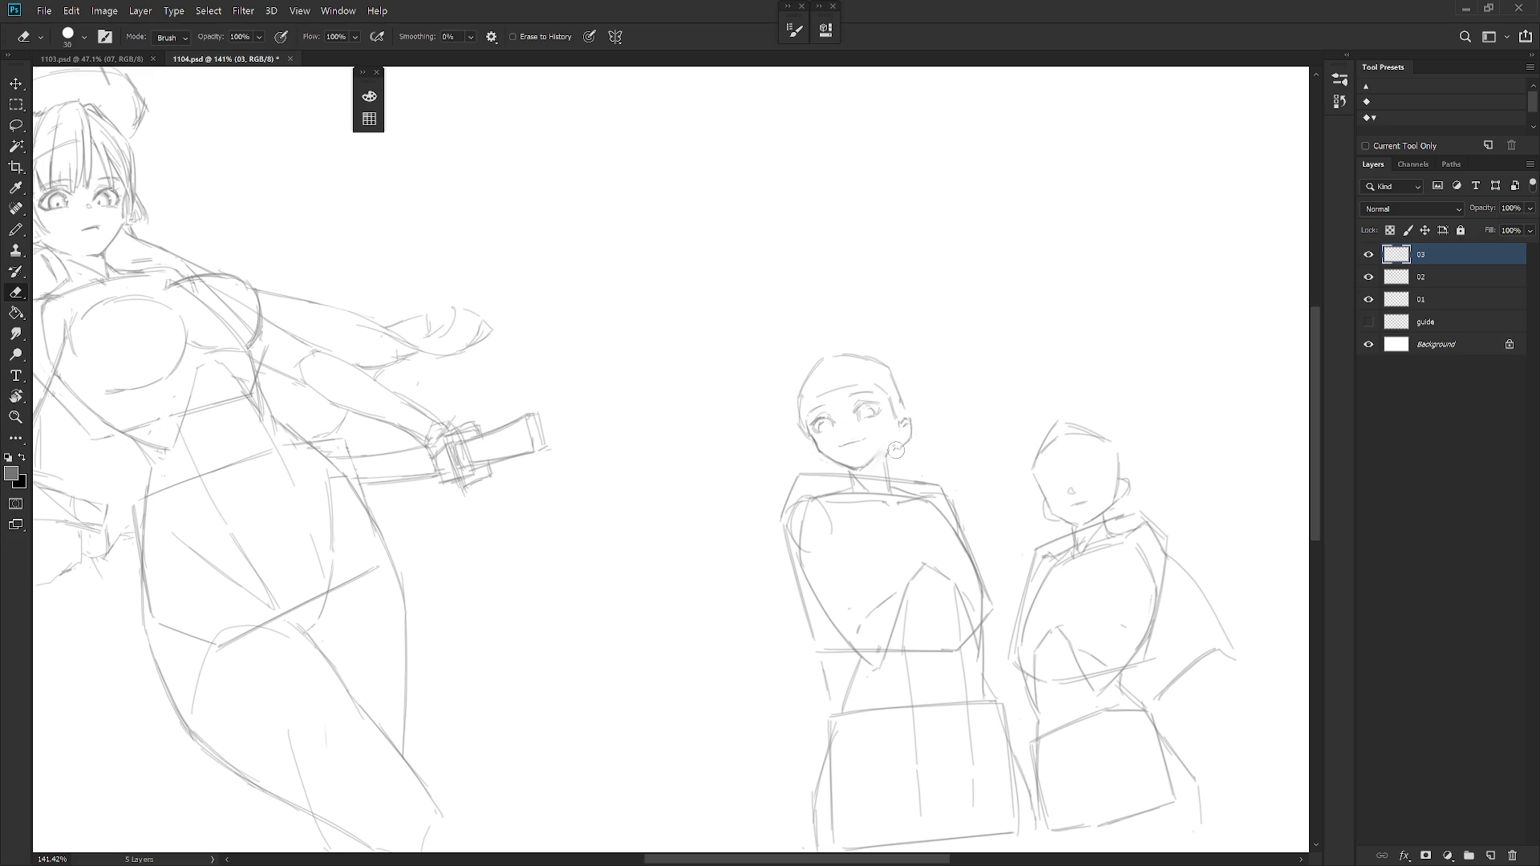
key("b")
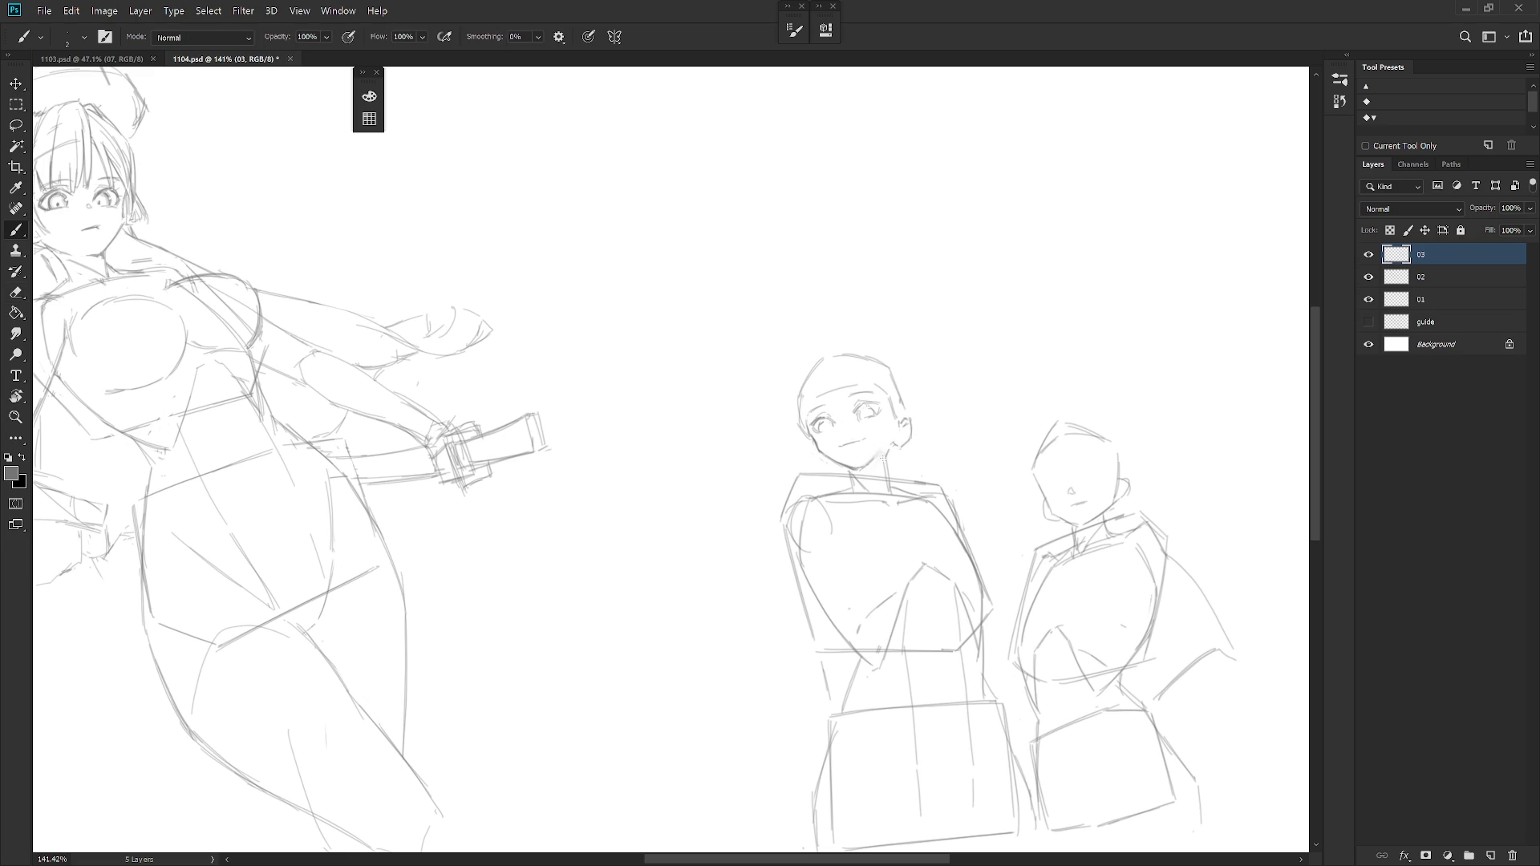
Lasso the head and enlarge it slightly (about 106%) from the chin with Free Transform.
key("l")
mouse_move(890, 457)
left_mouse_down()
mouse_move(833, 475)
mouse_move(873, 472)
left_mouse_up()
key("ctrl+t")
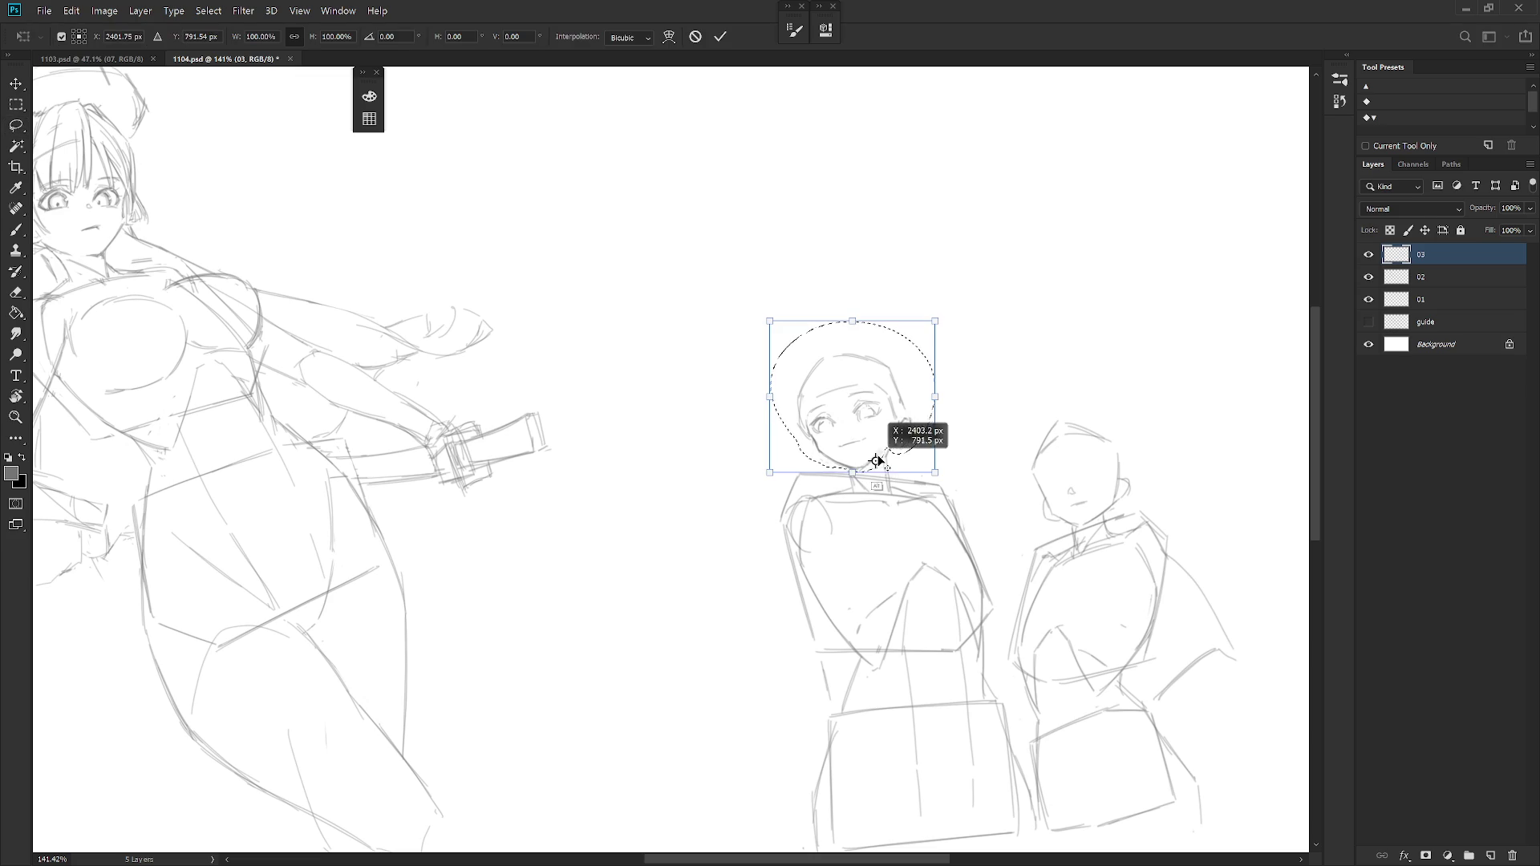
left_click_drag(936, 322, 940, 313)
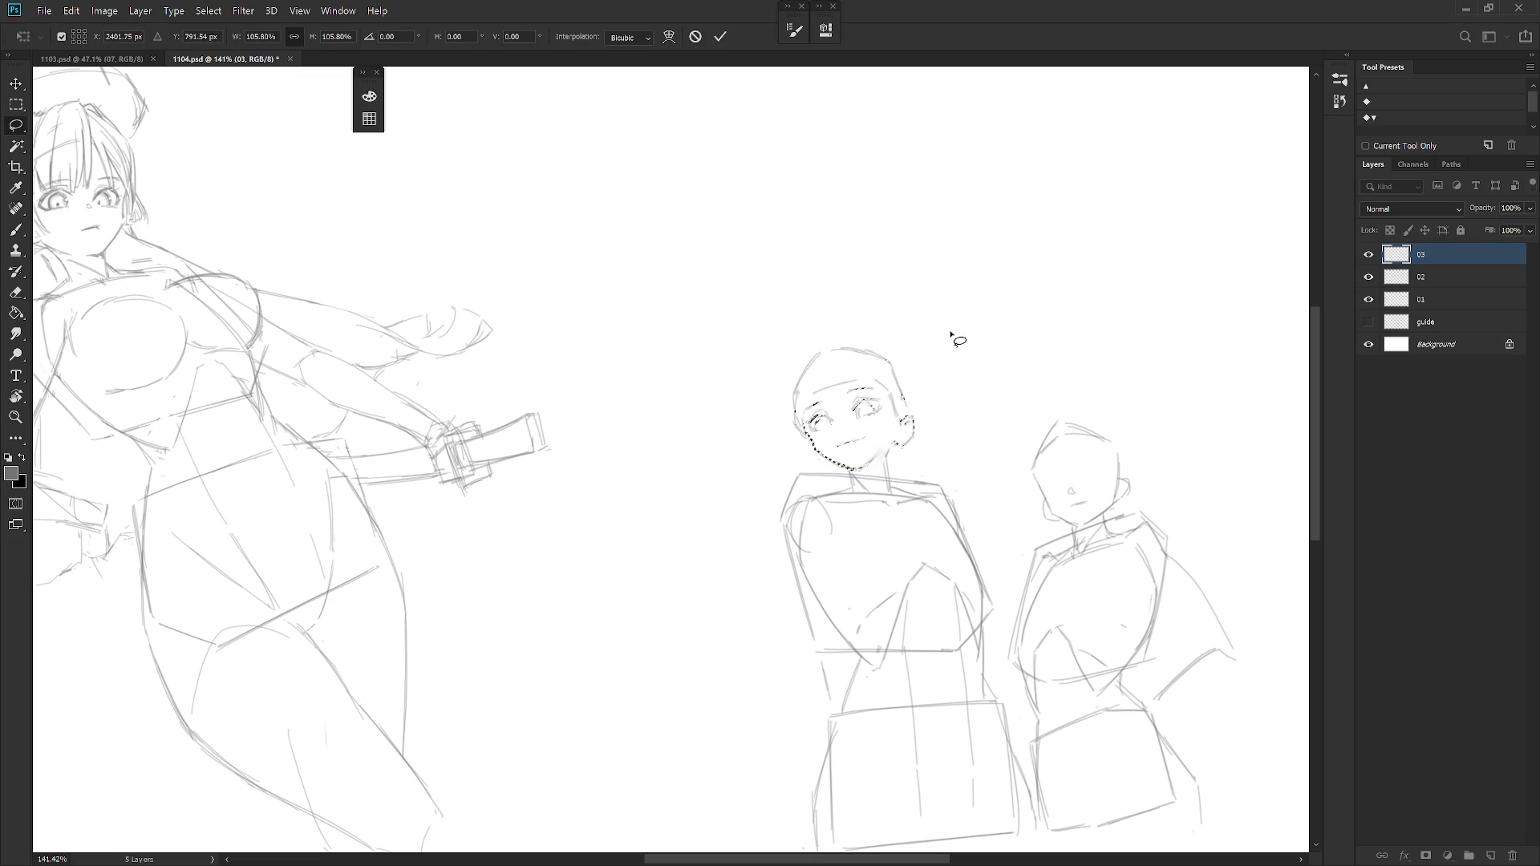
key("Return")
scroll(940, 350, "down", 5)
key("b")
scroll(890, 433, "up", 2)
scroll(890, 433, "up", 2)
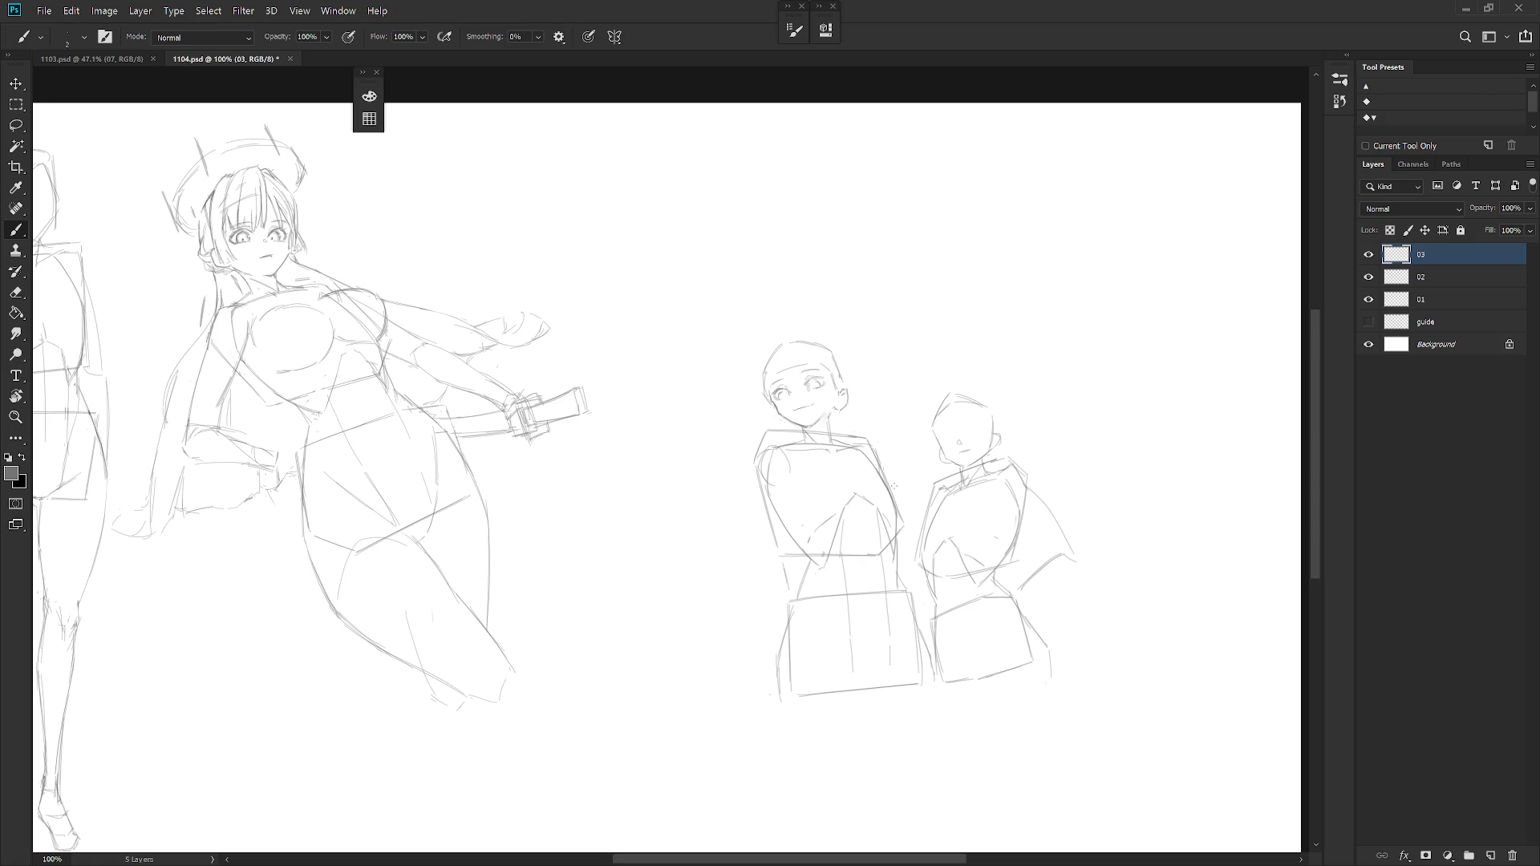
Sketch a short vertical stroke left of the mannequin's head, refining it with brush and eraser passes.
left_click_drag(757, 396, 760, 421)
key("e")
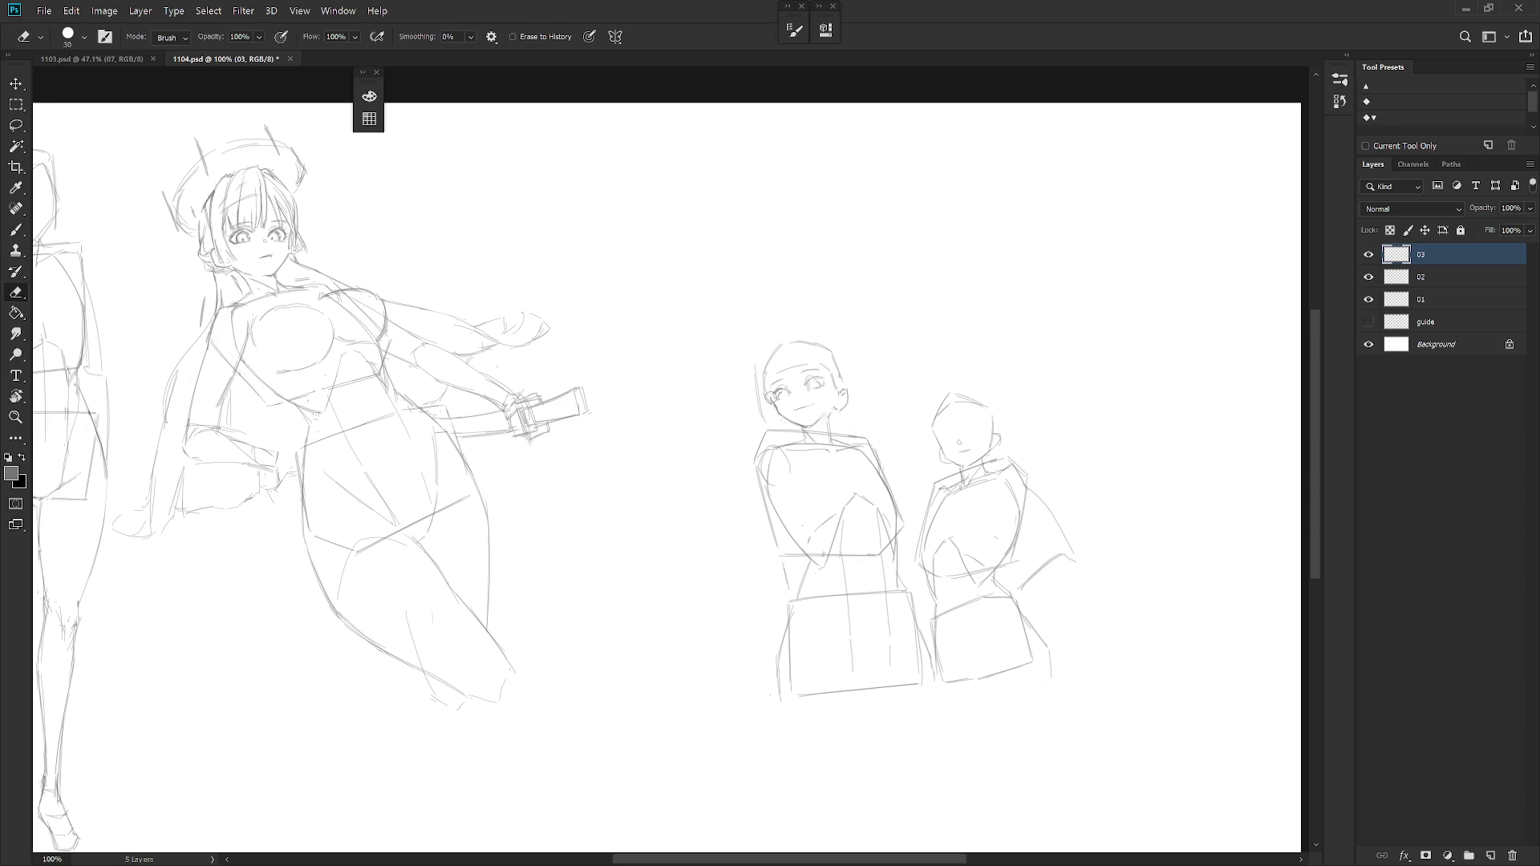
key("b")
key("e")
scroll(820, 359, "up", 2)
key("b")
key("e")
key("b")
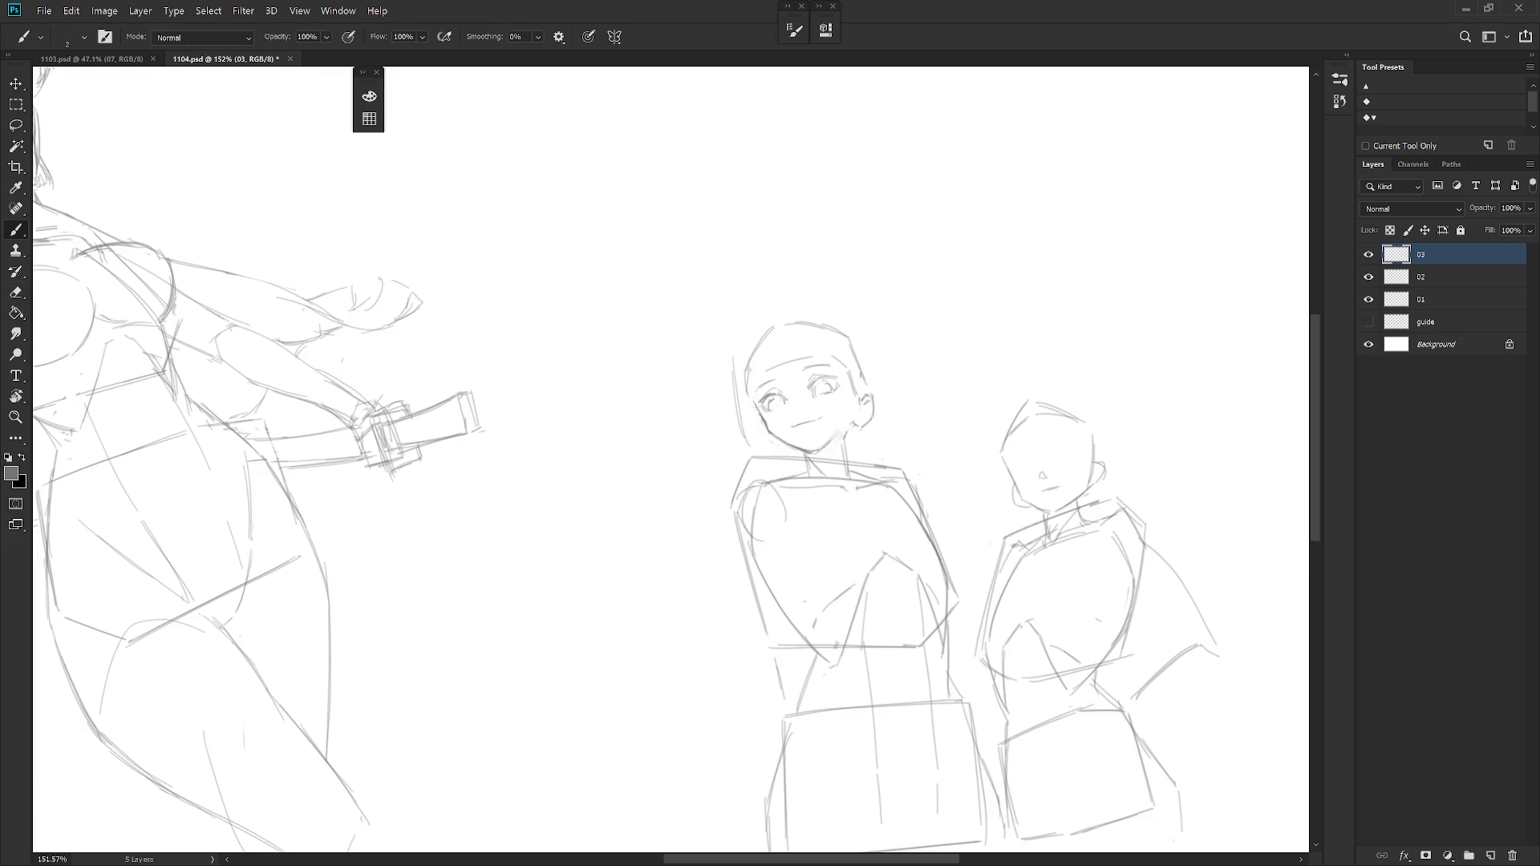
key("e")
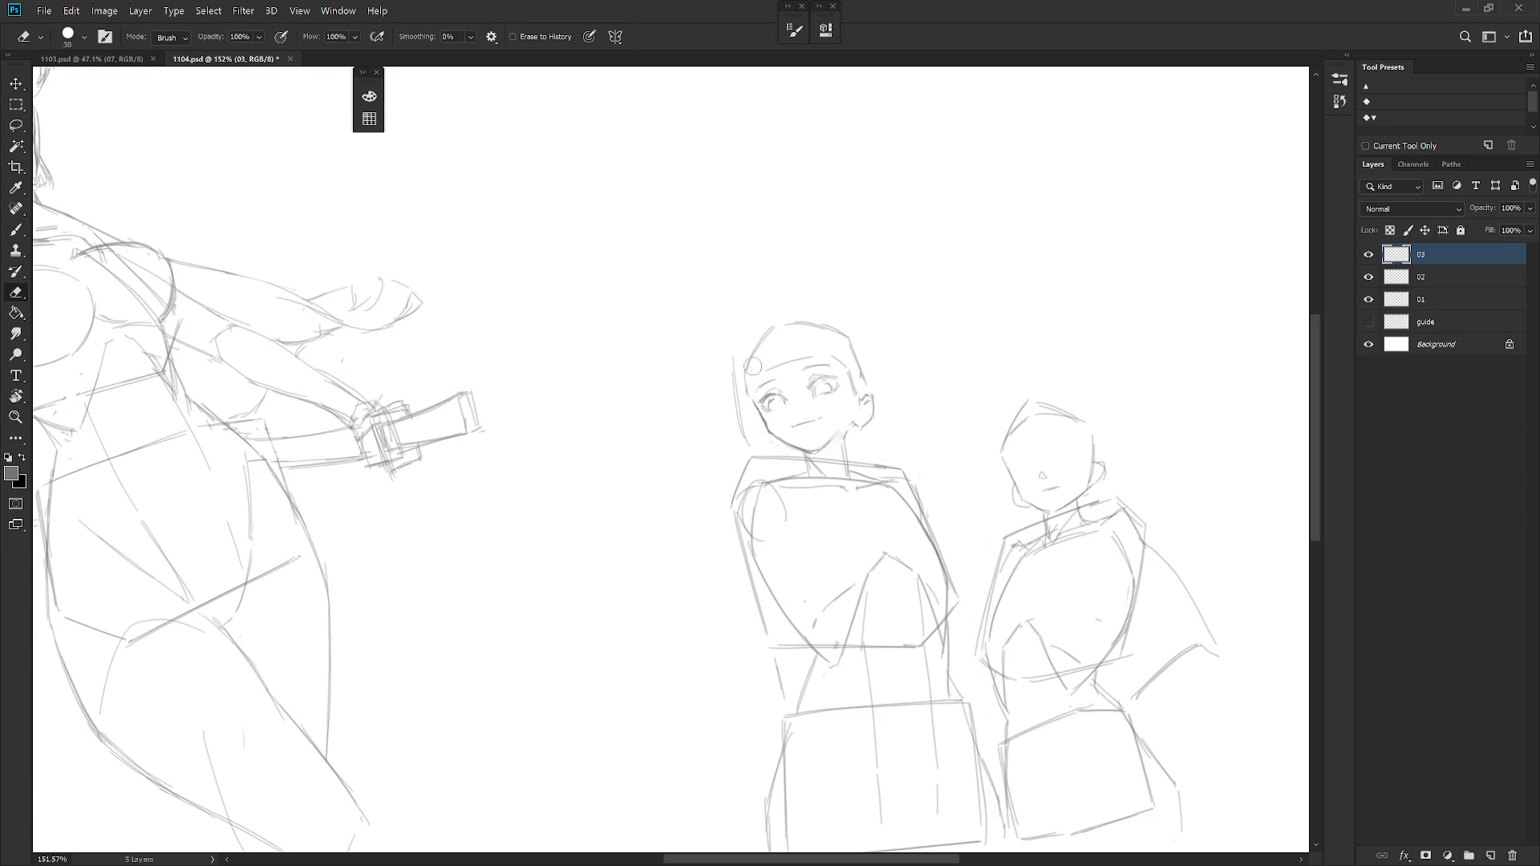
key("b")
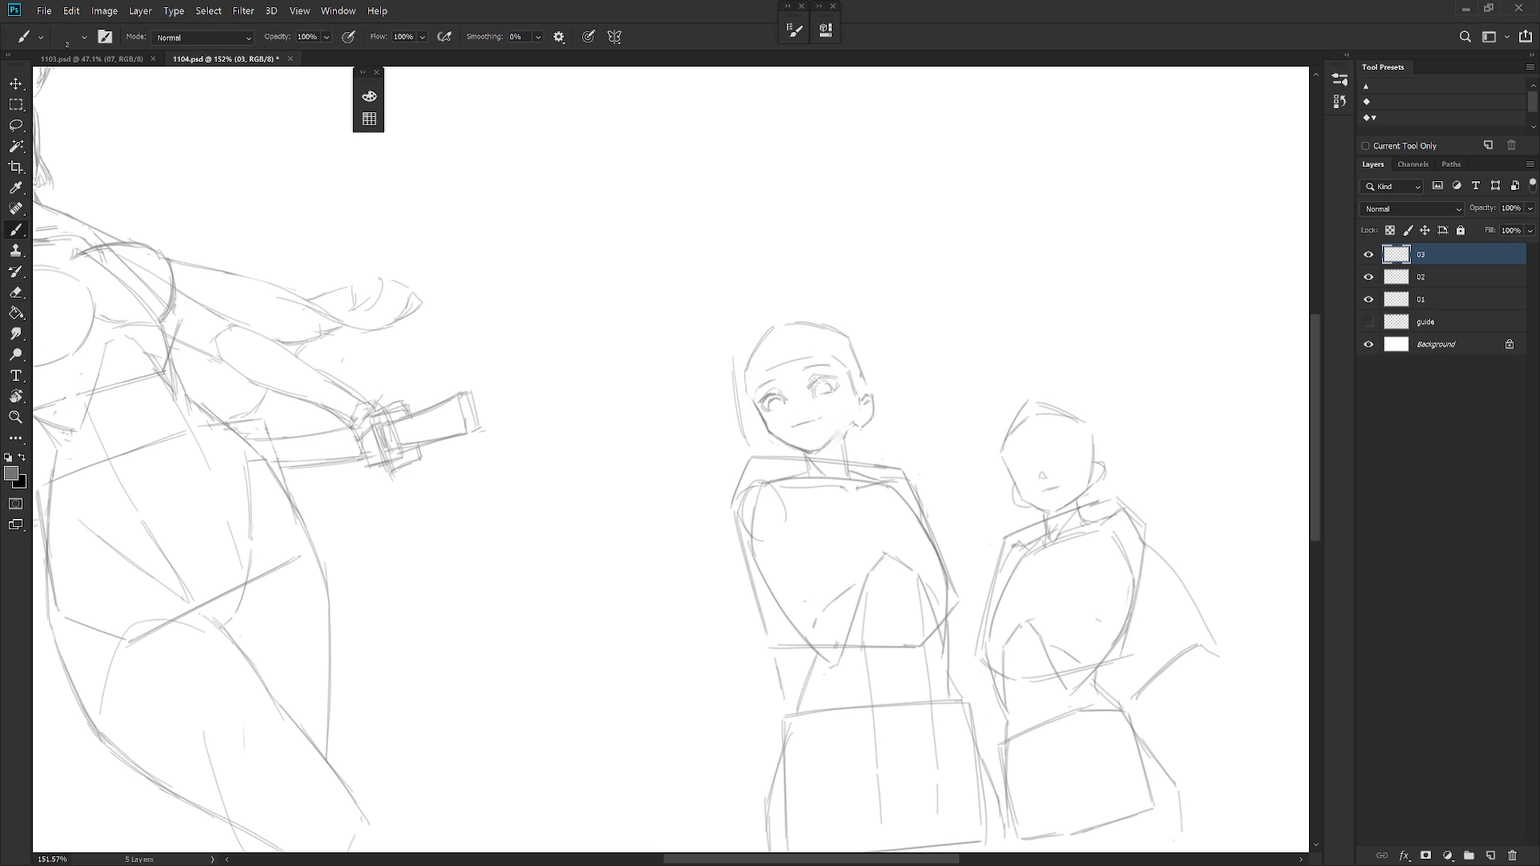
key("e")
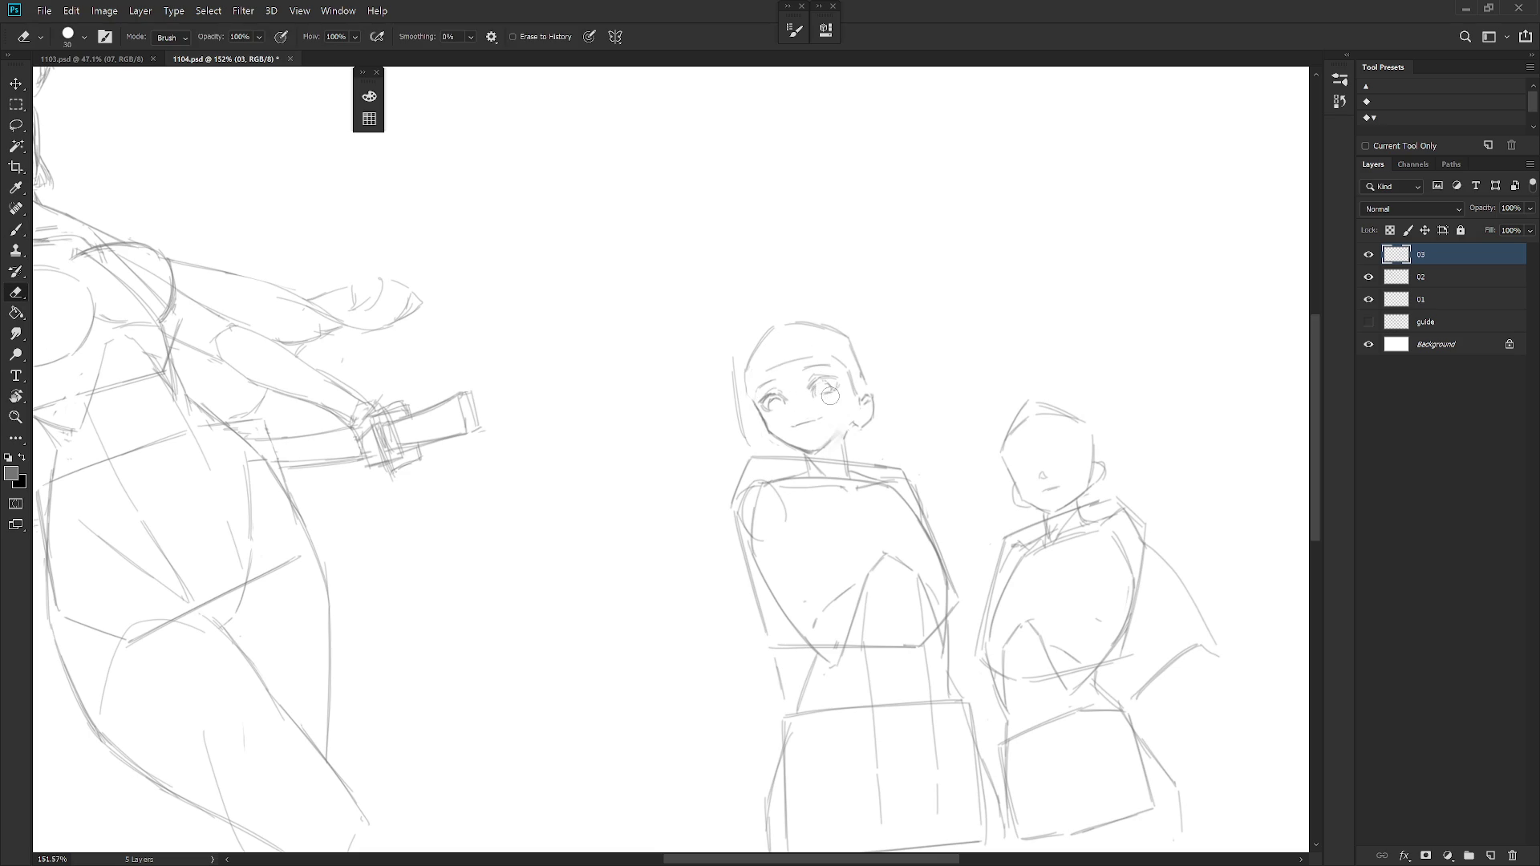
key("b")
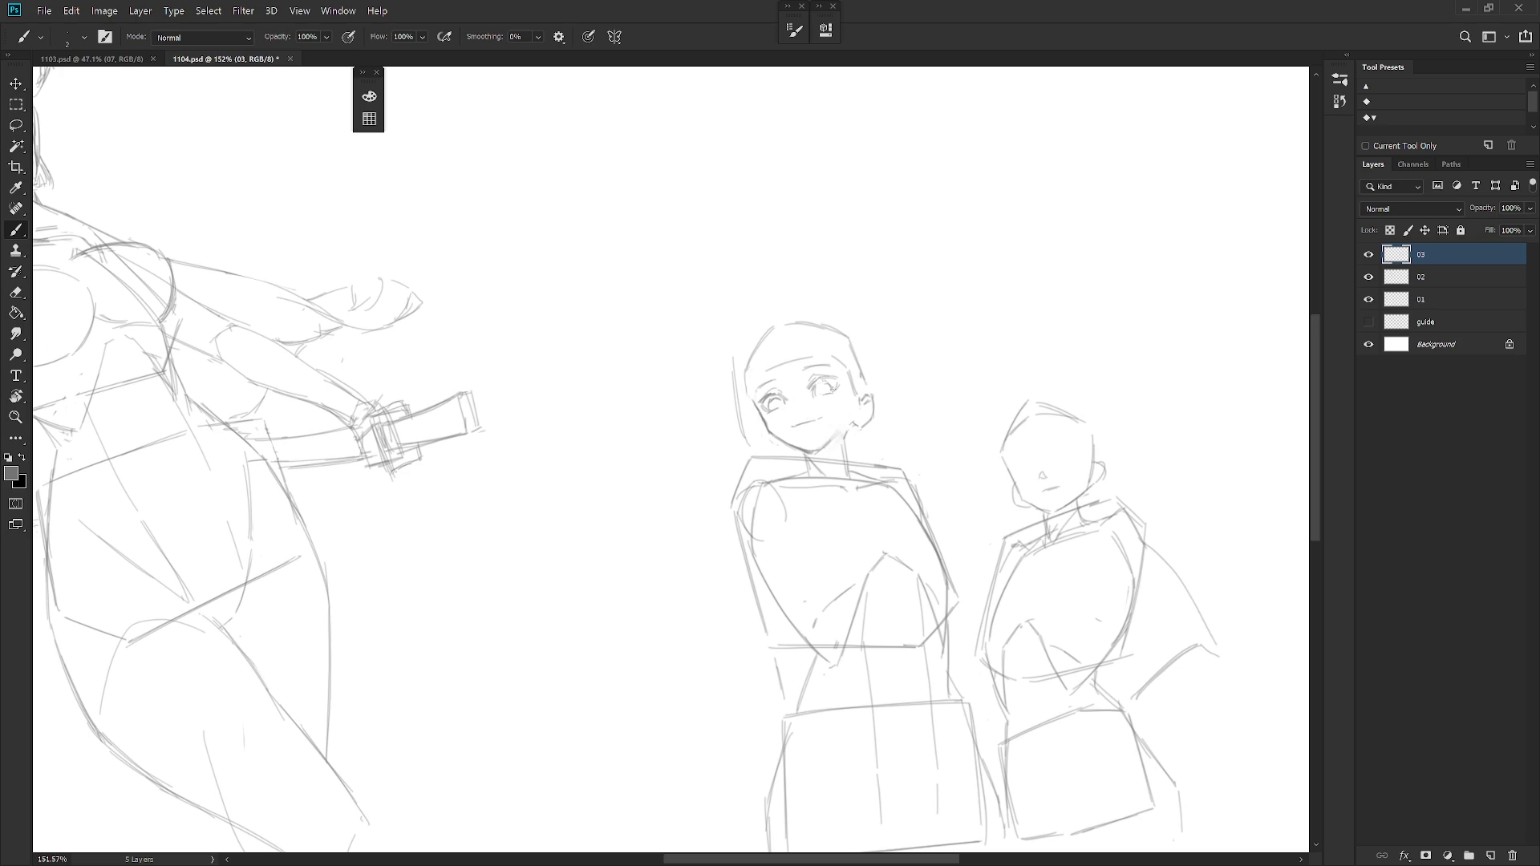
scroll(943, 407, "down", 1)
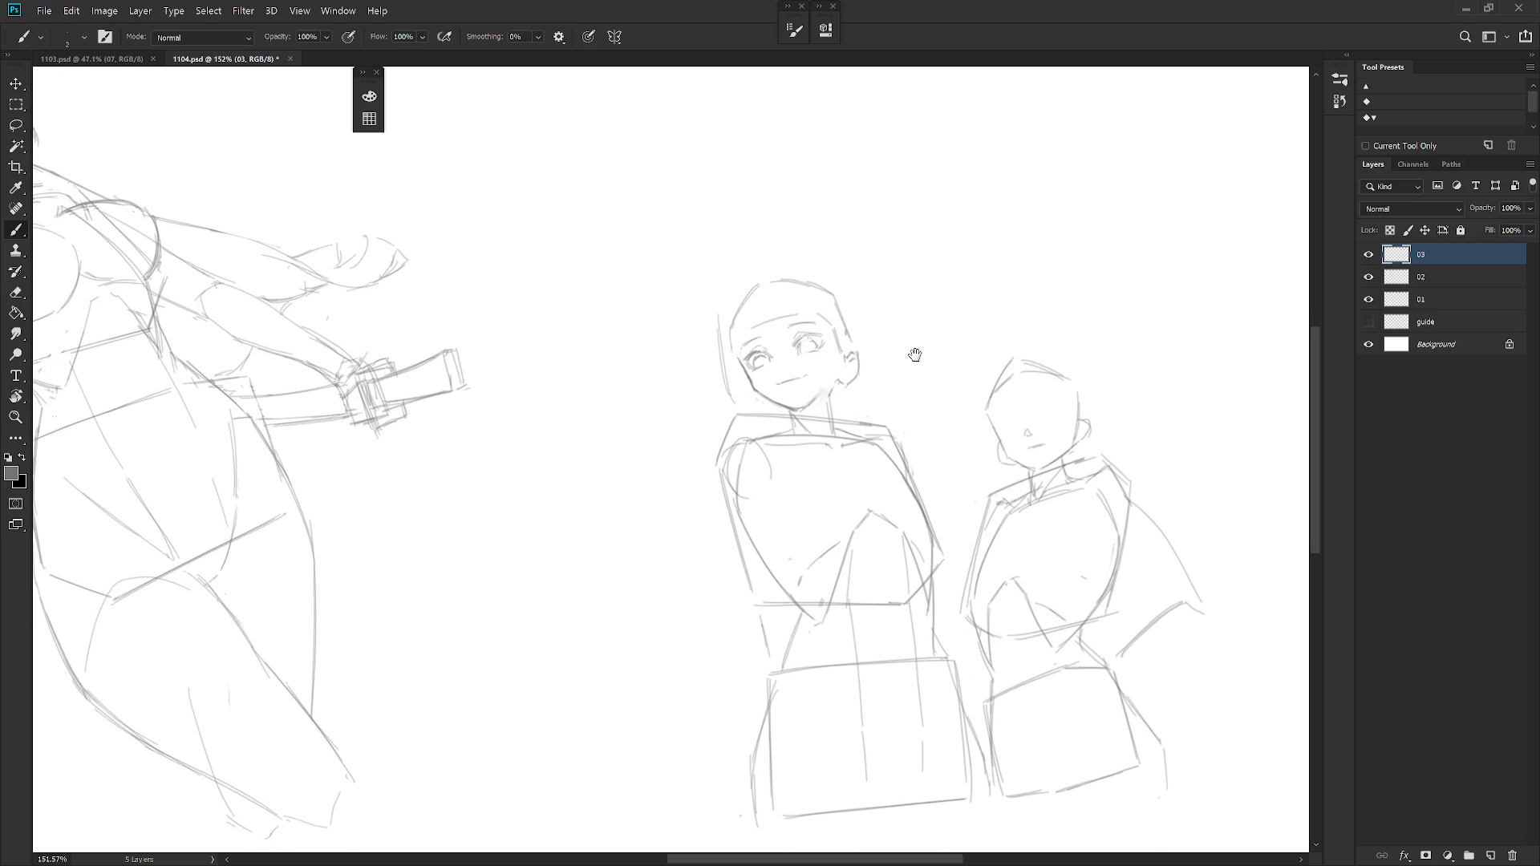
scroll(921, 357, "down", 2)
scroll(881, 386, "down", 1)
scroll(882, 386, "up", 1)
scroll(877, 354, "up", 1)
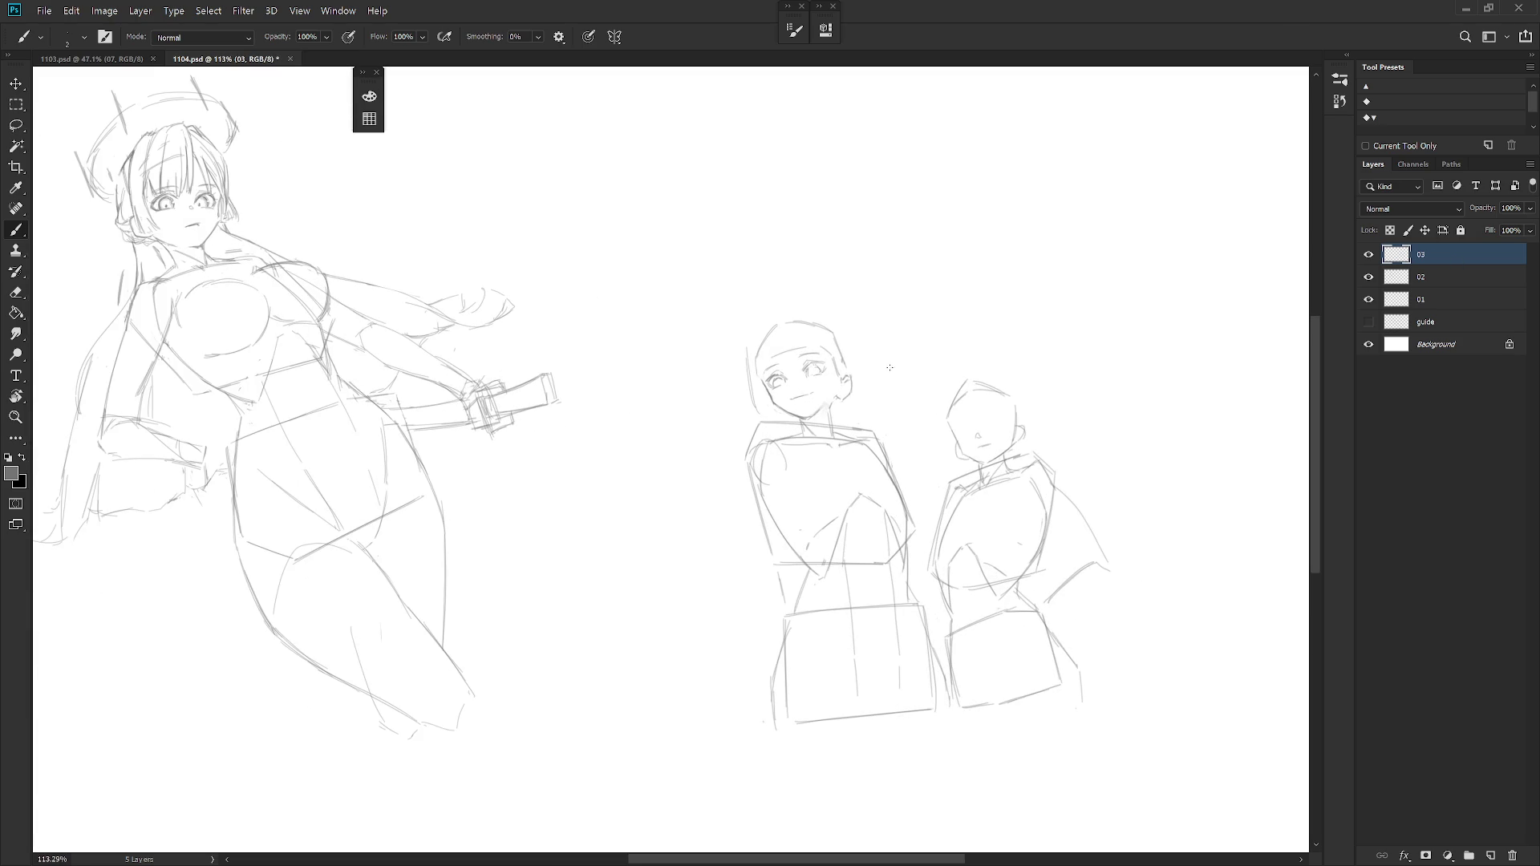
scroll(890, 375, "up", 3)
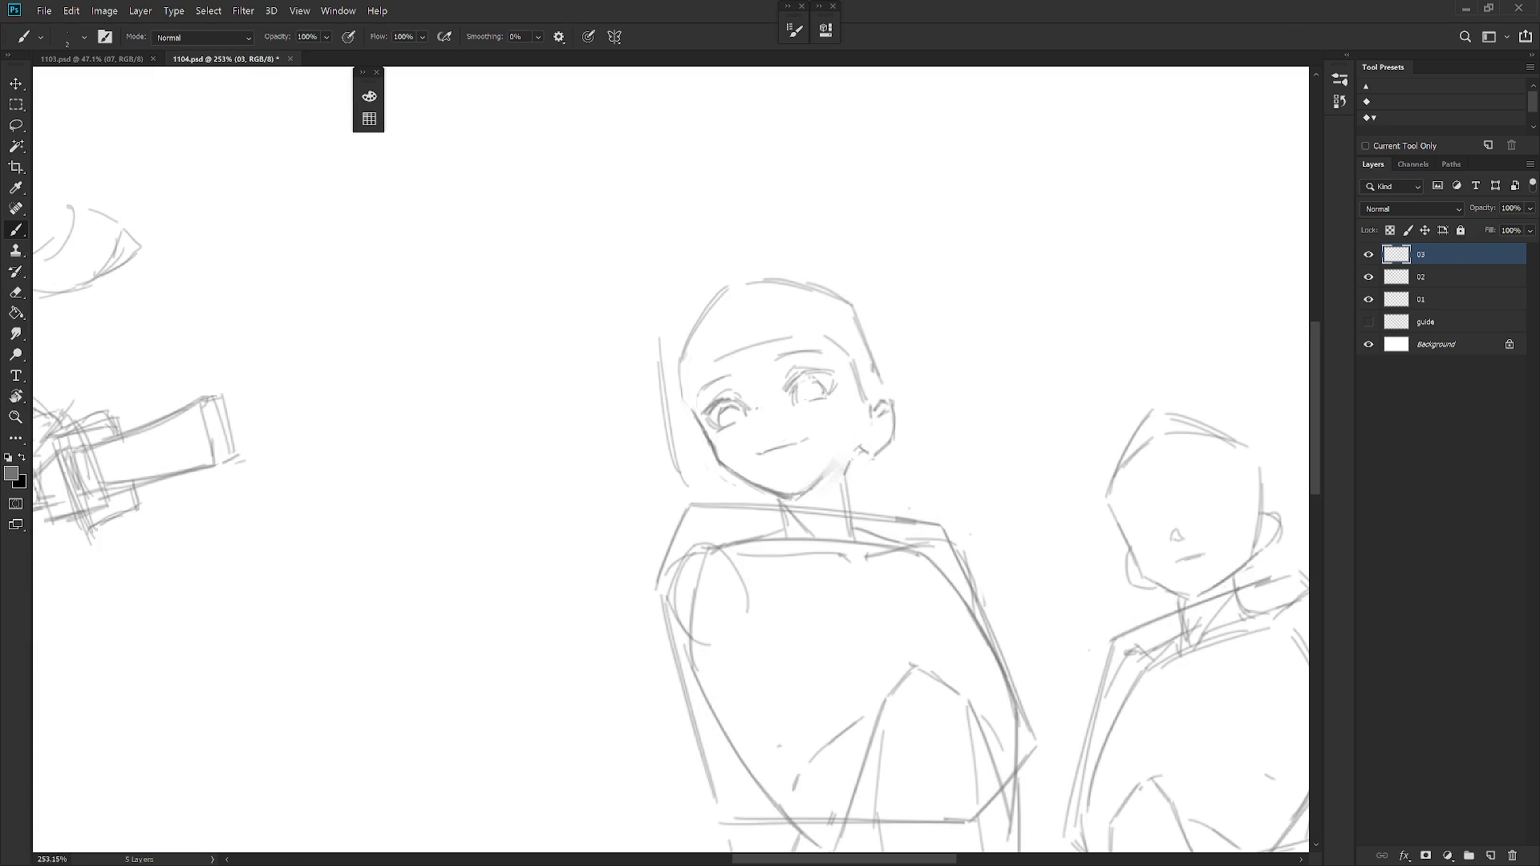
Lasso the eye area of the smiling figure and erase the stray lines inside it.
key("l")
left_click_drag(752, 433, 850, 409)
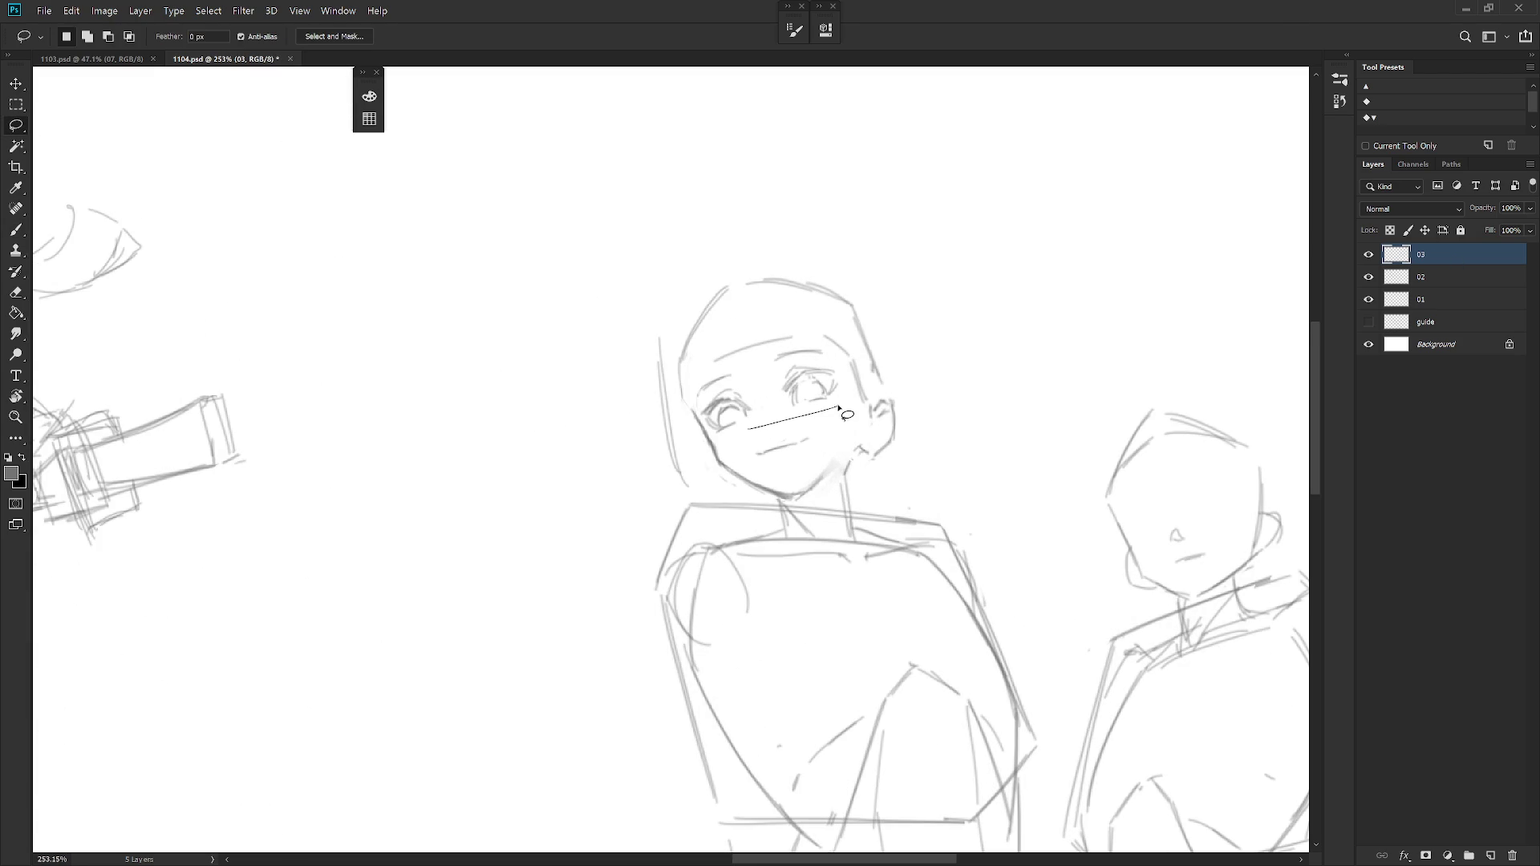
key("e")
key("b")
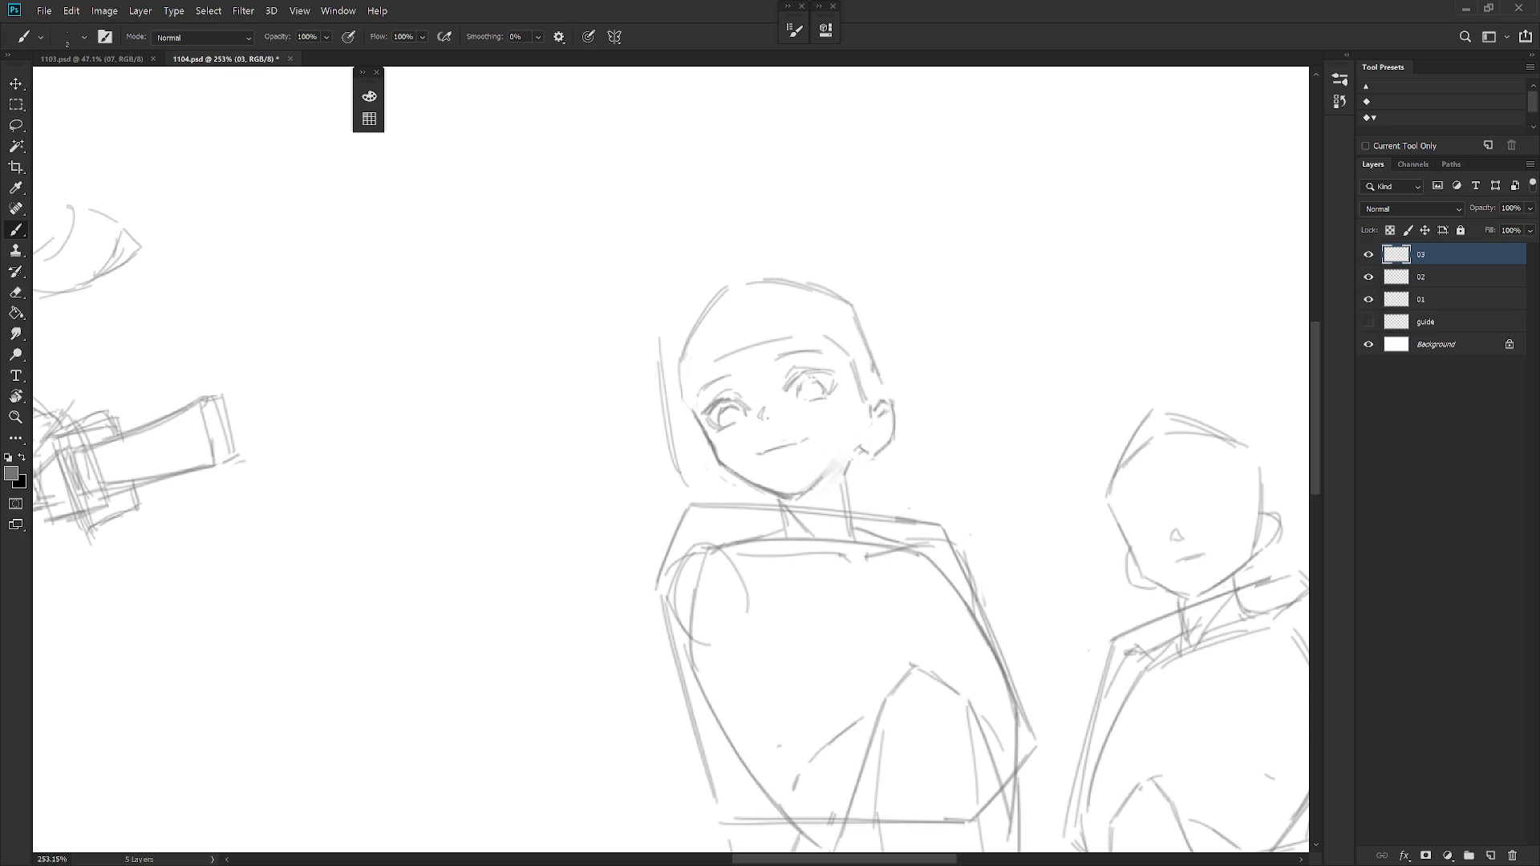
scroll(828, 480, "down", 3)
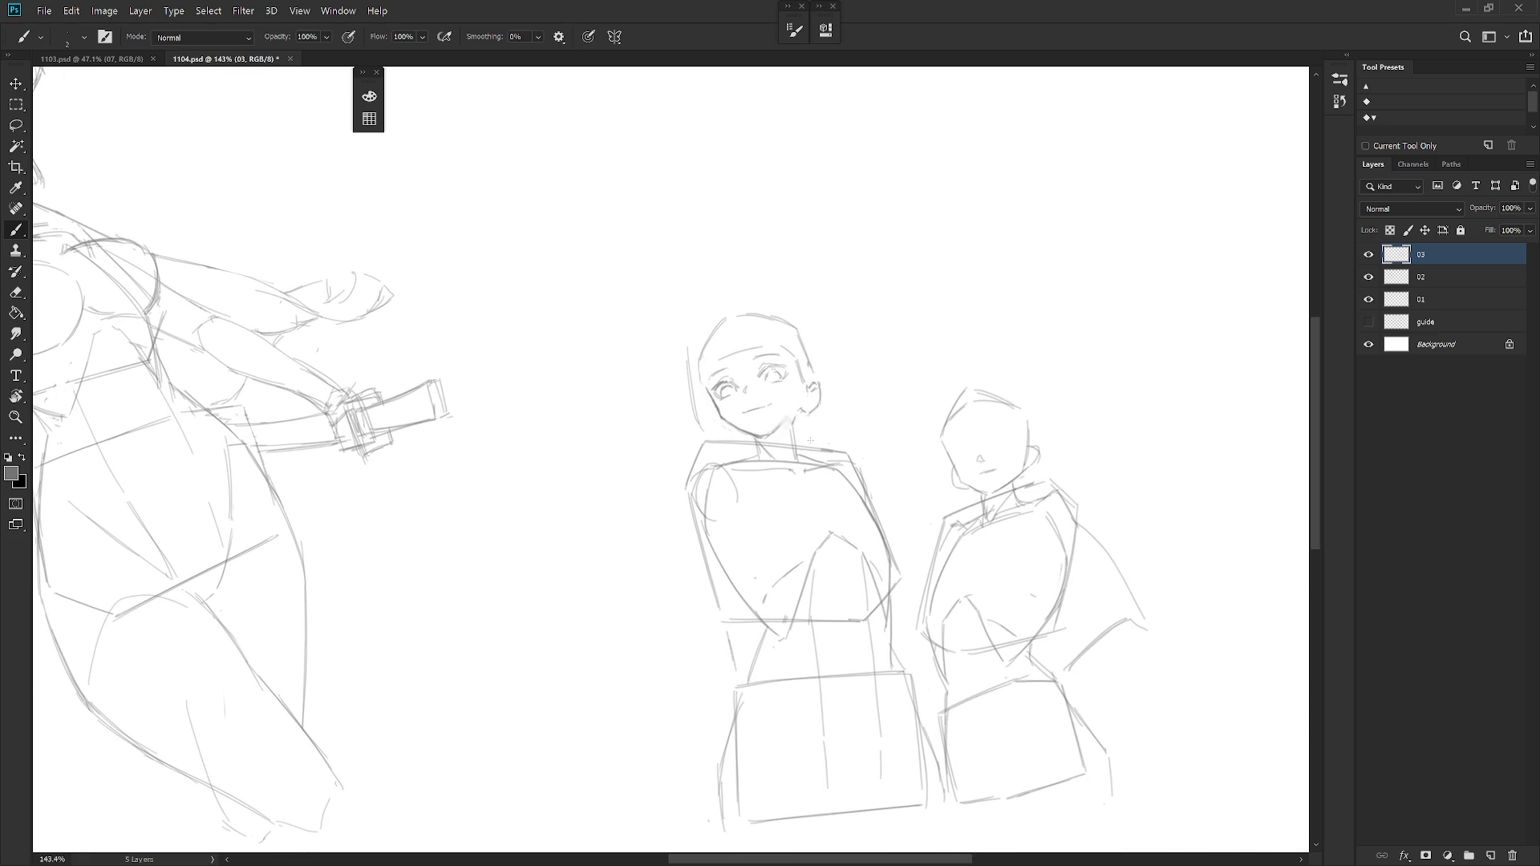
scroll(786, 370, "up", 2)
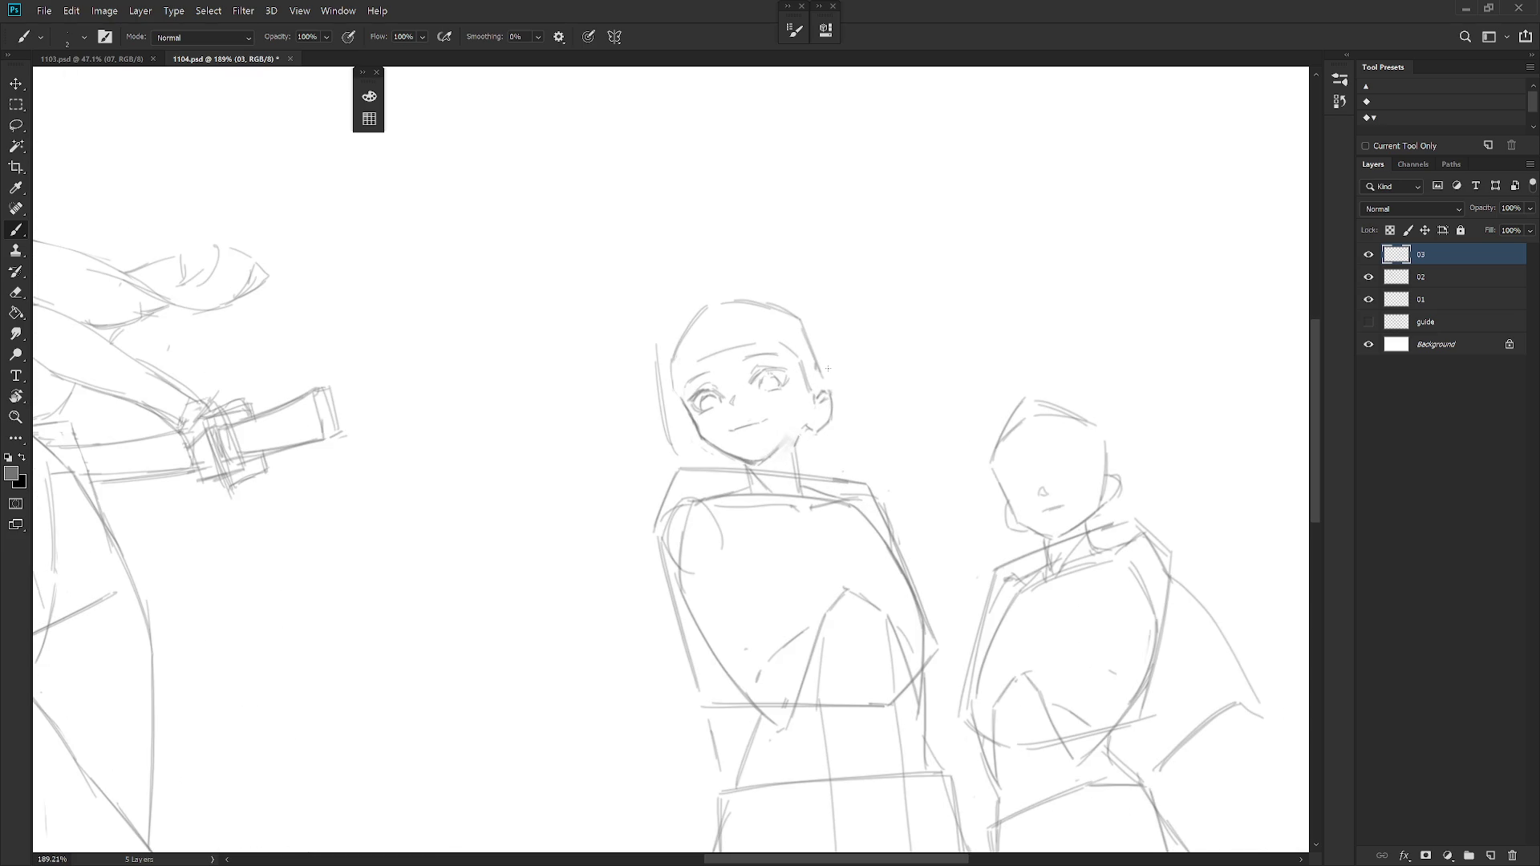
Clean the face edge and redraw the eye strokes with the brush.
key("e")
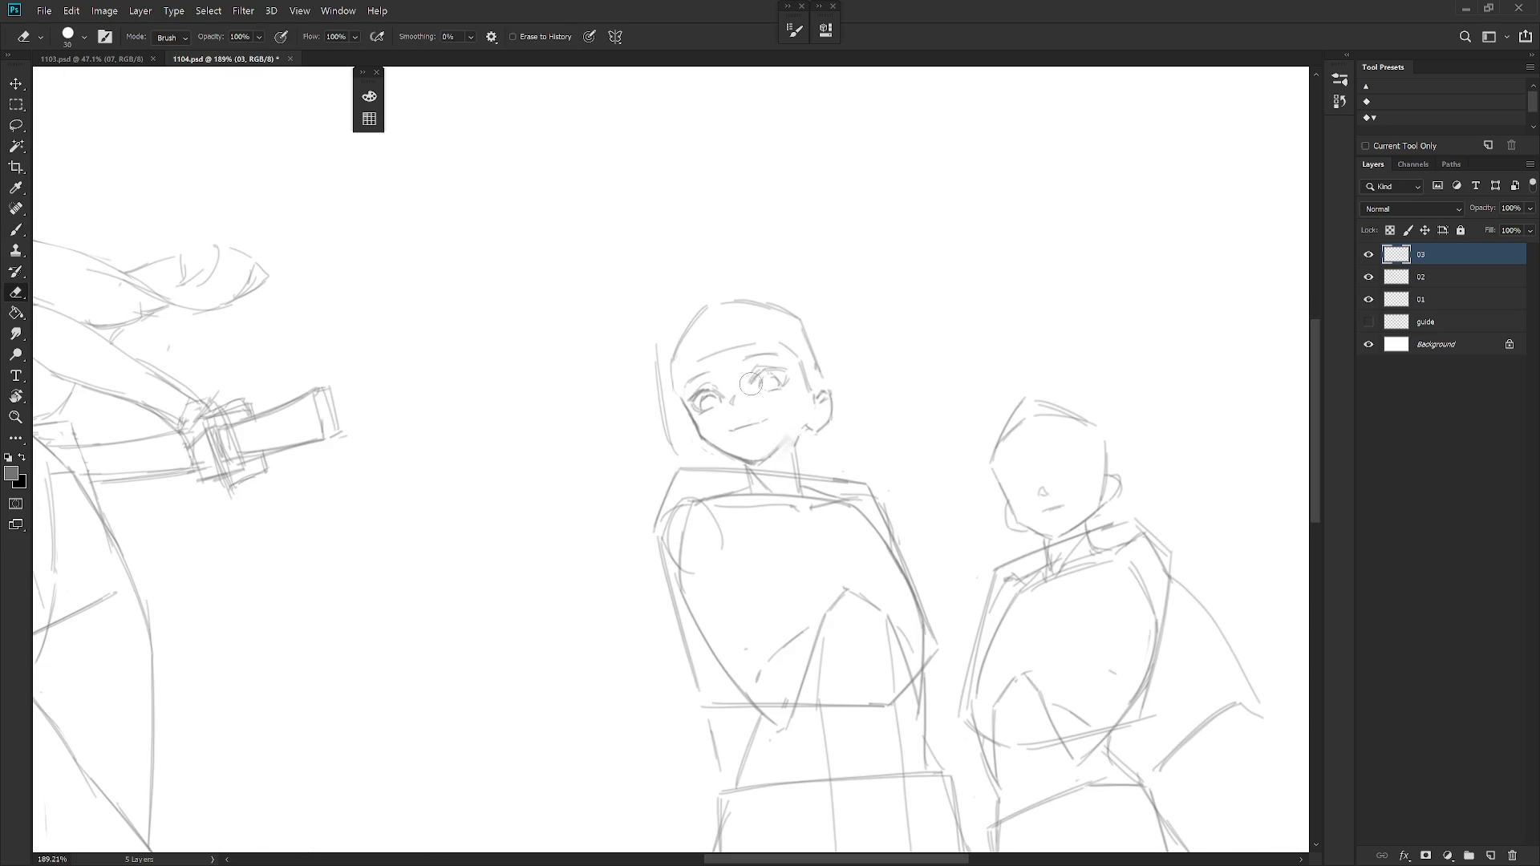
key("b")
left_click_drag(753, 368, 770, 383)
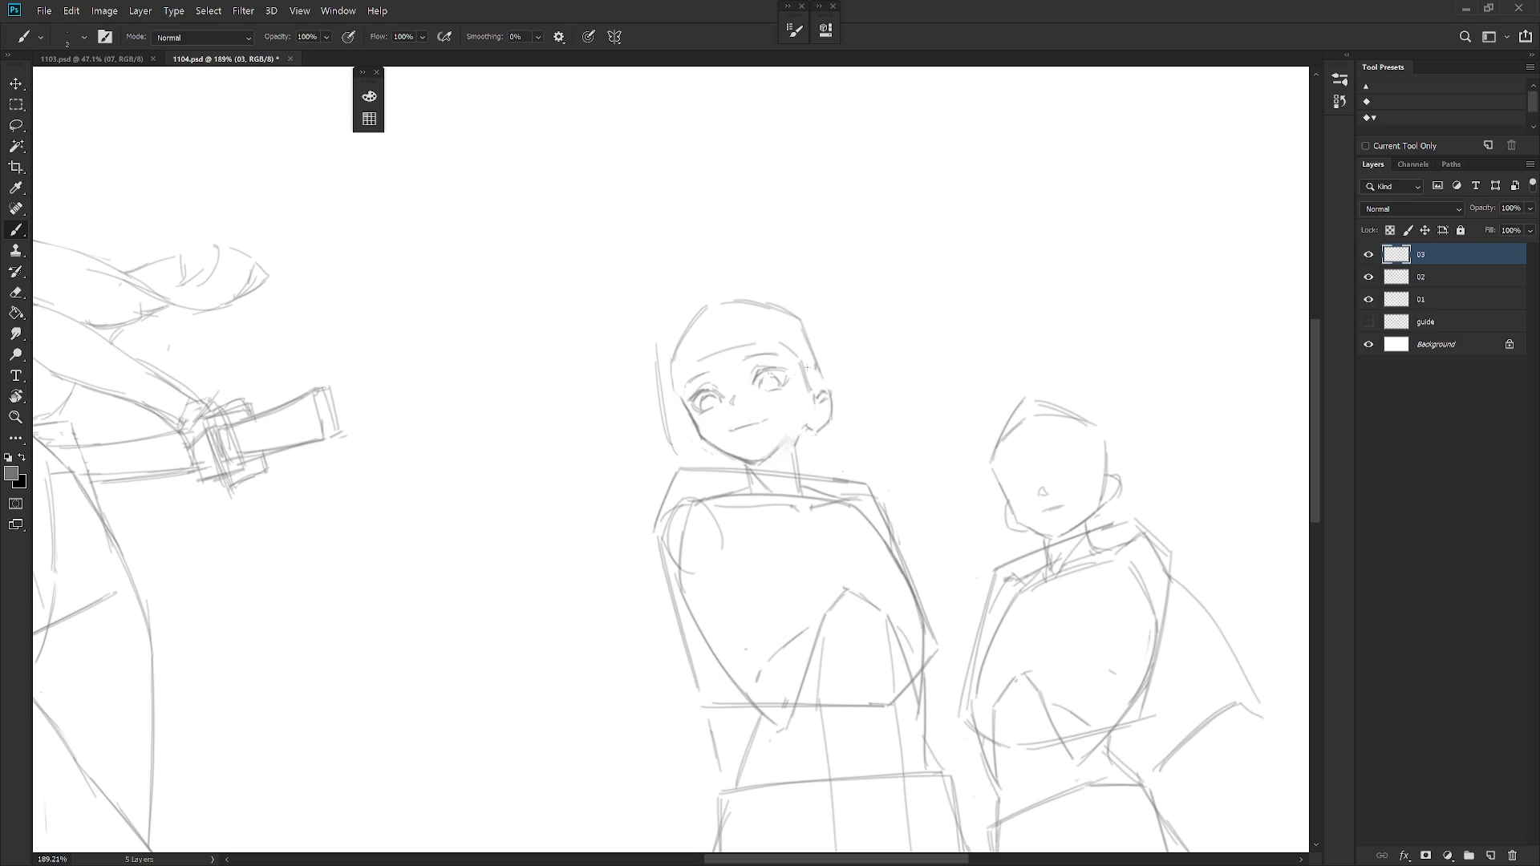
scroll(797, 376, "down", 4)
scroll(861, 337, "up", 2)
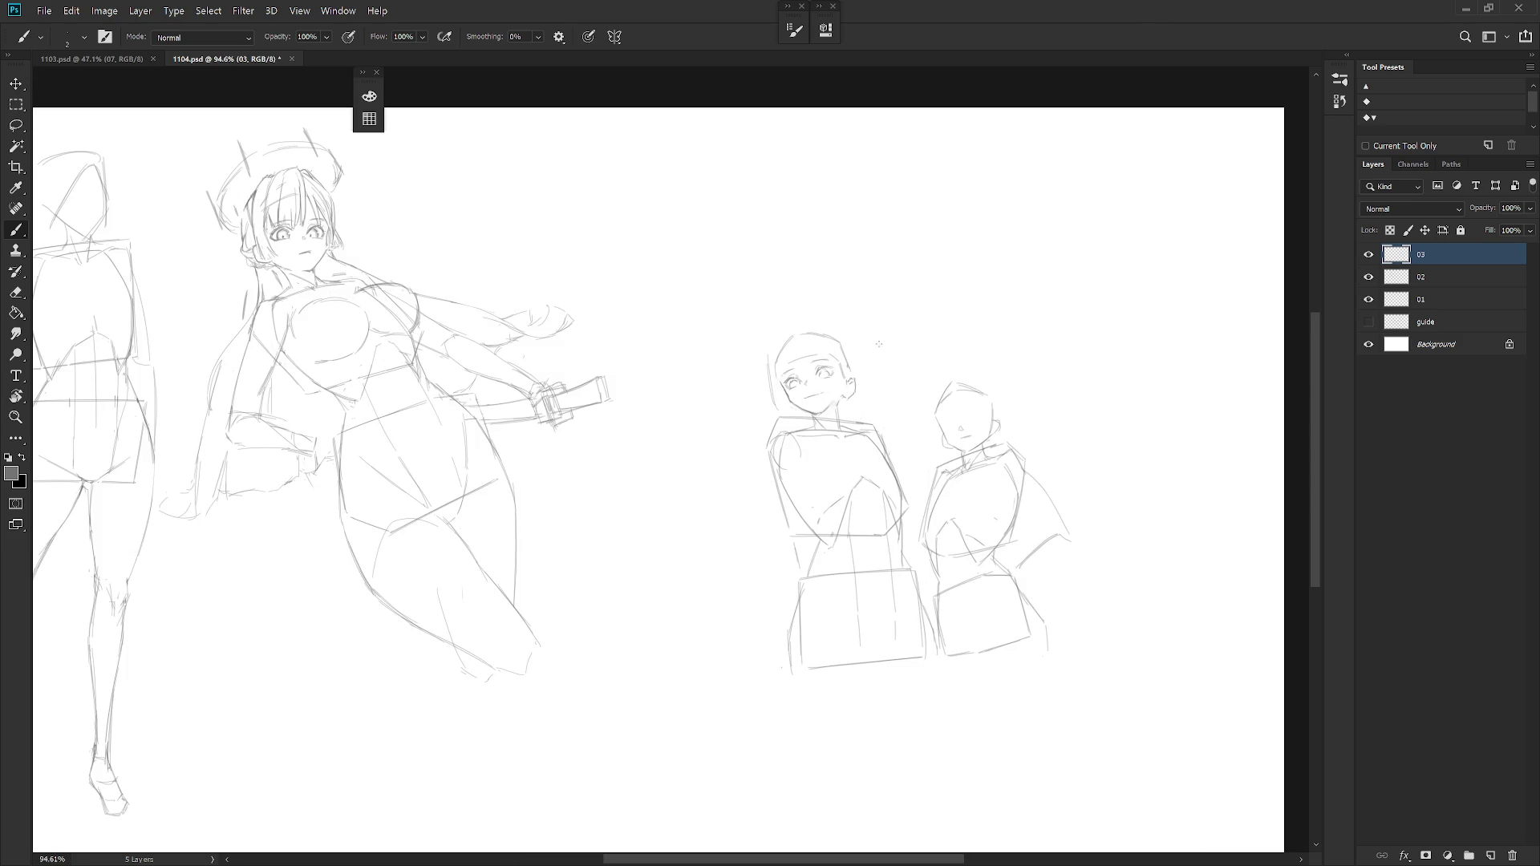
scroll(850, 361, "up", 3)
Darken the figure's right eye, undo the lower-lid stroke, then tidy with the eraser.
key("e")
key("b")
left_click_drag(814, 394, 839, 394)
key("ctrl+z")
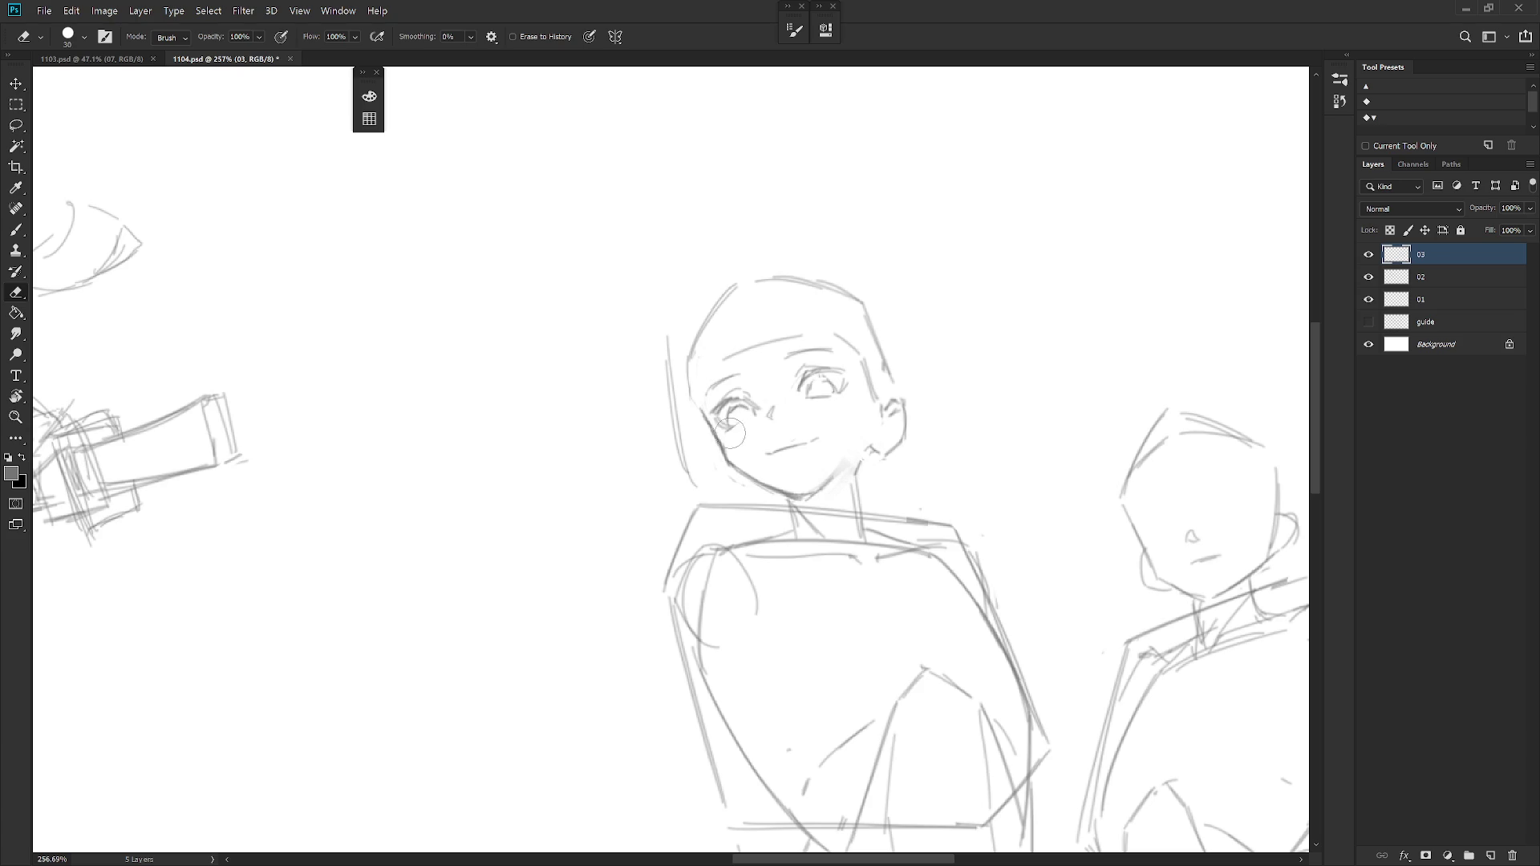
key("e")
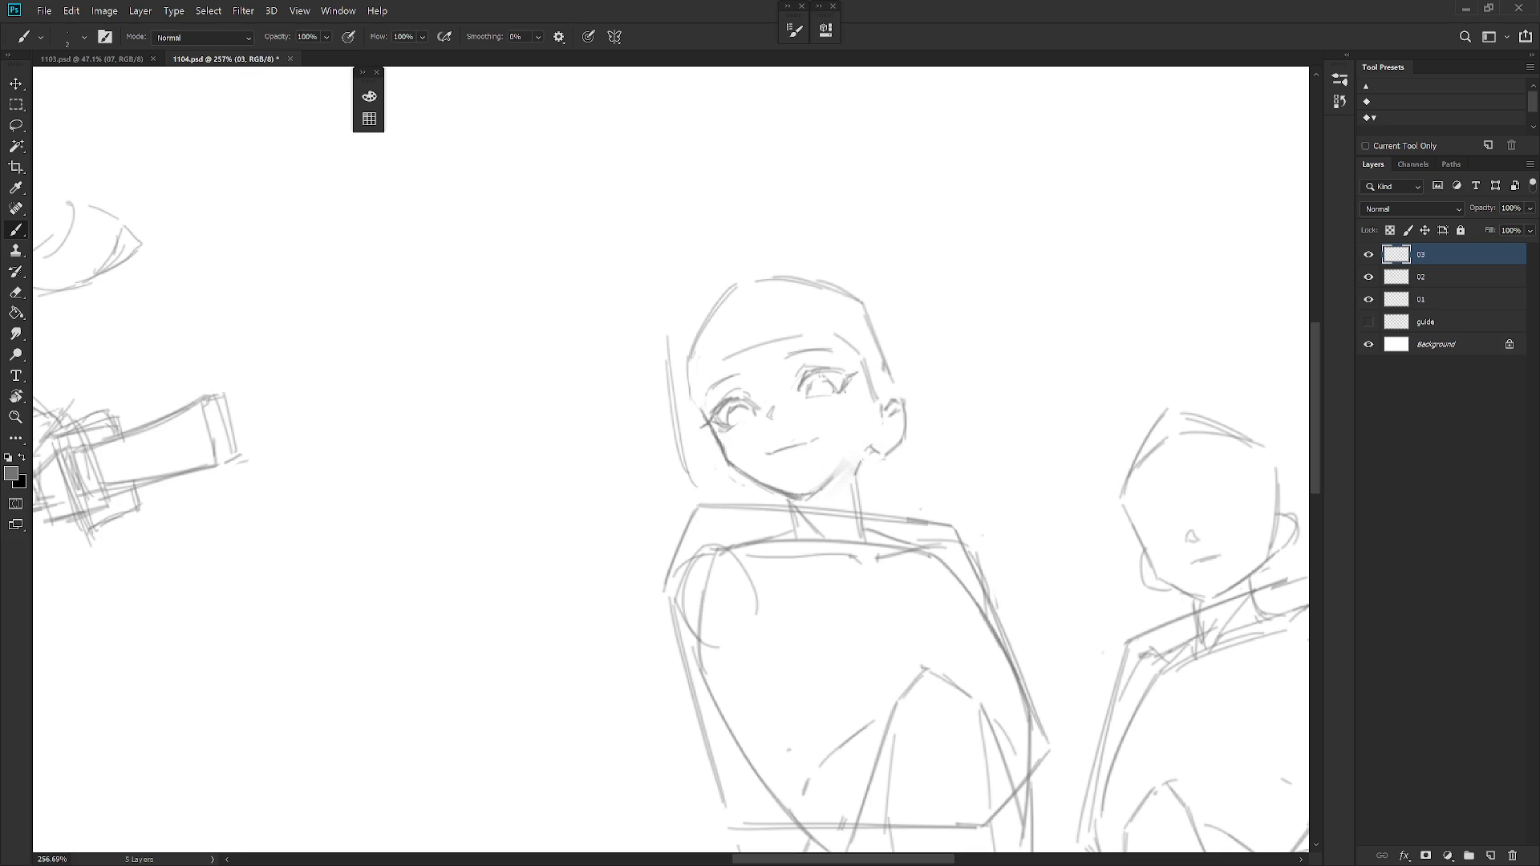
scroll(958, 437, "down", 3)
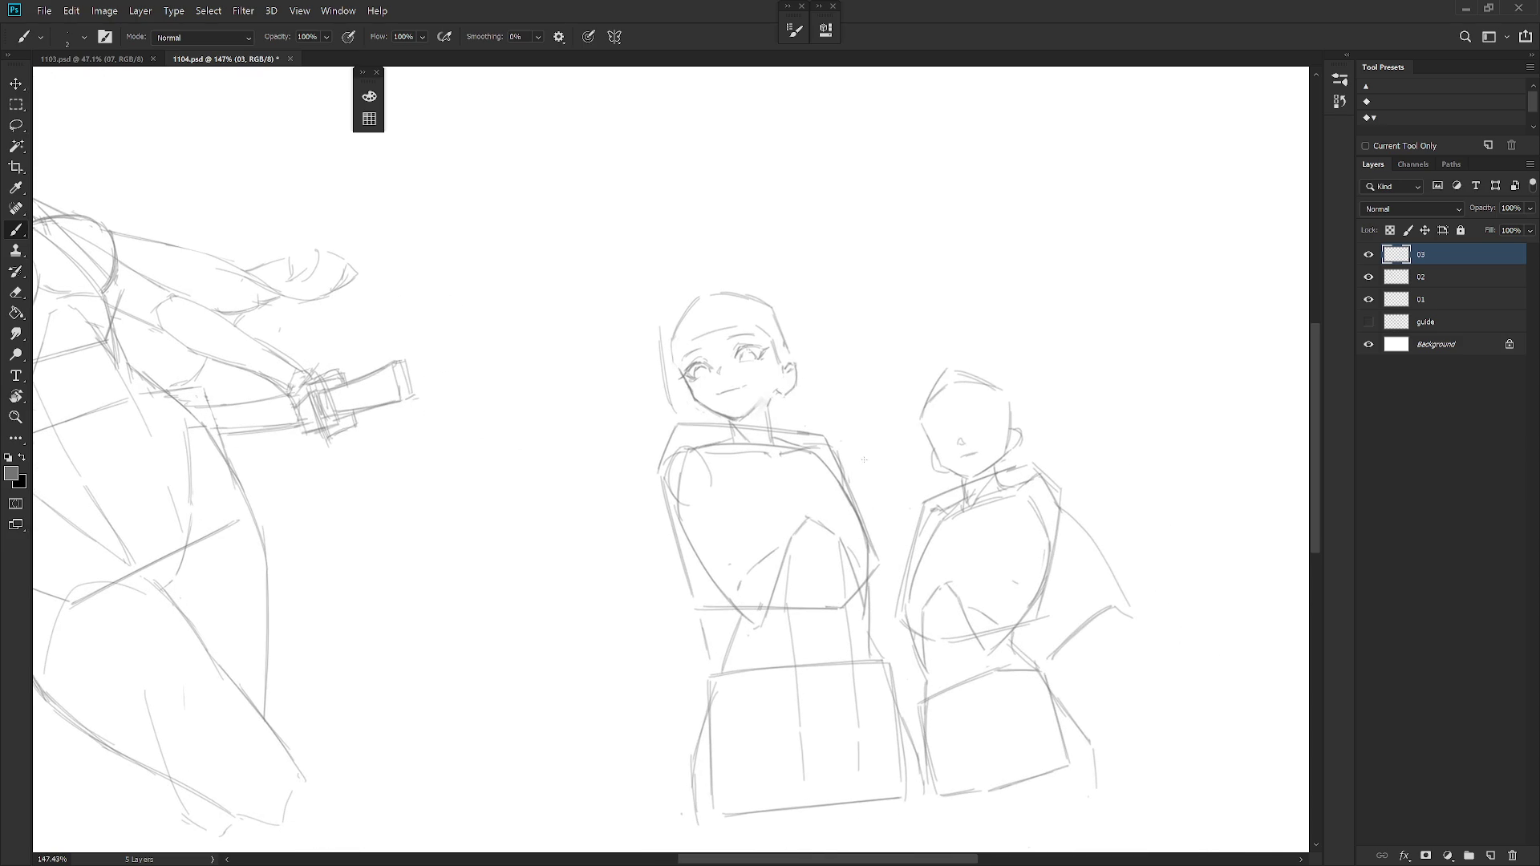
left_click_drag(883, 543, 859, 487)
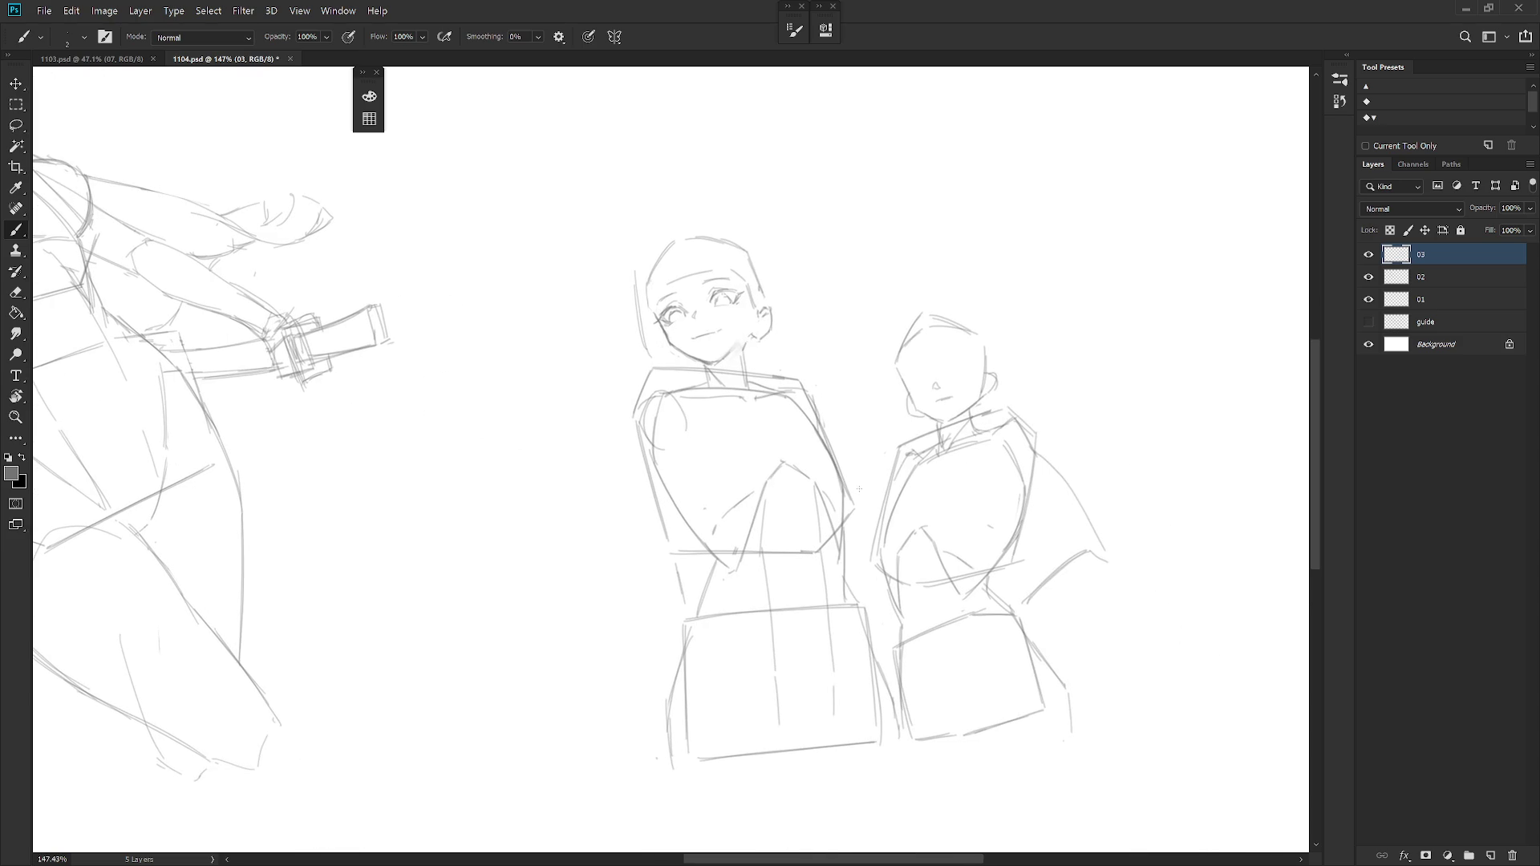
scroll(783, 433, "down", 3)
scroll(783, 433, "up", 1)
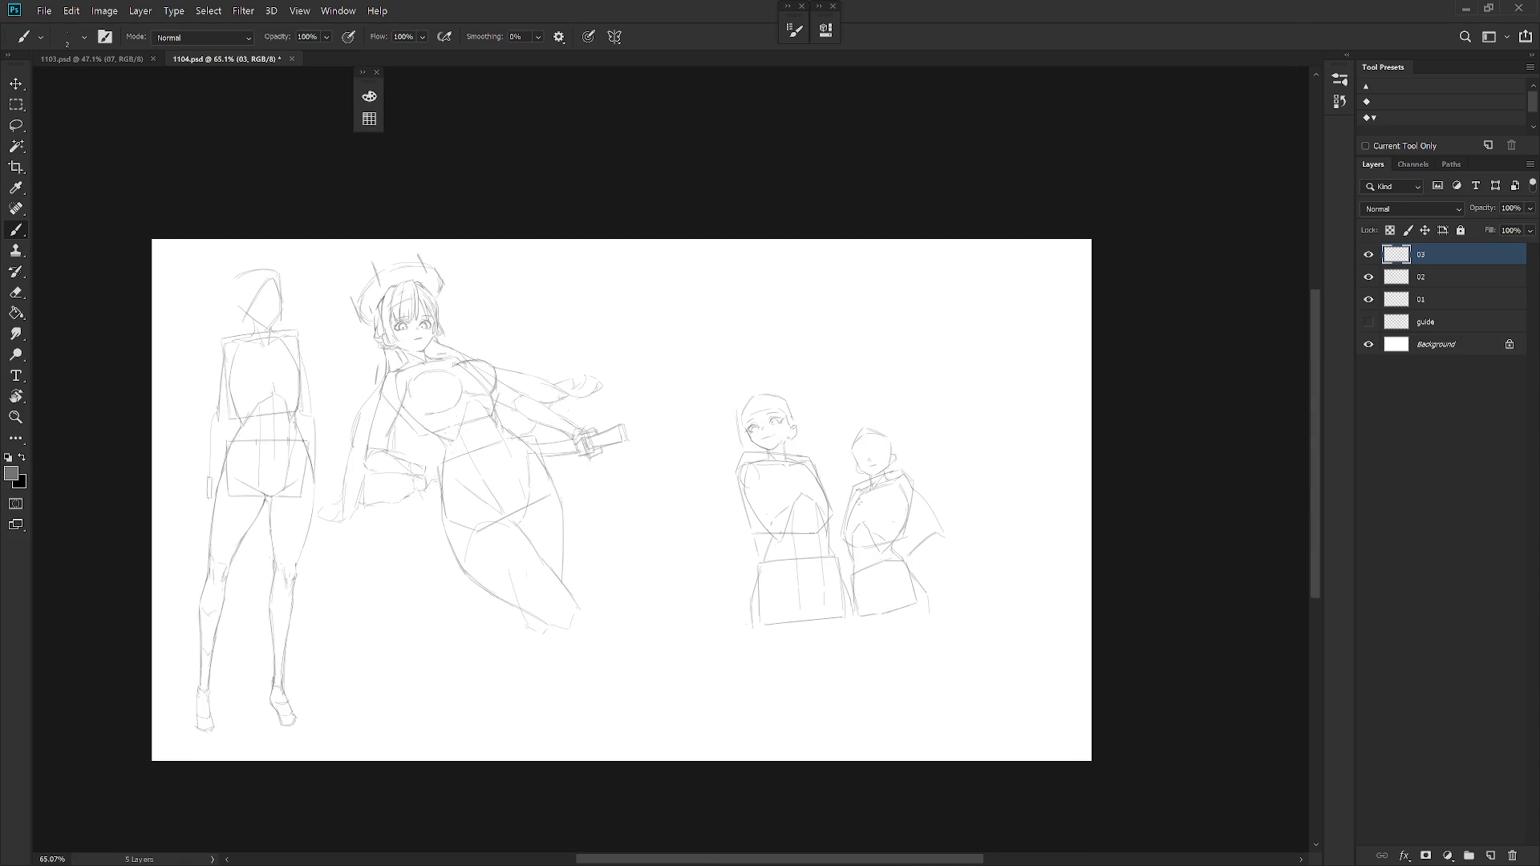
scroll(800, 413, "up", 2)
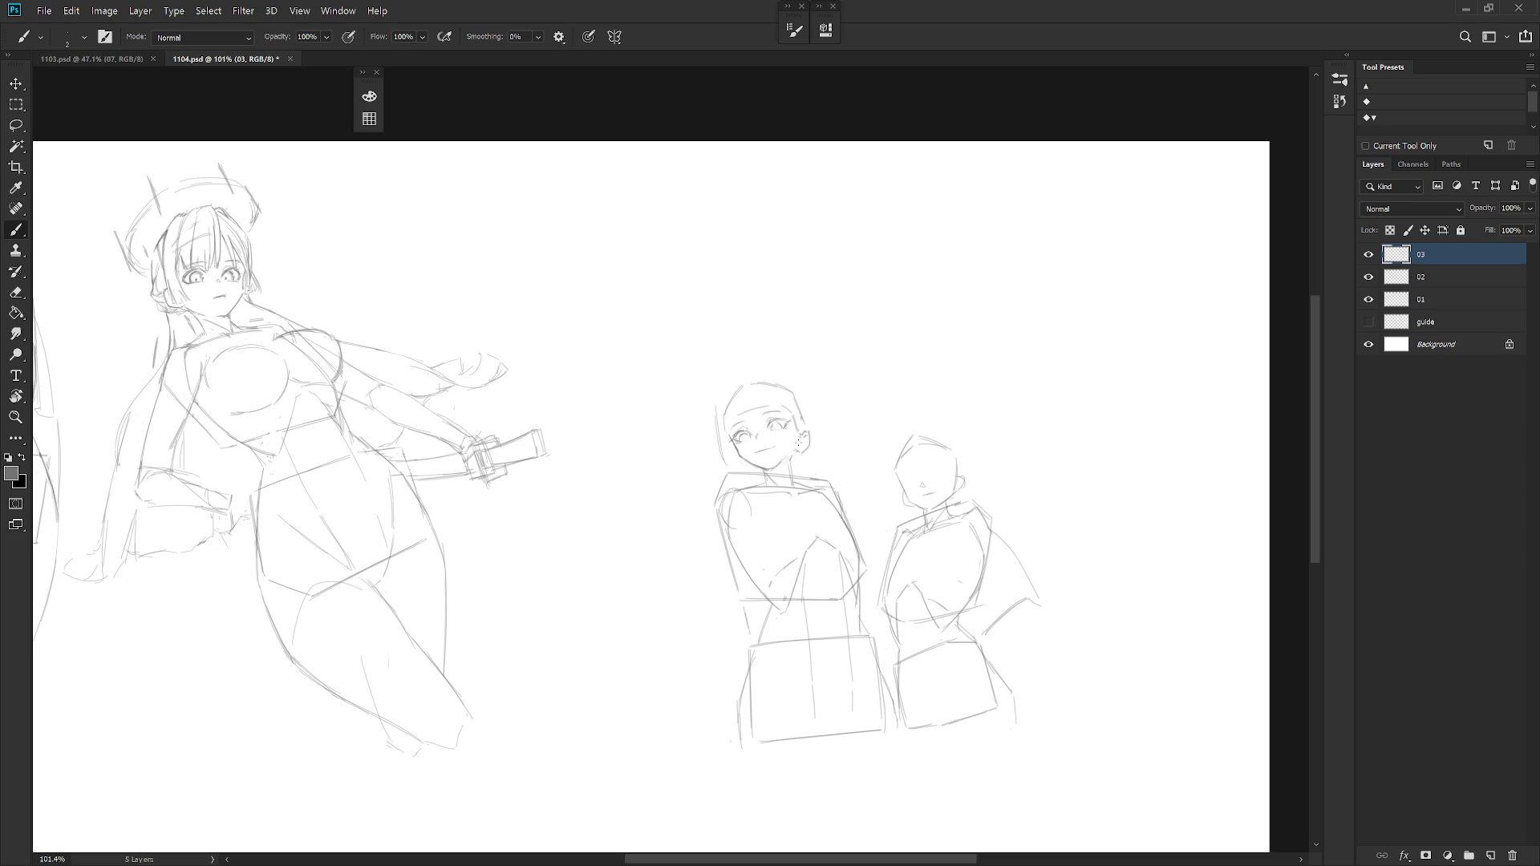
Return to the regular brush and lasso-select the smiling figure's ear.
mouse_move(799, 459)
left_mouse_down()
mouse_move(787, 442)
mouse_move(722, 462)
mouse_move(797, 370)
left_mouse_up()
scroll(797, 471, "up", 2)
key("shift+b")
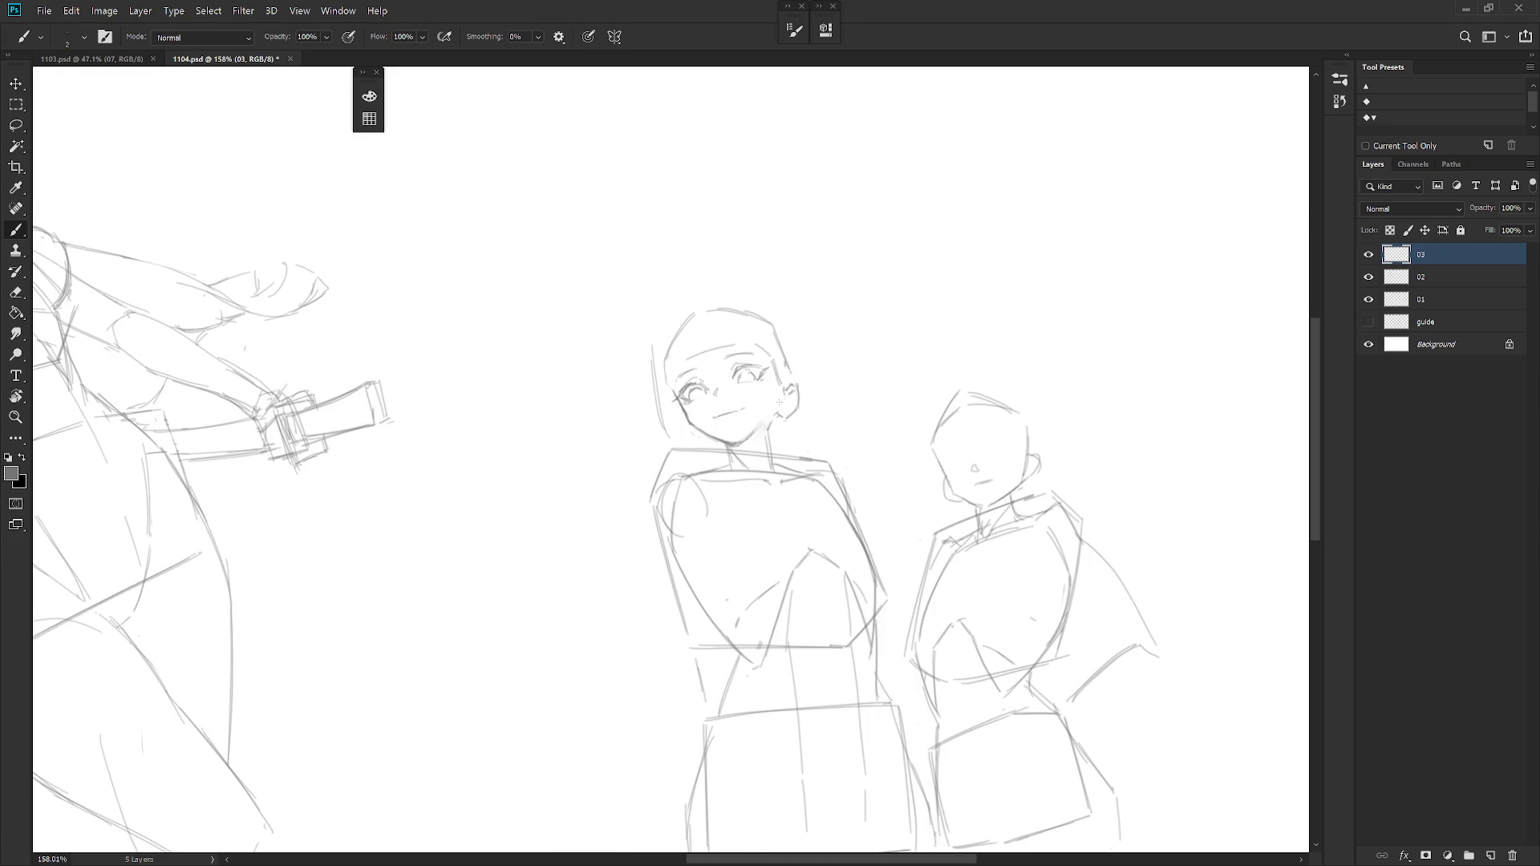
key("l")
left_click_drag(794, 380, 777, 406)
Free-transform the ear into place, commit it, deselect and resume drawing.
key("ctrl+t")
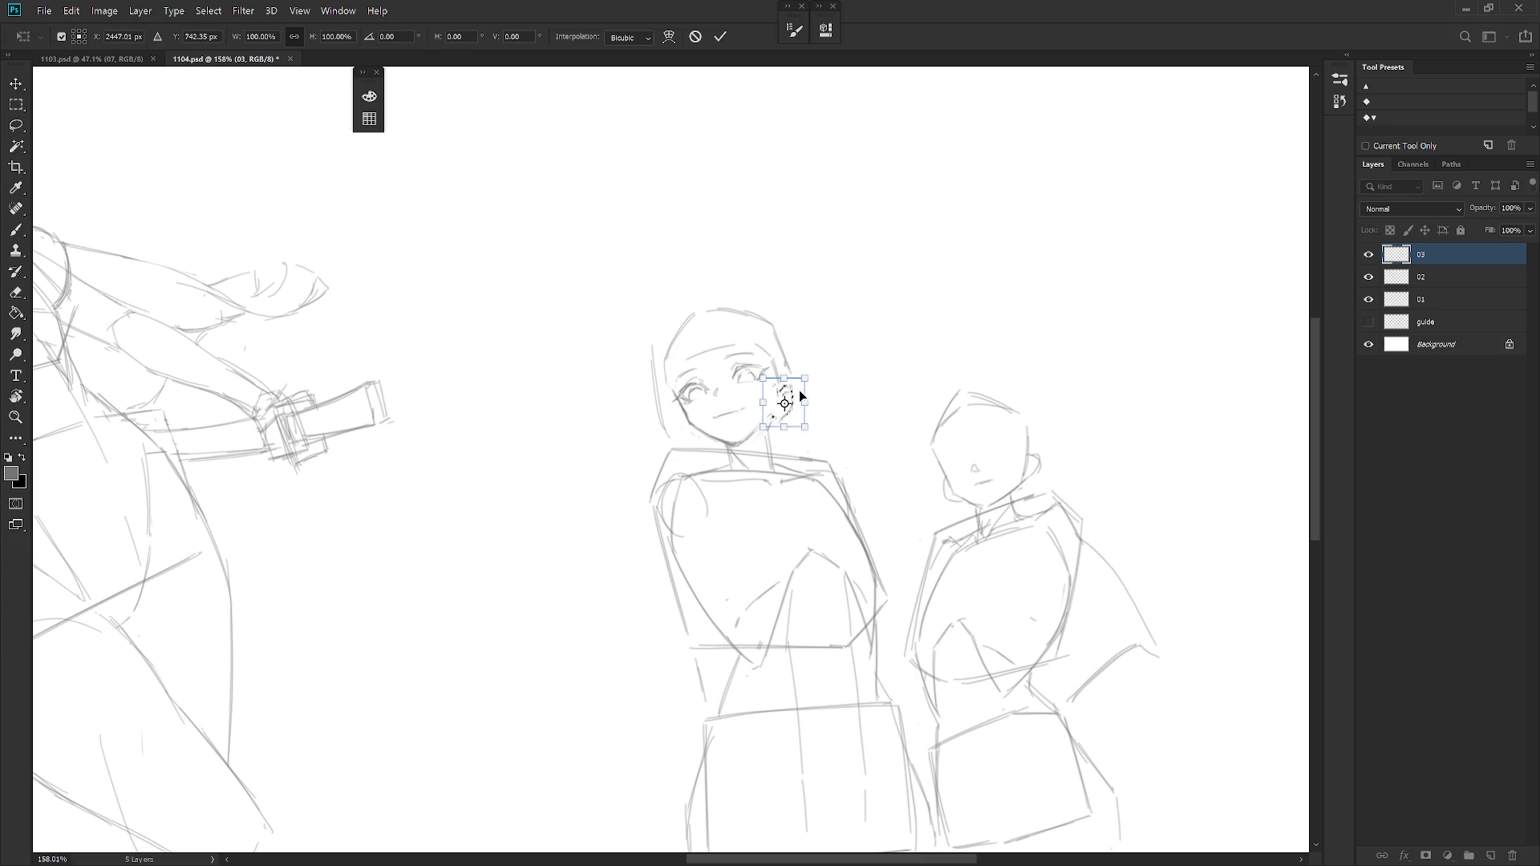
key("Return")
key("b")
key("ctrl+d")
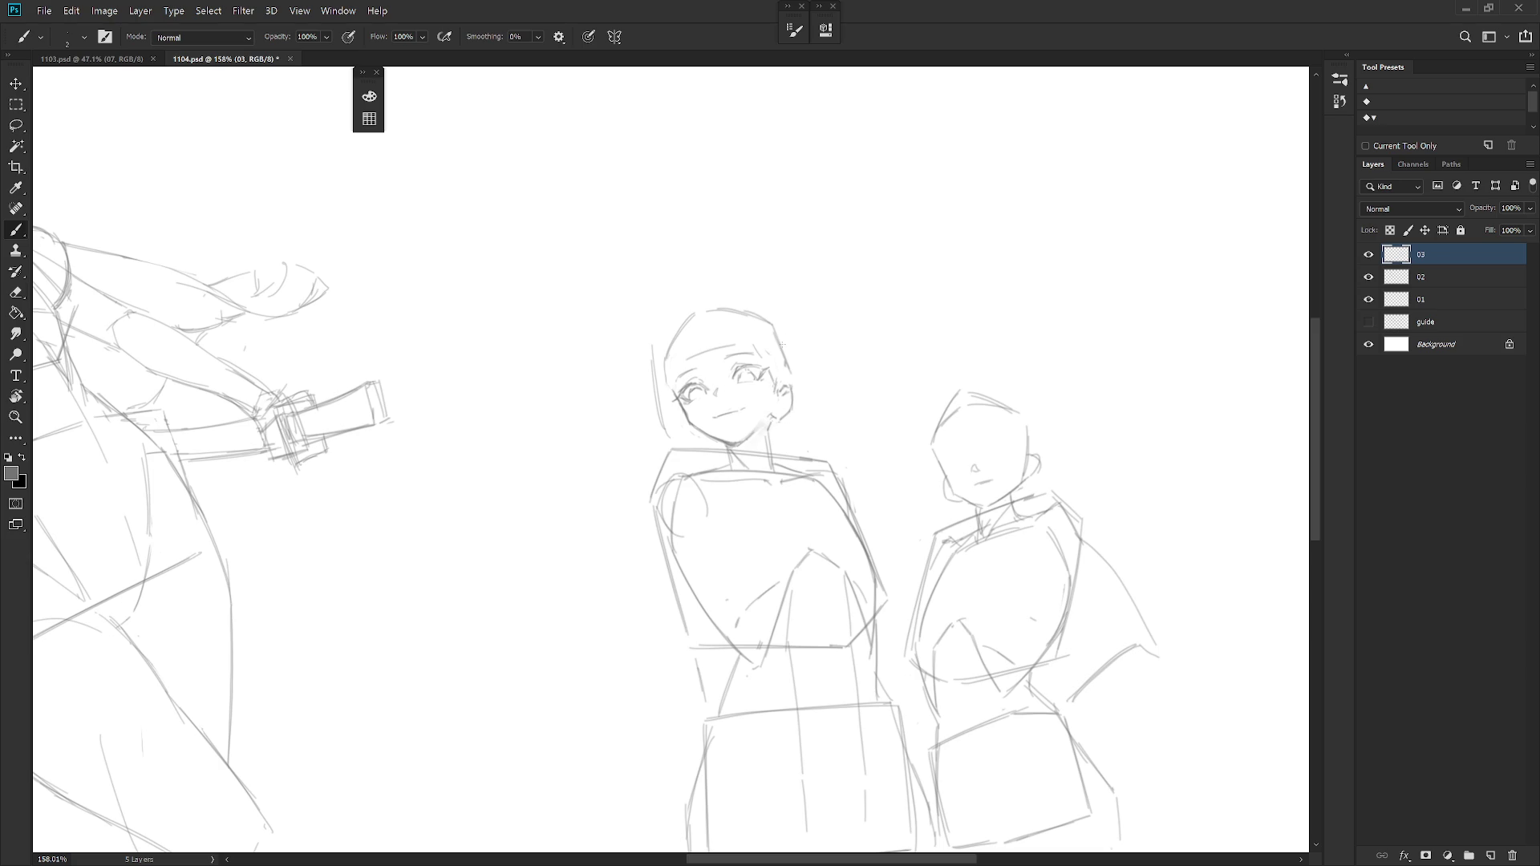
scroll(826, 481, "down", 5)
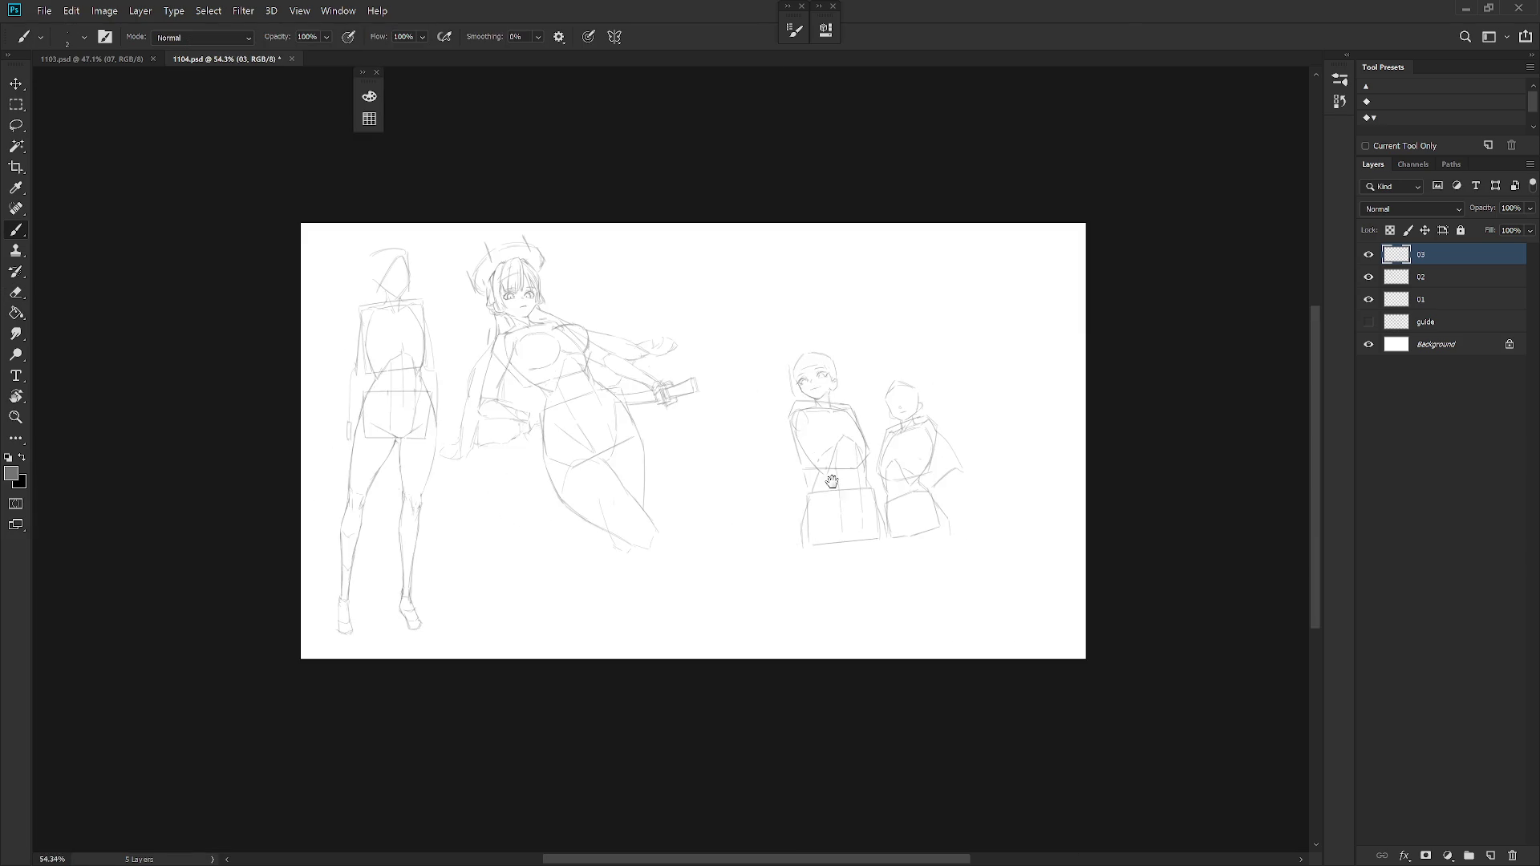
scroll(846, 417, "up", 2)
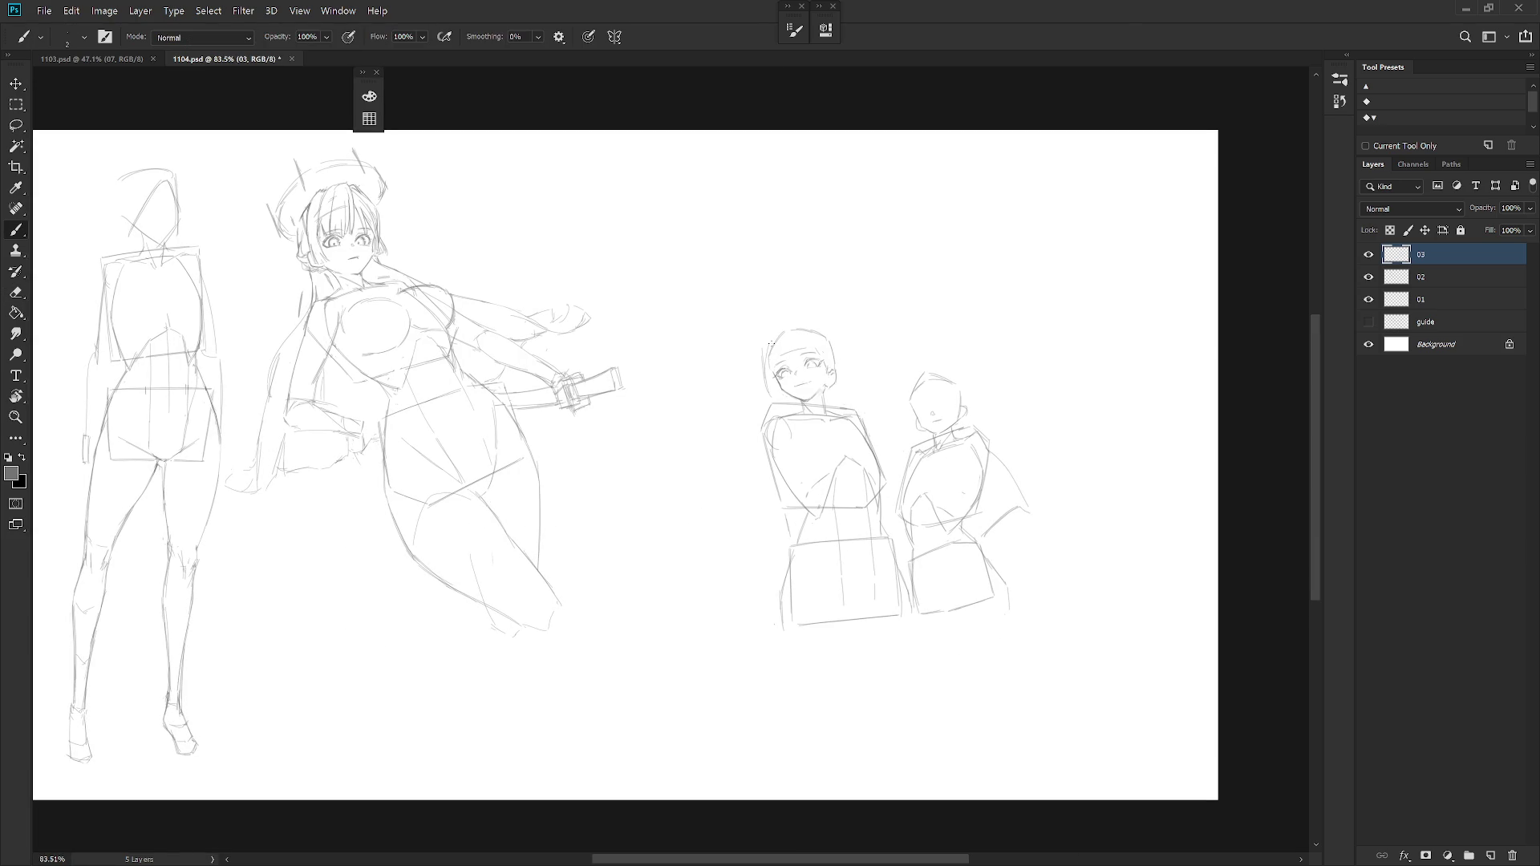
Add a short line on the head's left side and sketch the girl's mouth.
key("e")
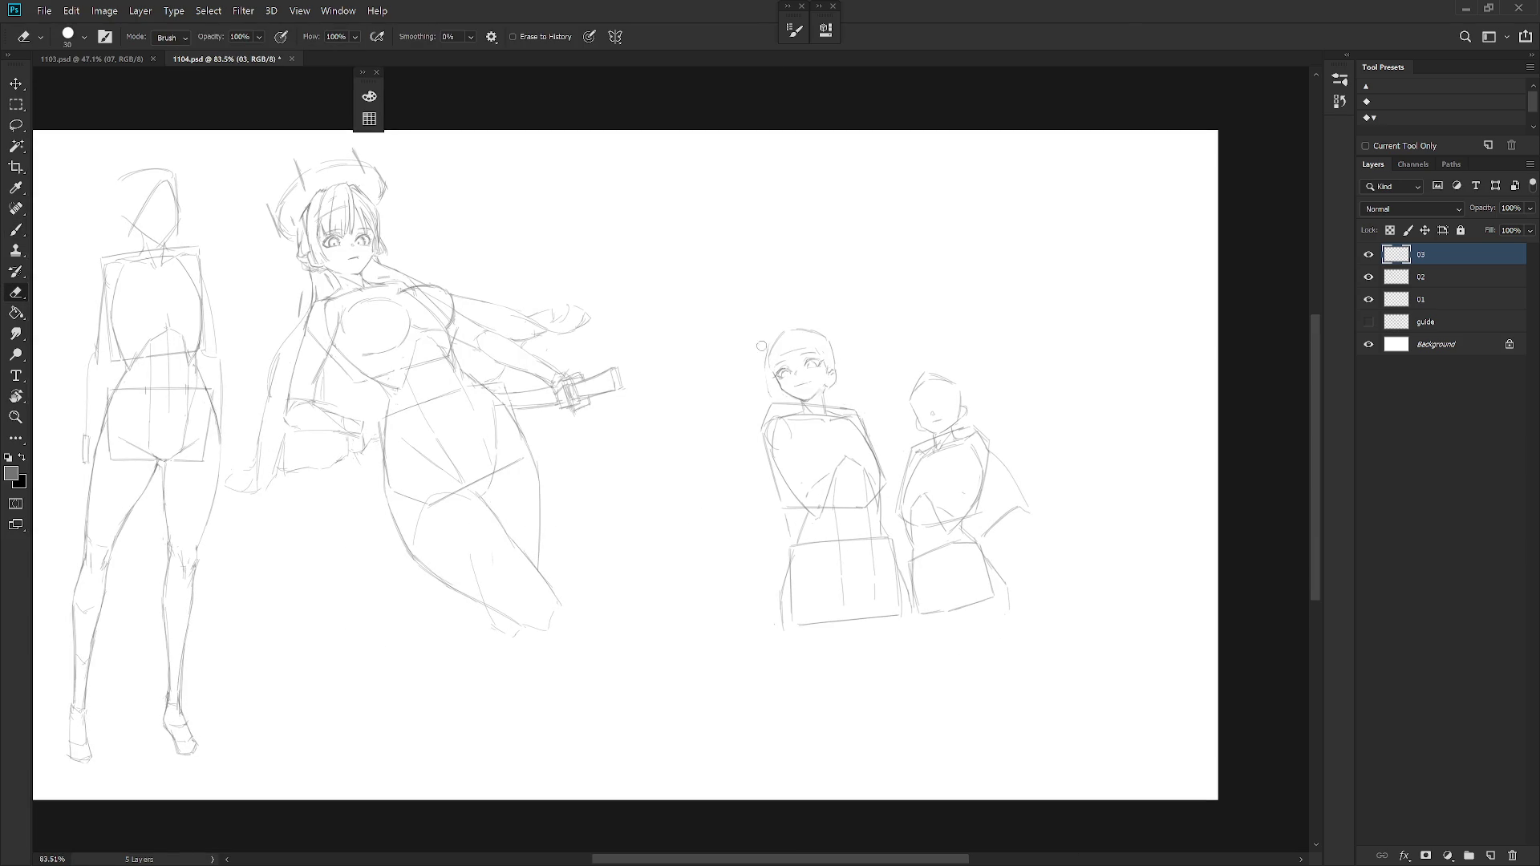
key("b")
left_click_drag(776, 347, 773, 380)
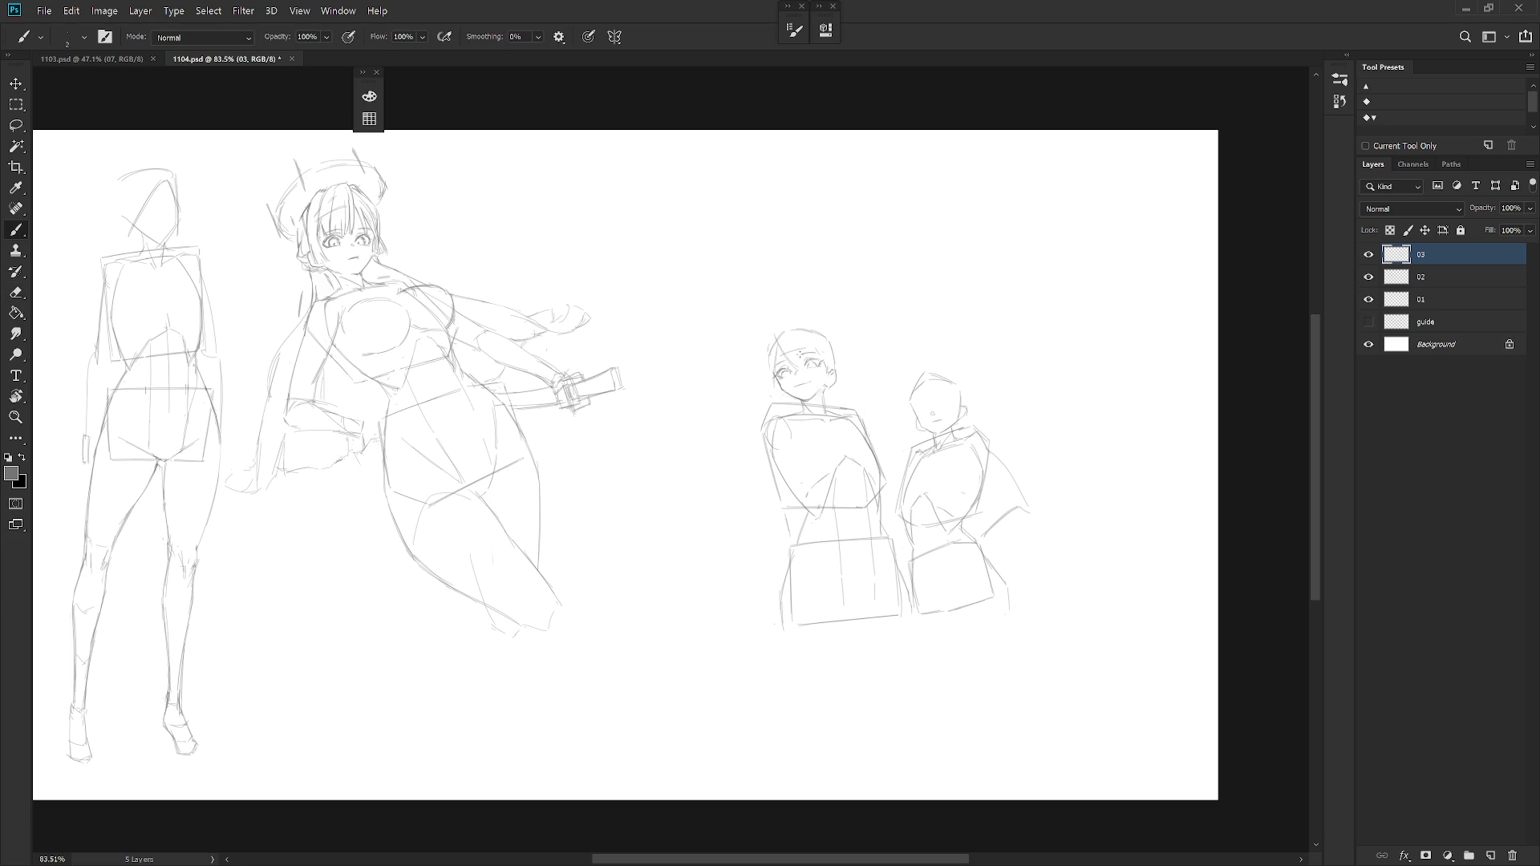
scroll(804, 378, "up", 3)
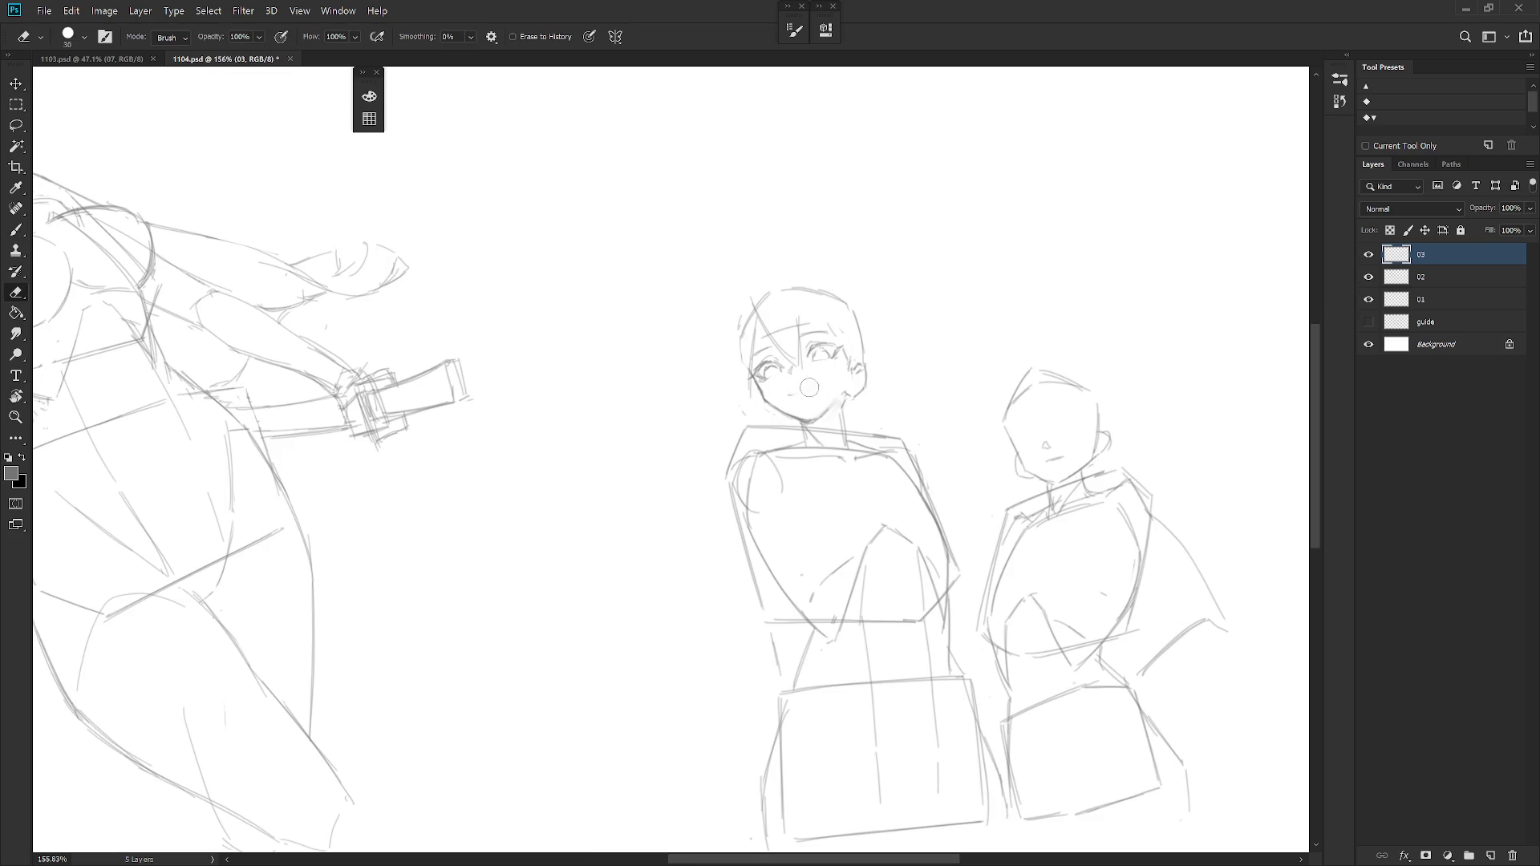
left_click_drag(793, 384, 811, 384)
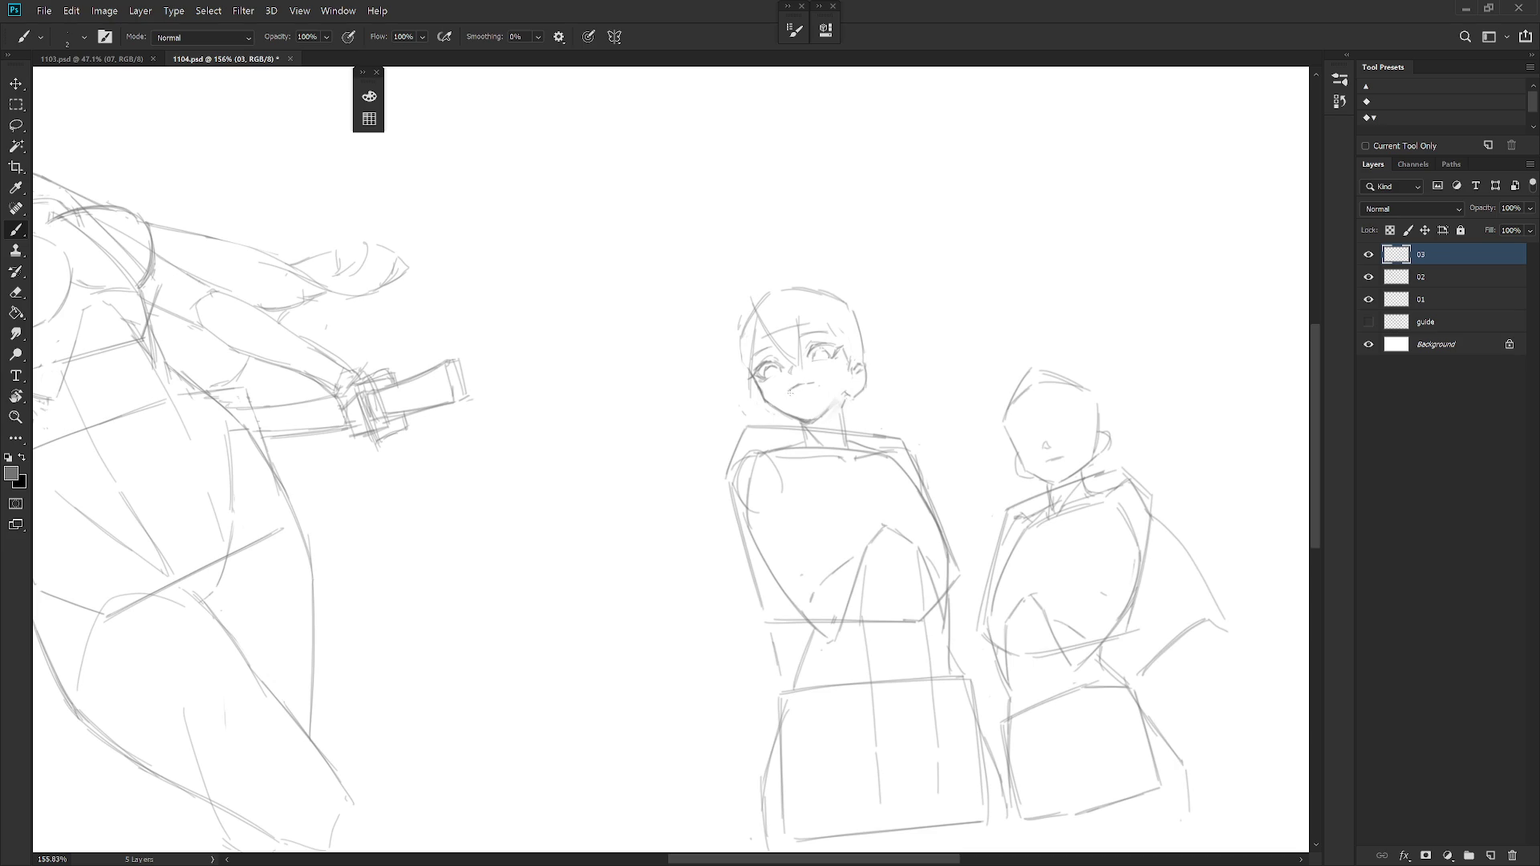
left_click_drag(787, 386, 814, 382)
Erase around the mouth, try a short mark beside it and undo it.
key("e")
key("b")
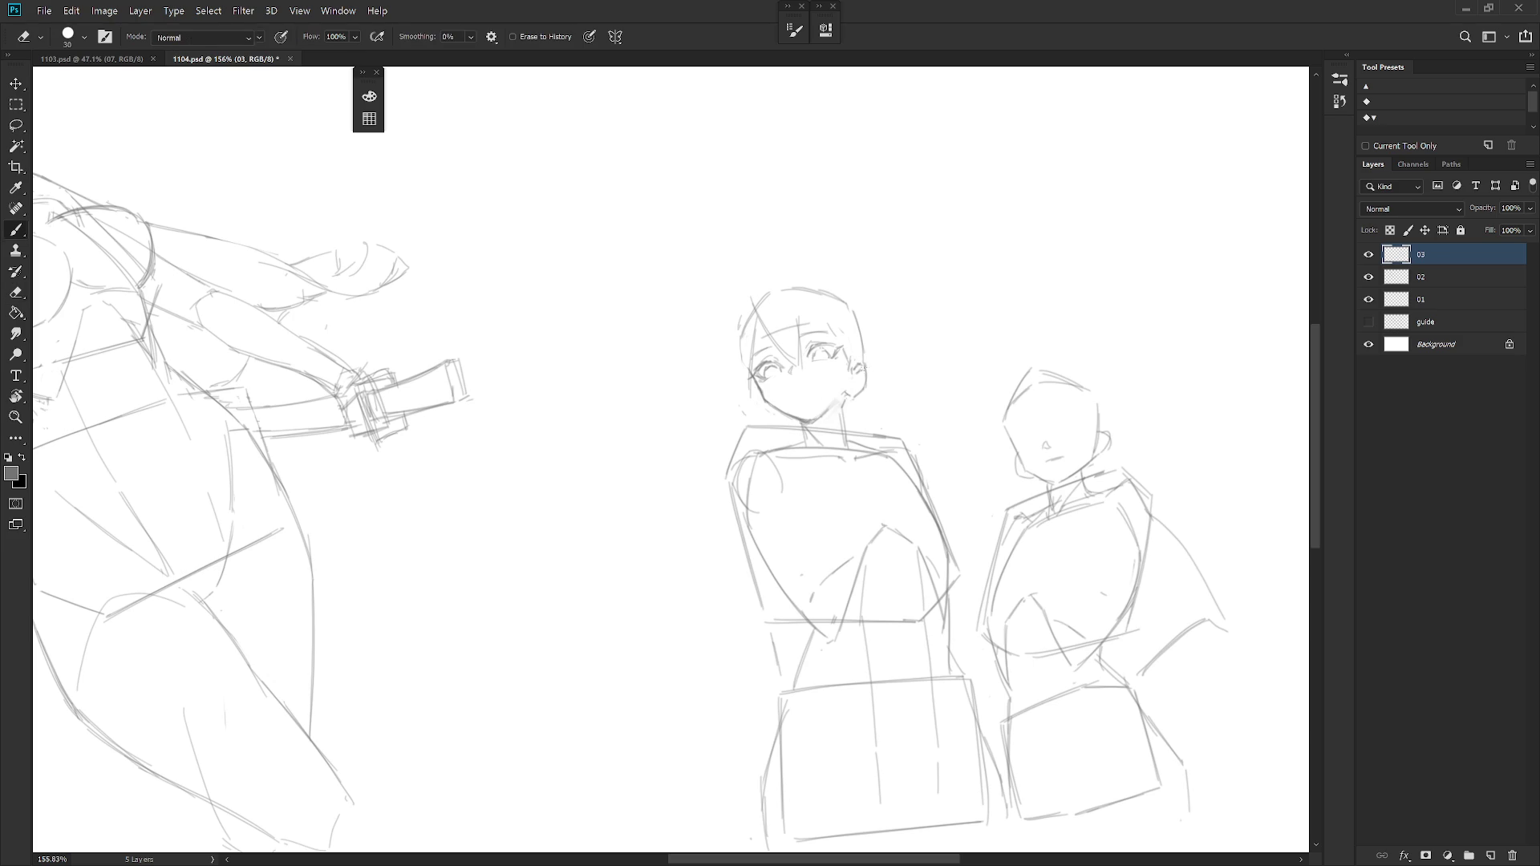
left_click_drag(816, 393, 807, 416)
key("ctrl+z")
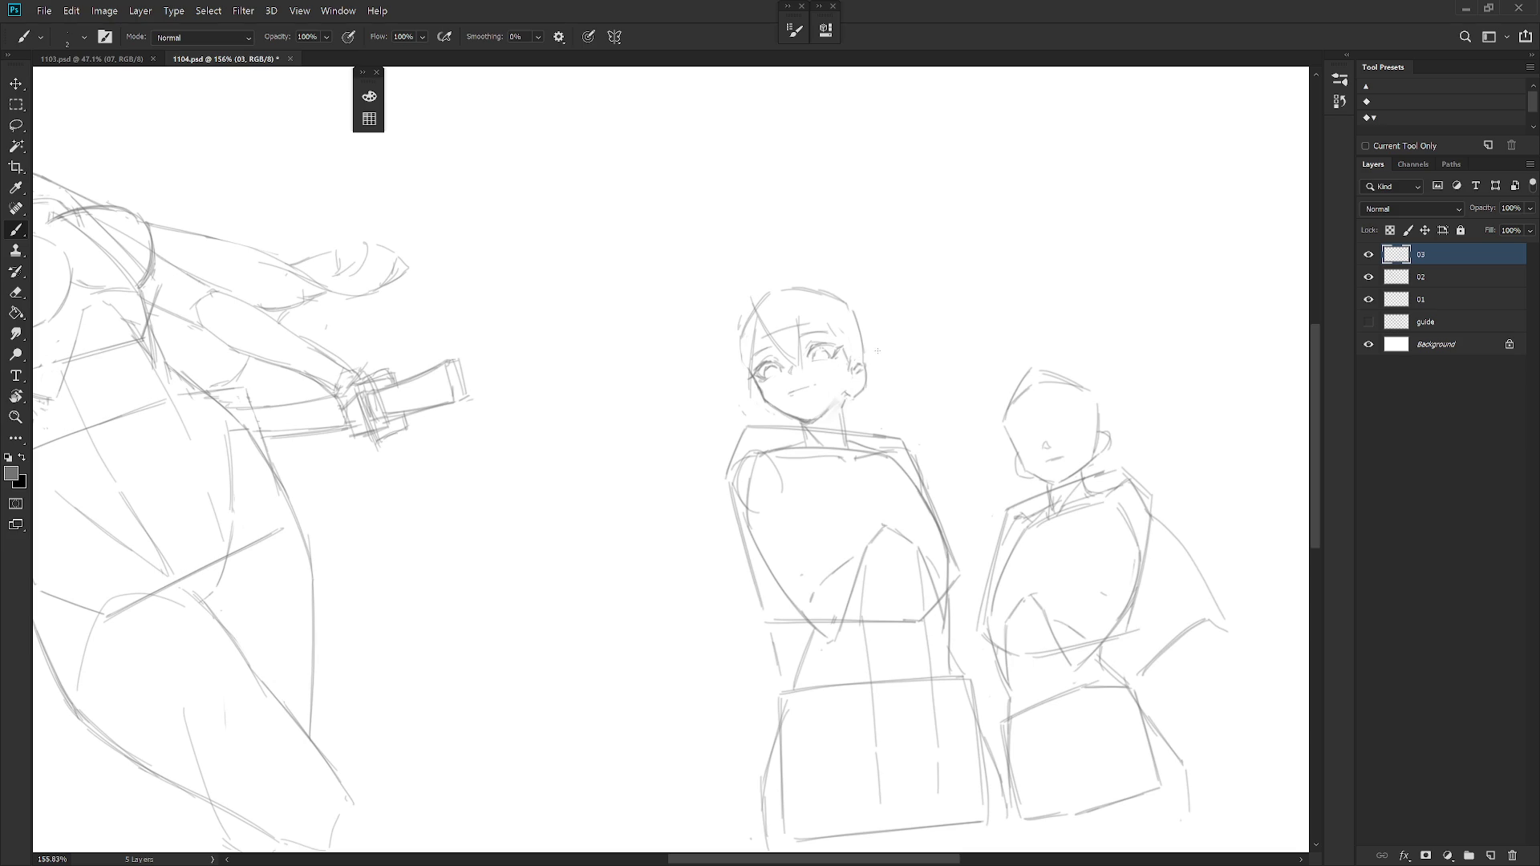
scroll(828, 494, "down", 5)
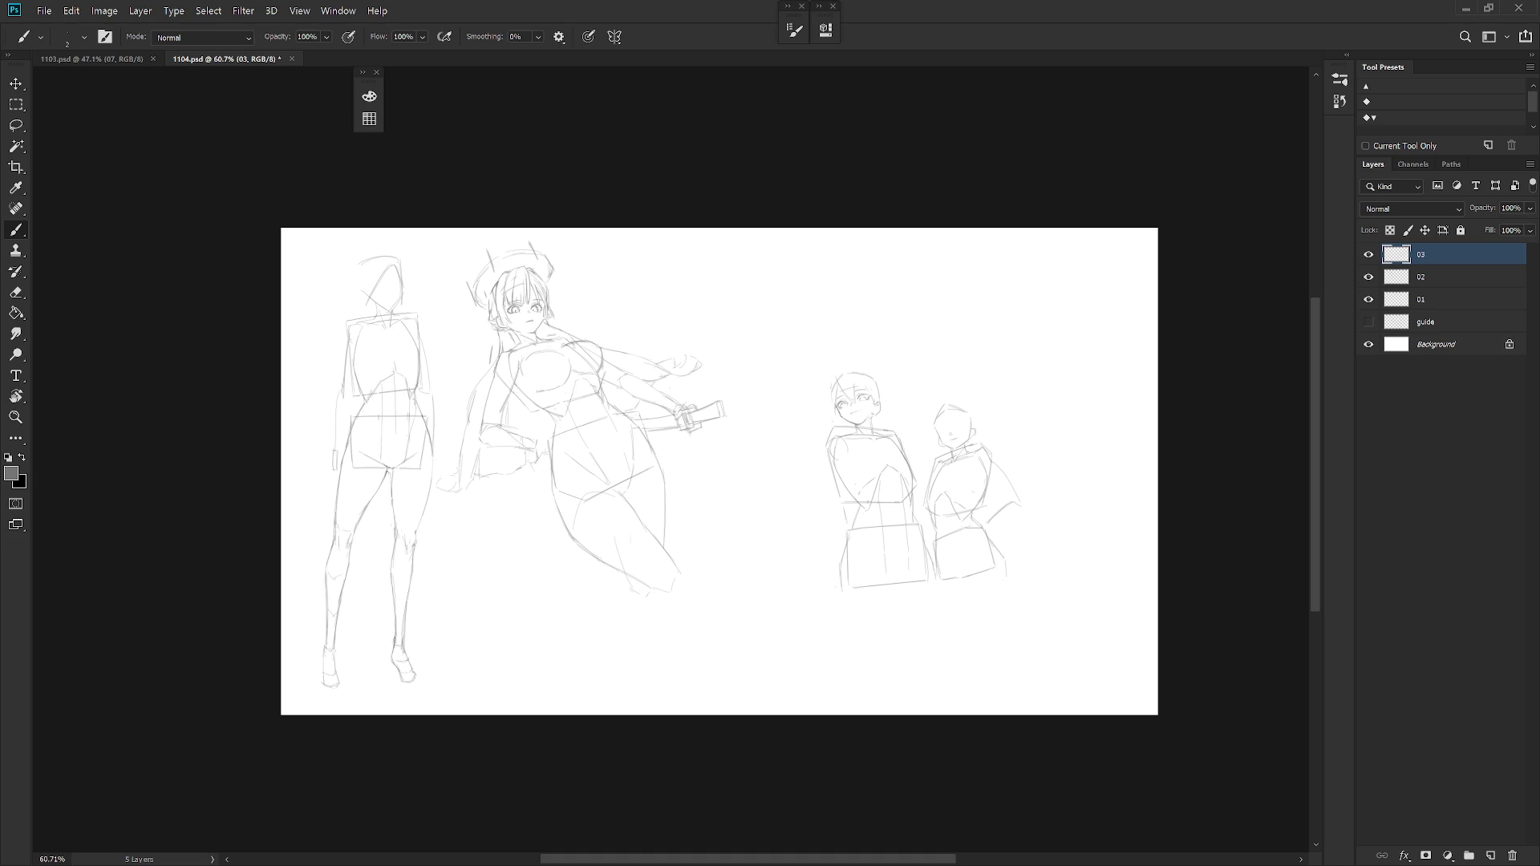
scroll(887, 343, "up", 4)
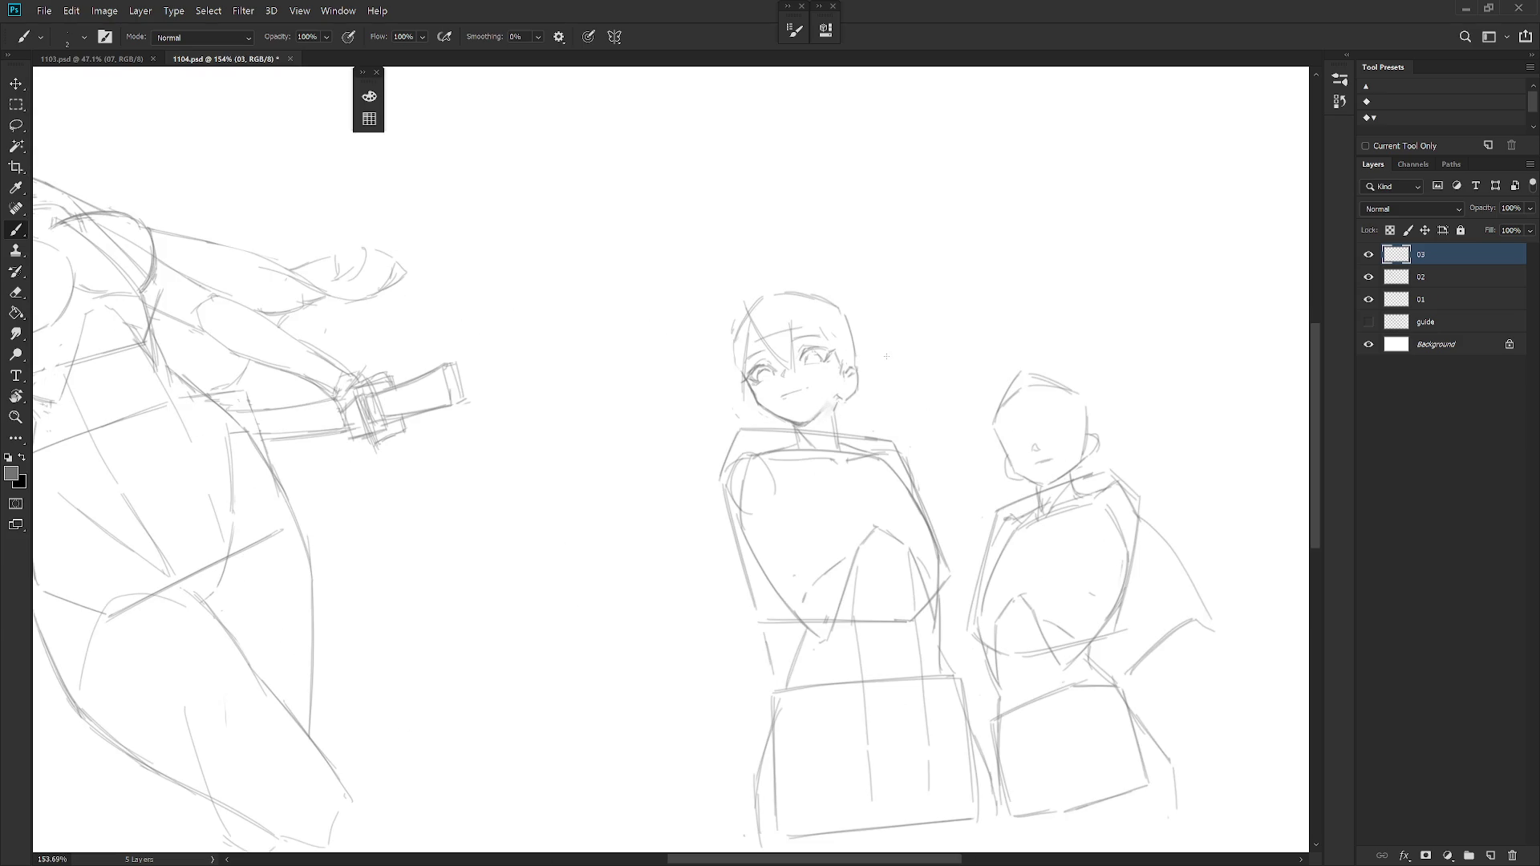
Erase the stray hair strands crossing the short-haired figure's forehead.
key("e")
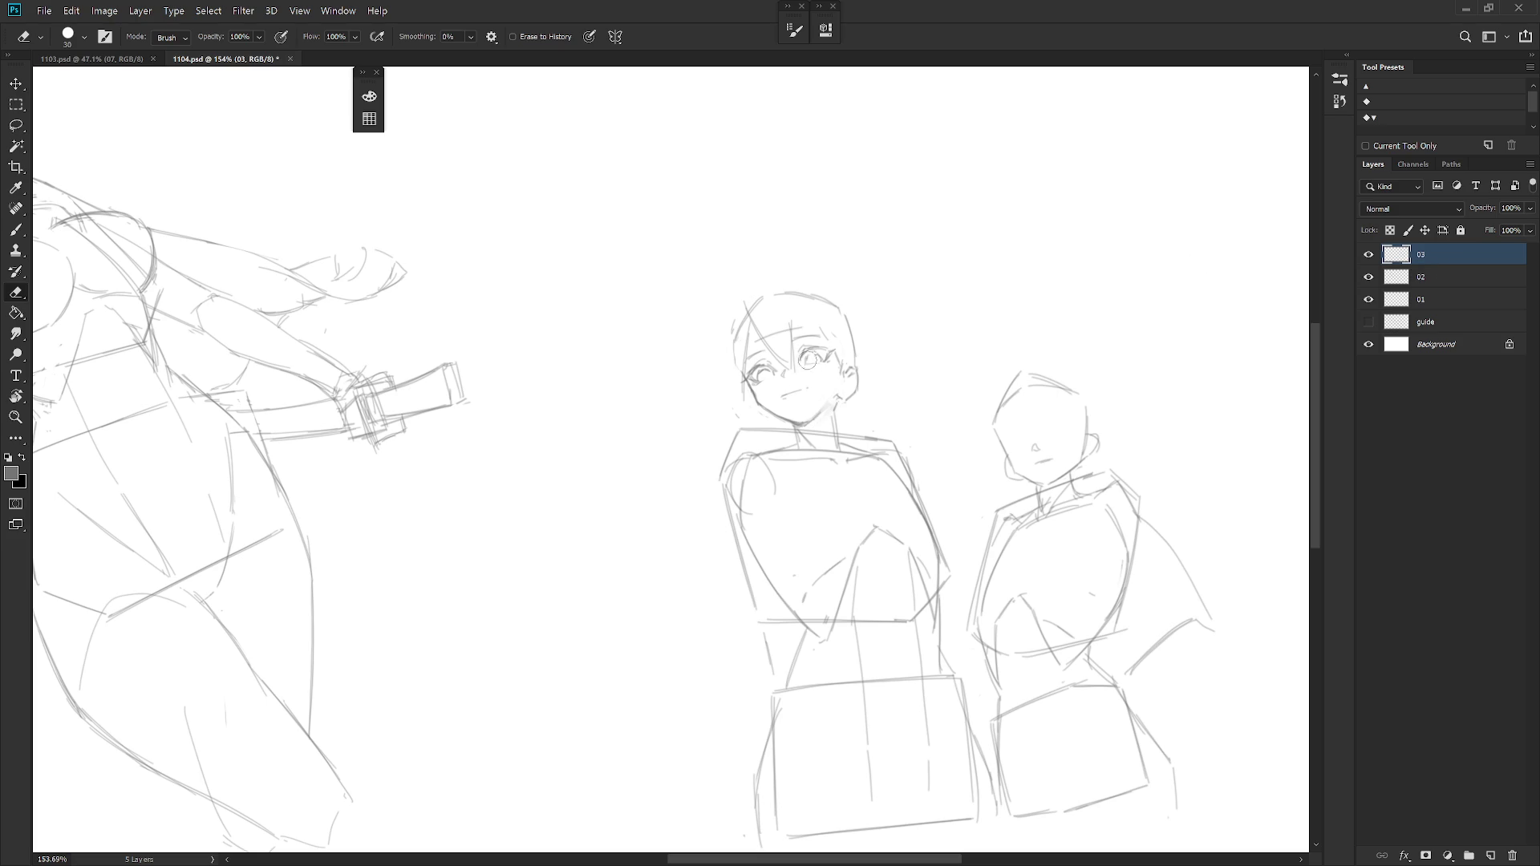
key("b")
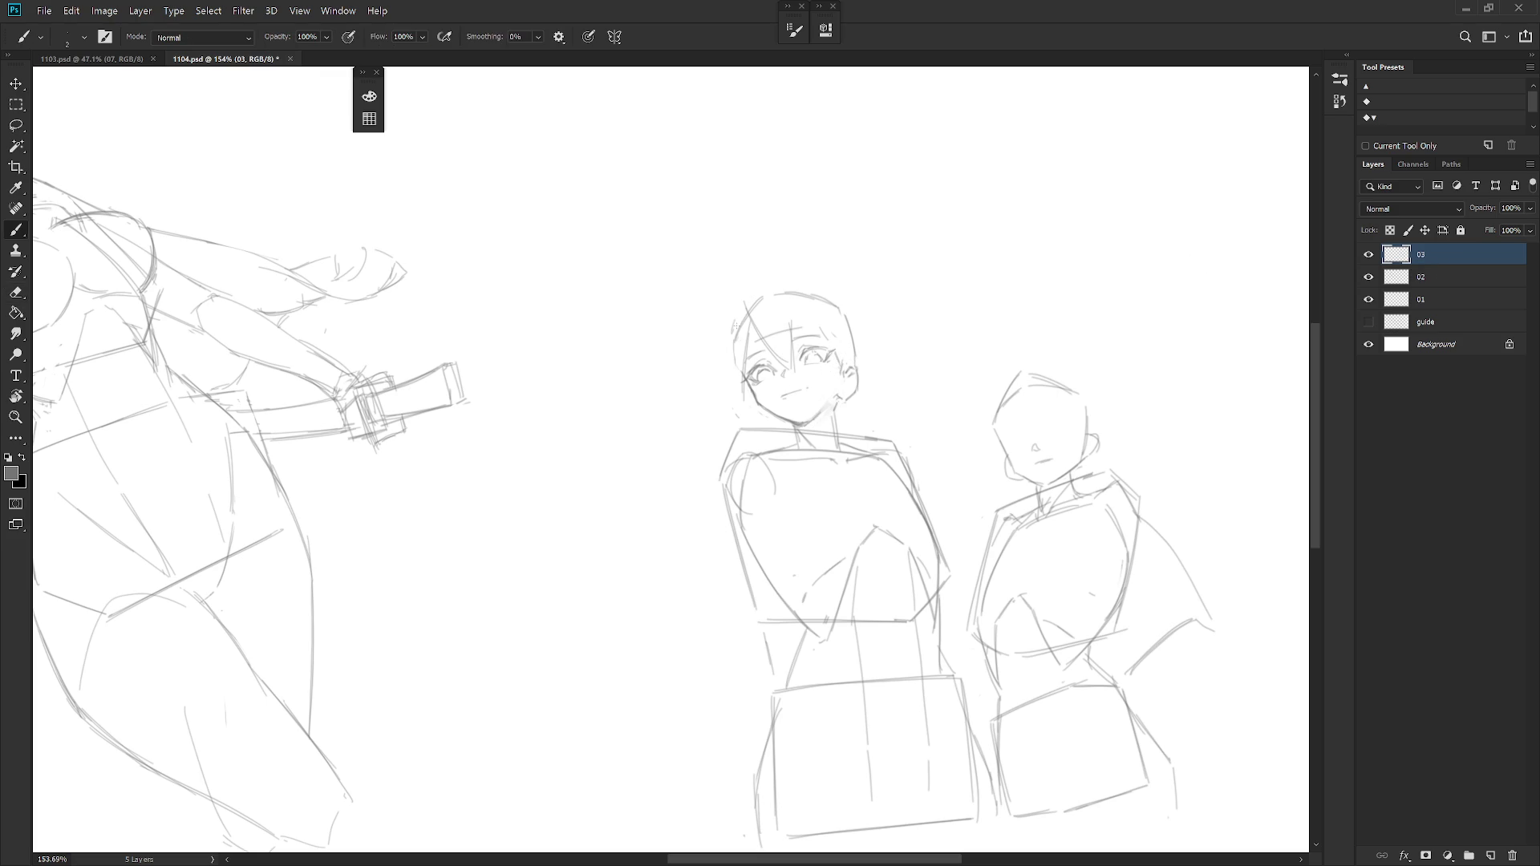
key("e")
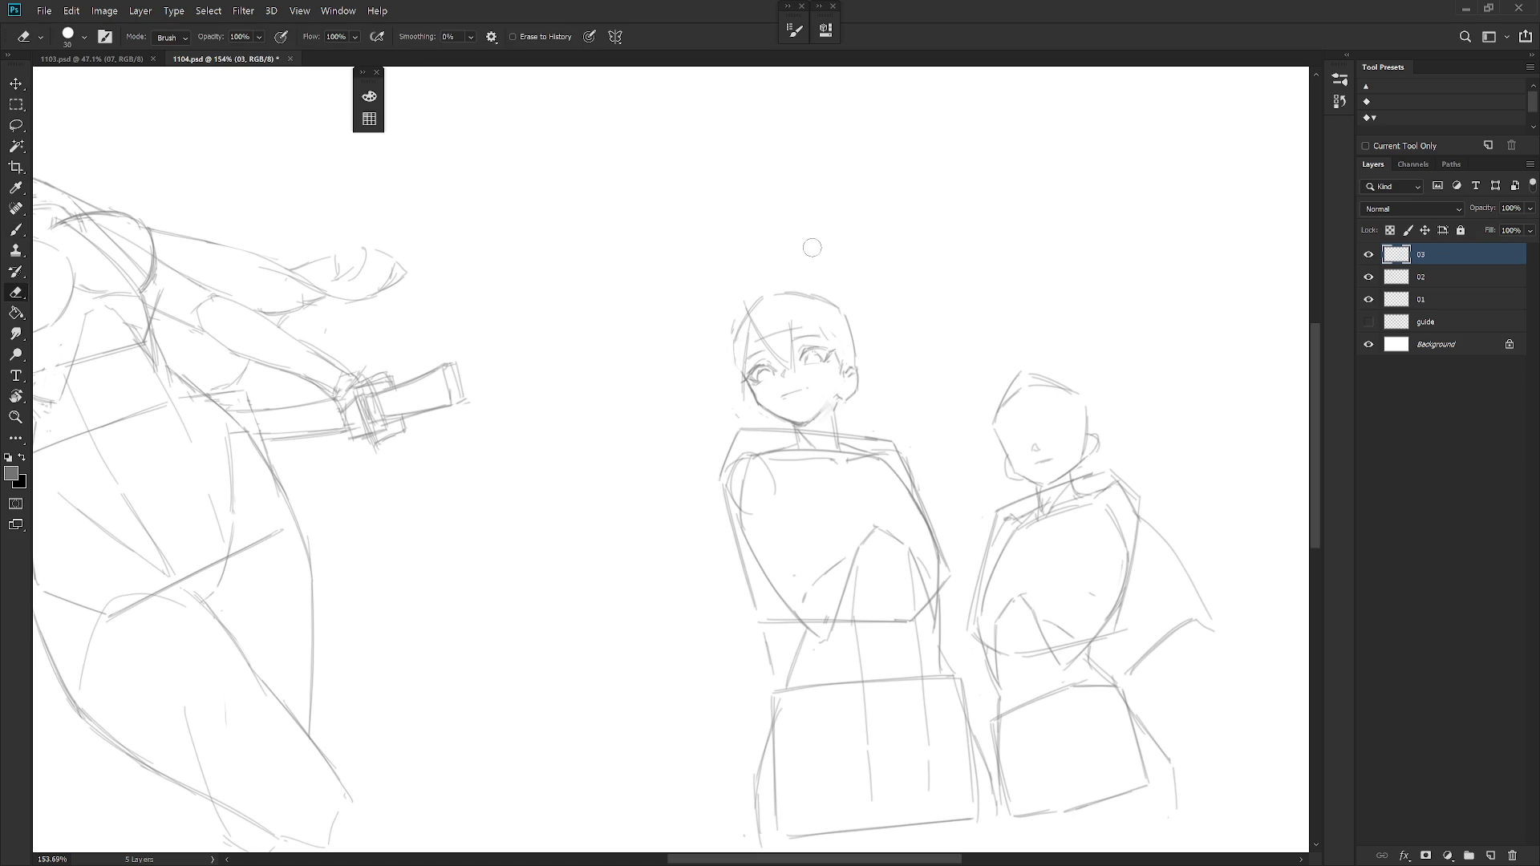
mouse_move(770, 325)
left_mouse_down()
mouse_move(781, 360)
mouse_move(744, 309)
left_mouse_up()
key("b")
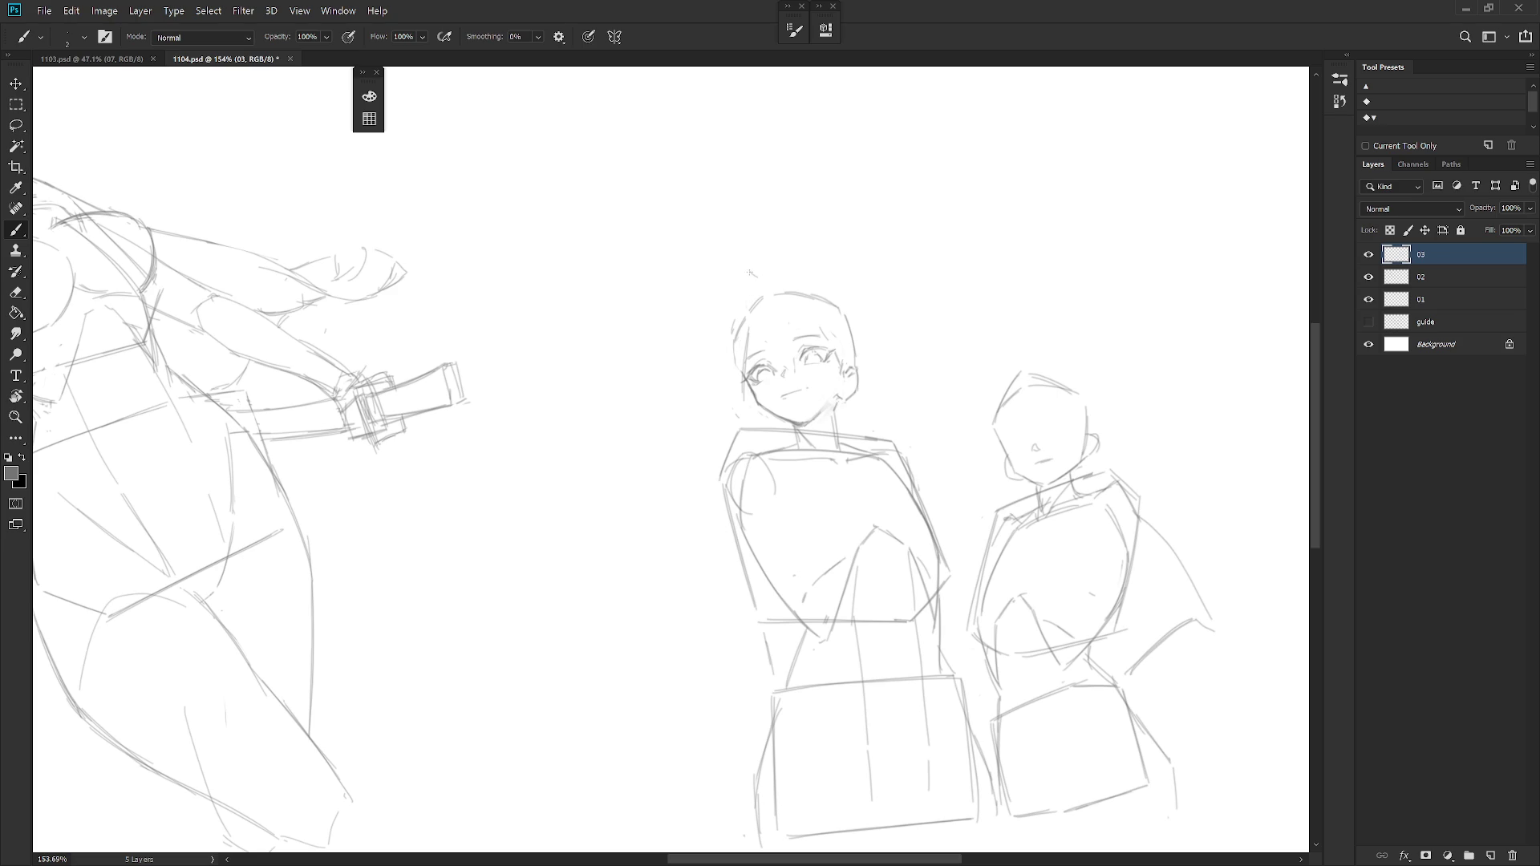
scroll(754, 289, "down", 1)
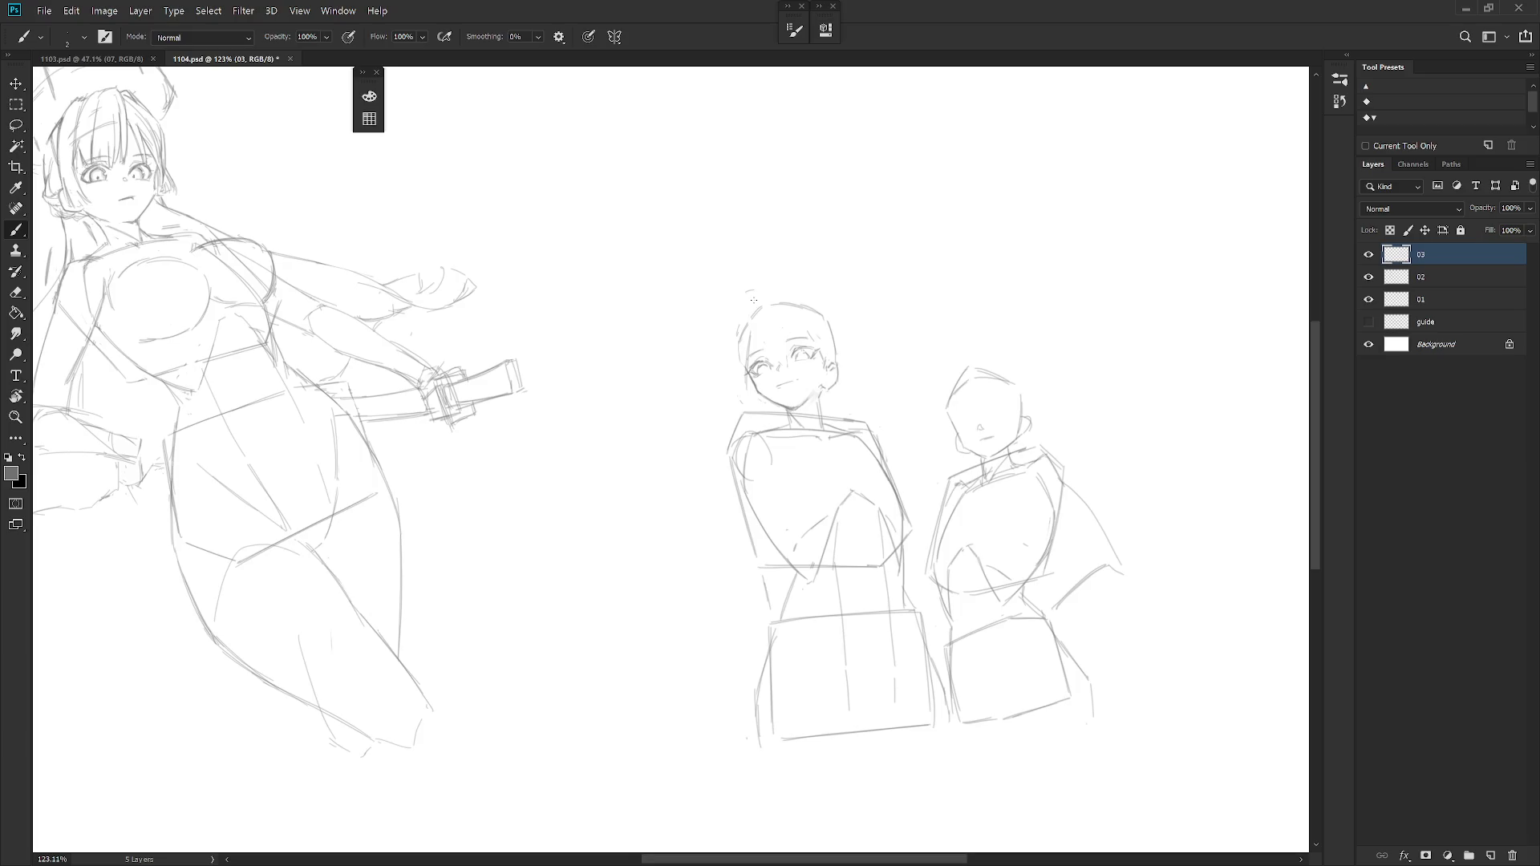
Draw hair strands down the left side of the head, undoing the ones that miss.
left_click_drag(747, 291, 751, 340)
left_click_drag(784, 321, 790, 347)
key("e")
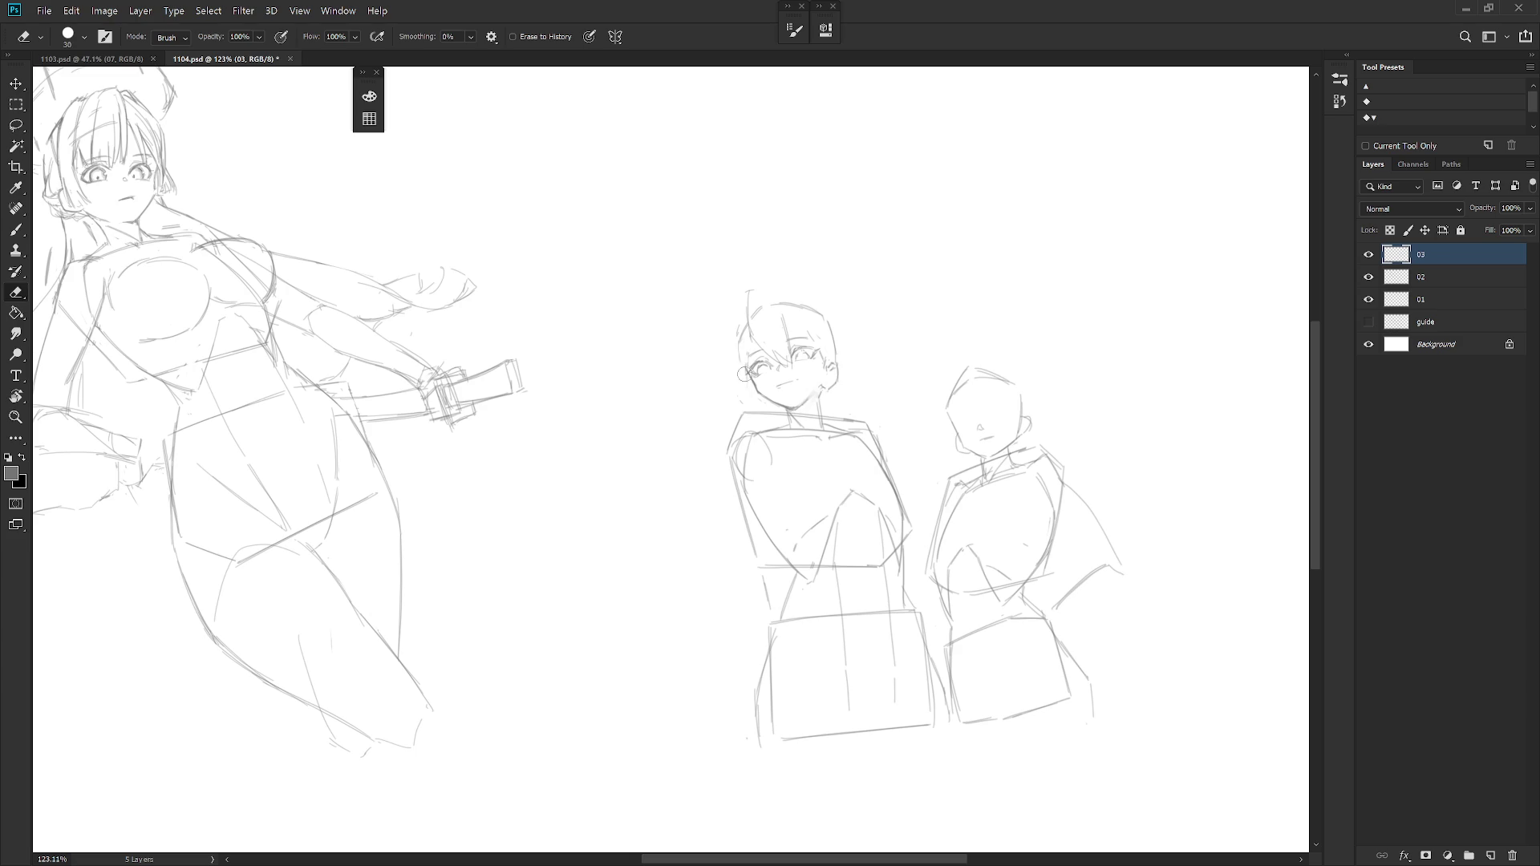
key("b")
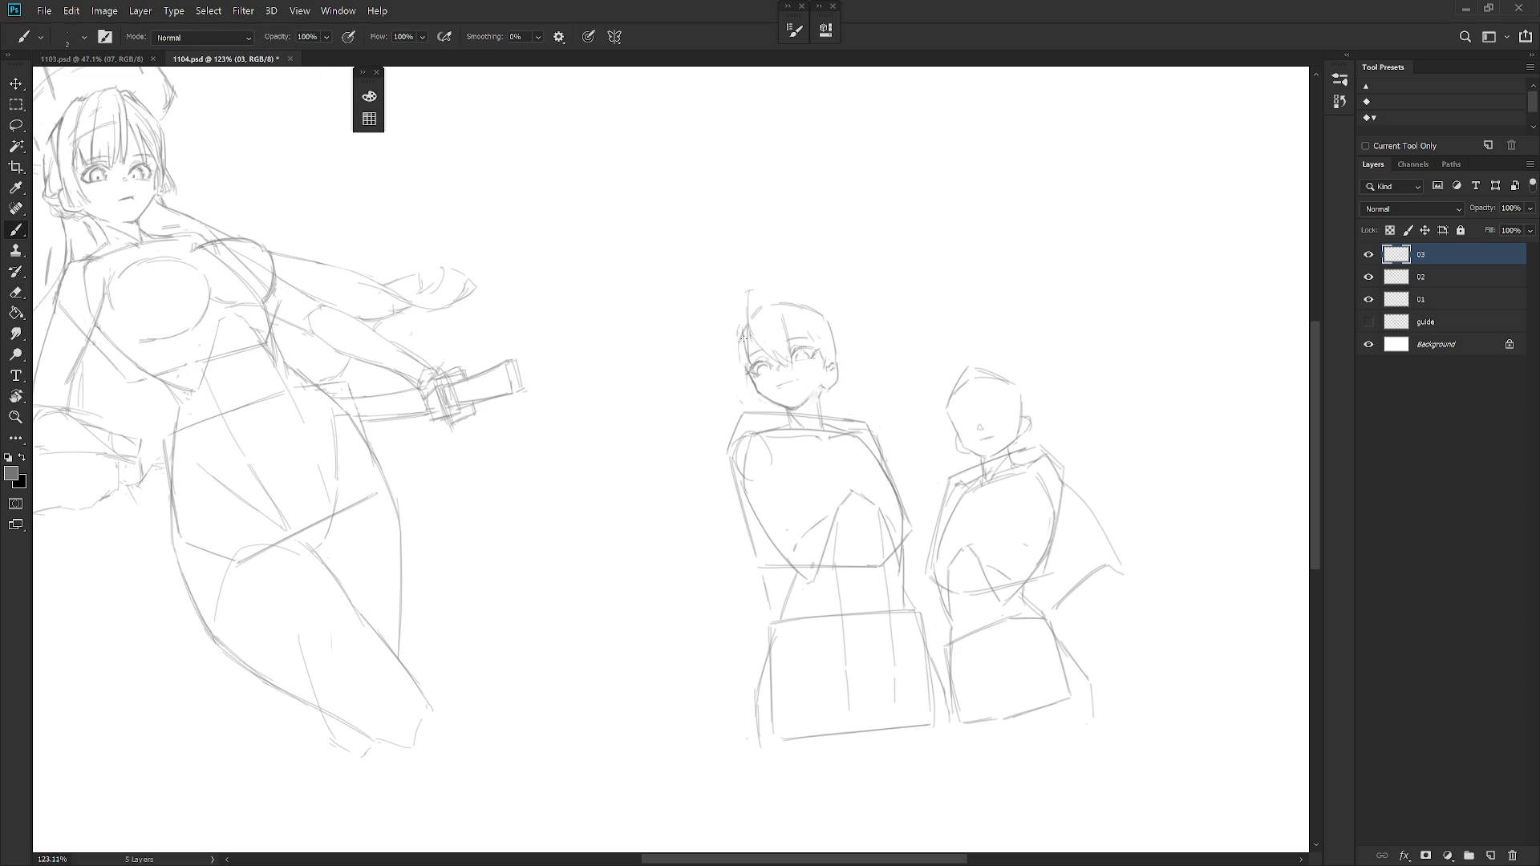
key("e")
key("b")
left_click_drag(743, 351, 736, 377)
left_click_drag(741, 316, 719, 381)
key("ctrl+z")
left_click_drag(735, 299, 730, 361)
key("ctrl+z")
Add a line along the left cheek and erase the loose strokes beside it.
key("e")
key("b")
left_click_drag(745, 372, 738, 411)
key("e")
key("b")
key("e")
key("b")
left_click_drag(740, 379, 744, 410)
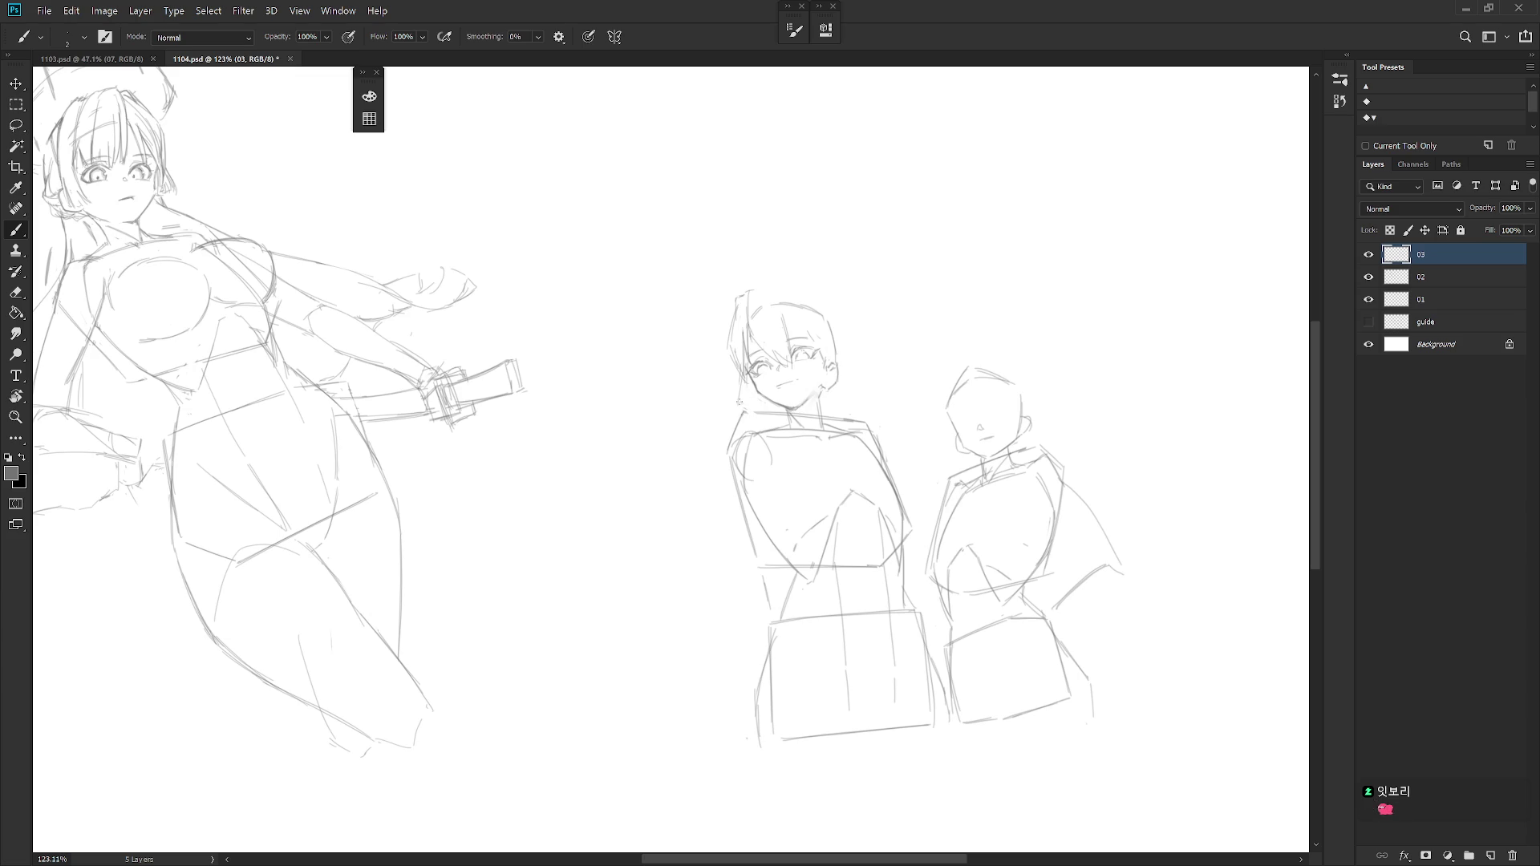
key("e")
left_click_drag(737, 355, 738, 377)
key("b")
key("e")
key("b")
left_click_drag(844, 454, 792, 457)
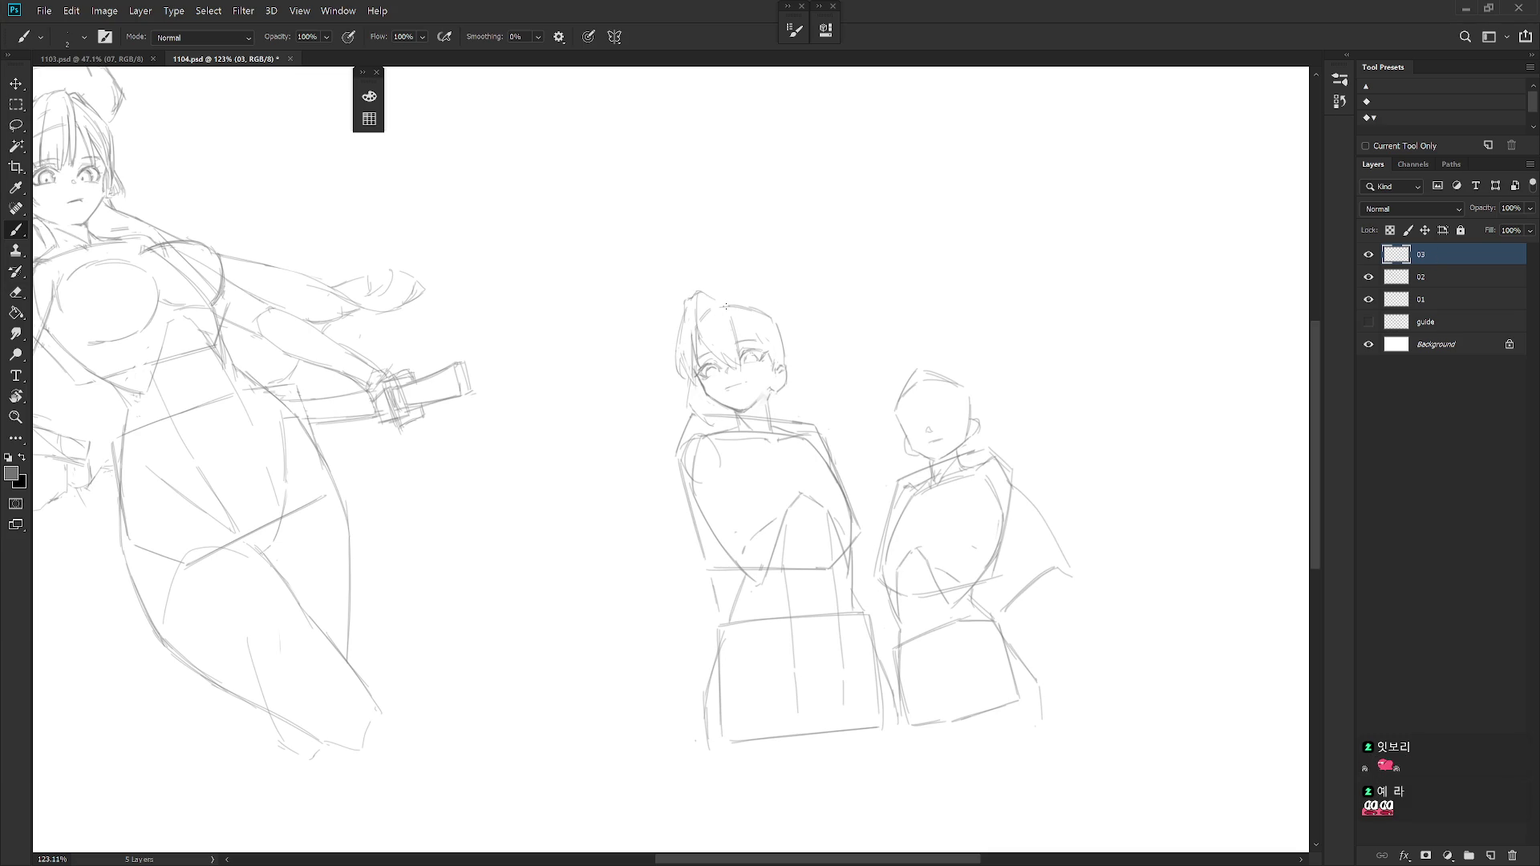
Redraw the hair lines across the top of the head with a dark left-edge stroke.
left_click_drag(709, 288, 763, 338)
key("ctrl+z")
left_click_drag(705, 285, 755, 318)
left_click_drag(721, 287, 768, 317)
left_click_drag(674, 325, 679, 316)
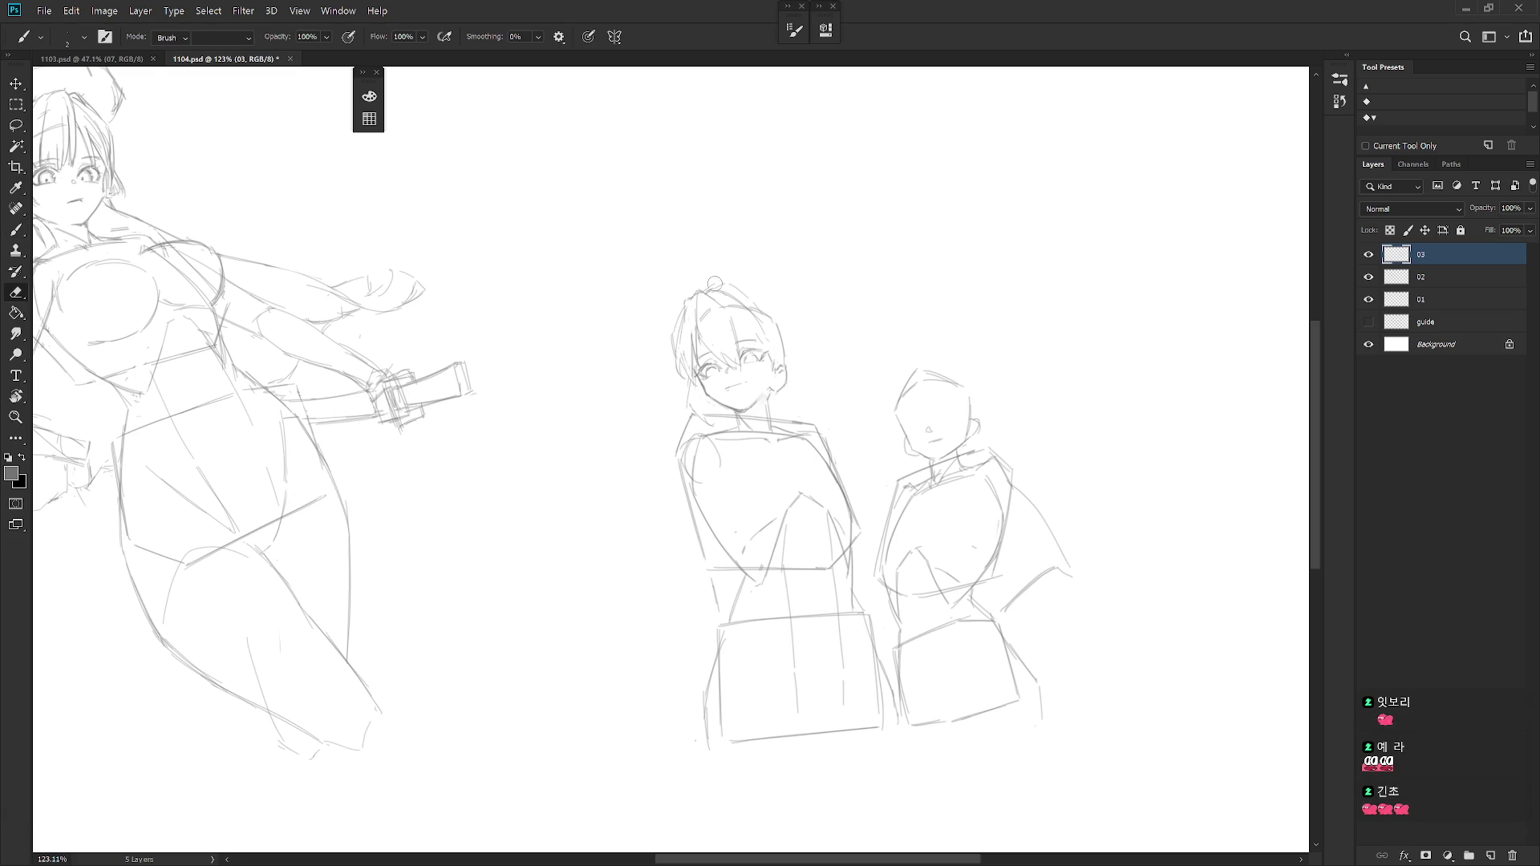
Darken the hair's right edge, undo the extra strokes and draw the neck line.
mouse_move(753, 300)
left_mouse_down()
mouse_move(776, 327)
mouse_move(781, 414)
left_mouse_up()
left_click_drag(783, 346, 777, 414)
key("ctrl+z")
key("ctrl+z")
key("e")
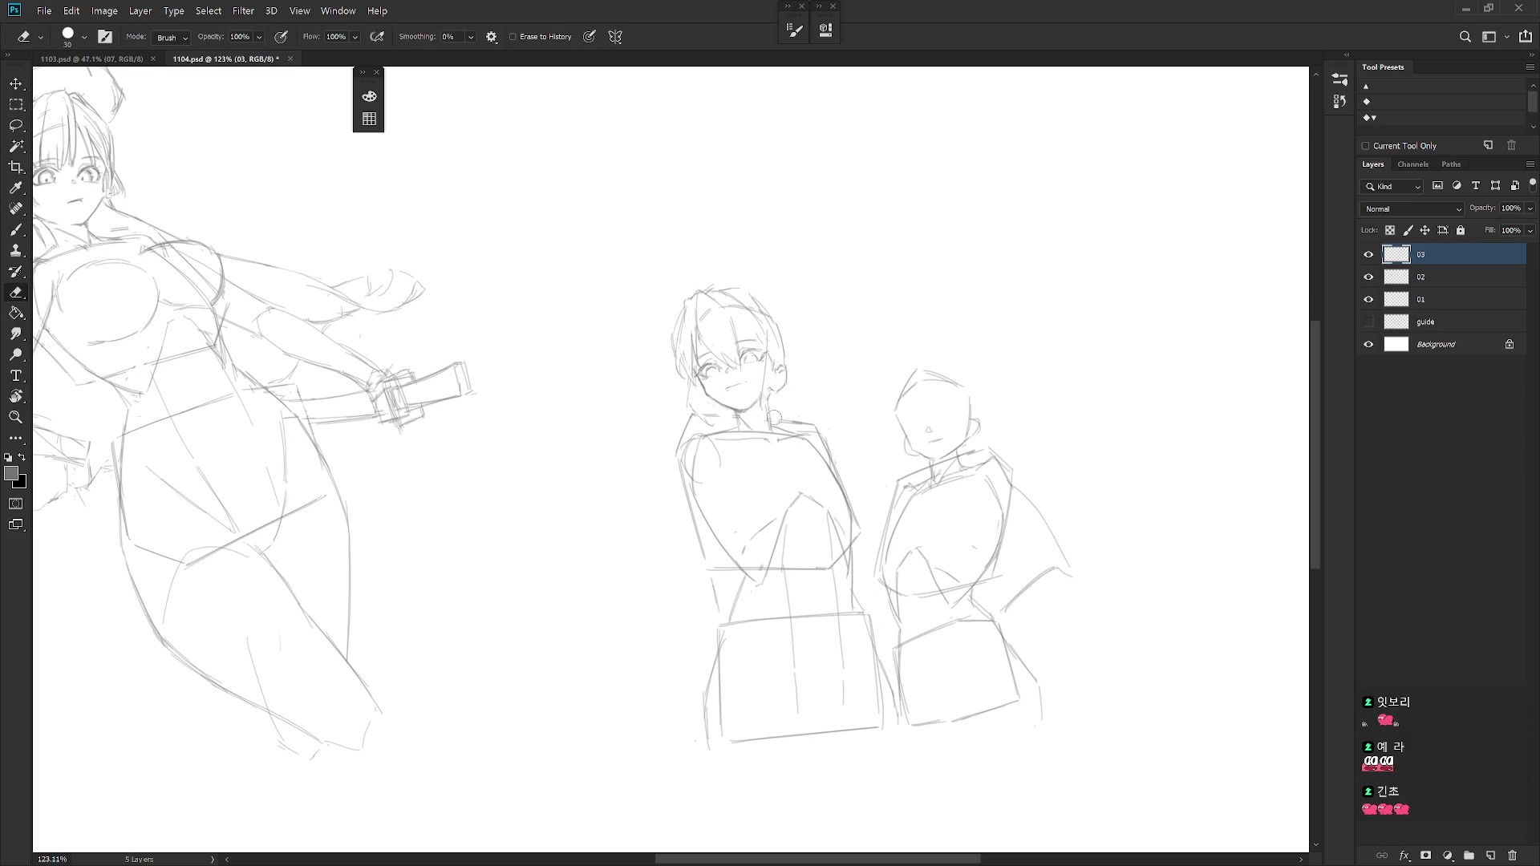
key("b")
left_click_drag(768, 393, 770, 422)
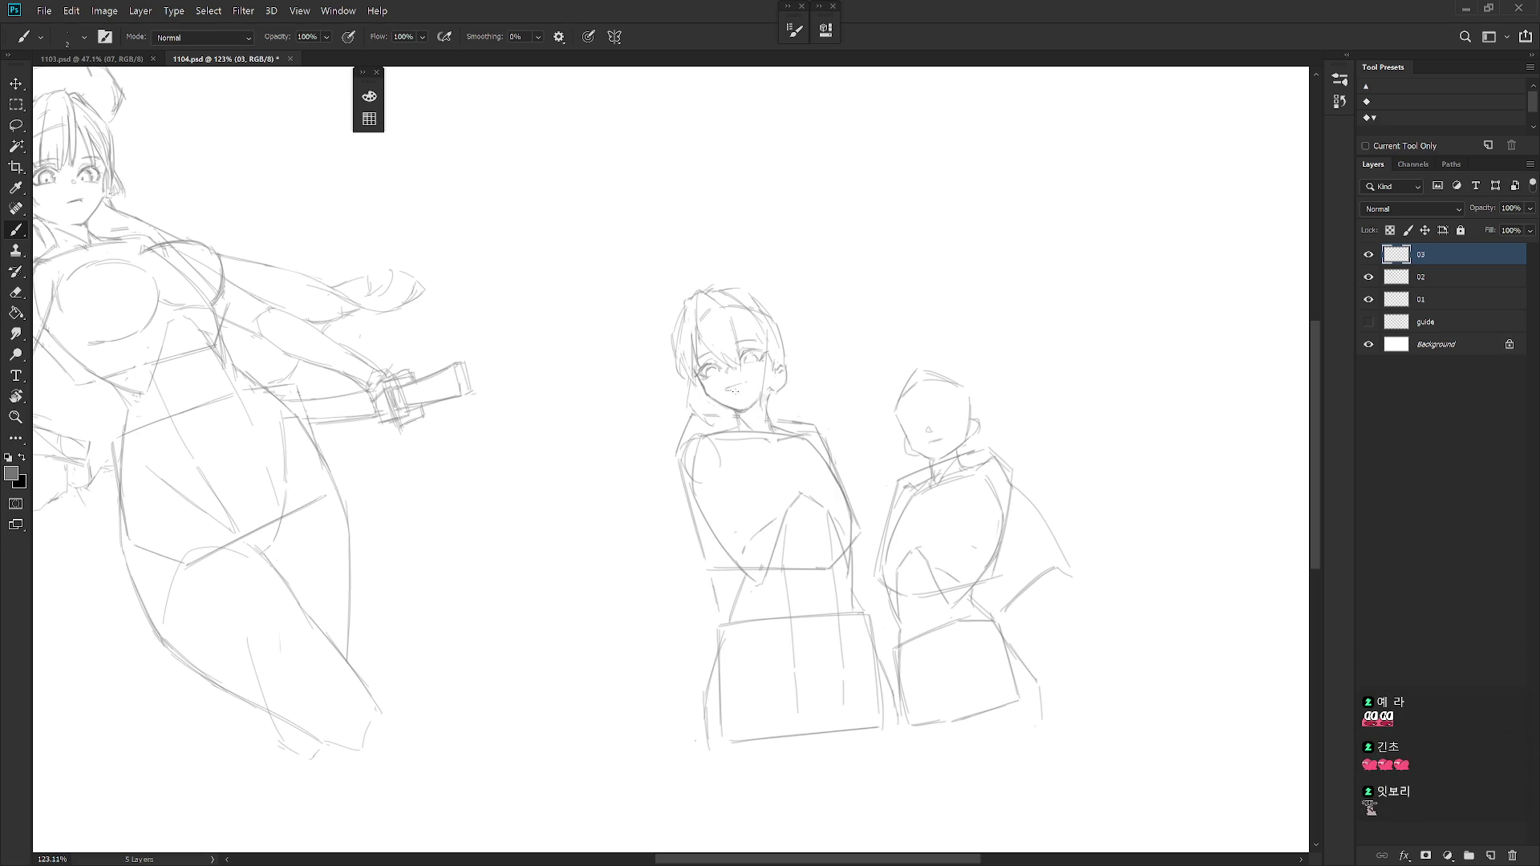
Add small mouth marks and a short mouth stroke on the face.
left_click_drag(730, 388, 739, 392)
key("ctrl")
key("e")
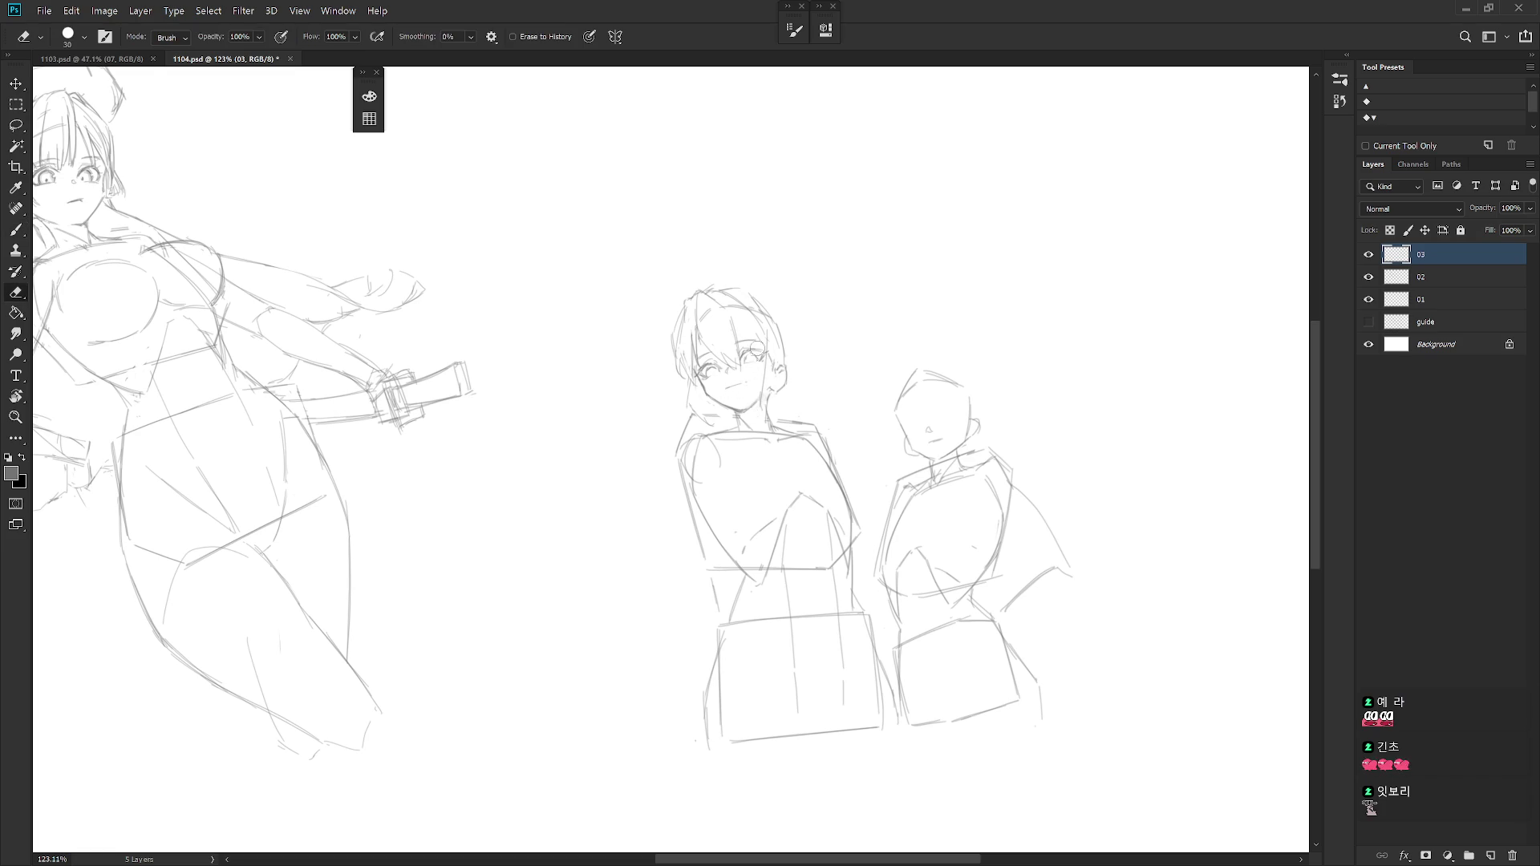
scroll(762, 364, "up", 3)
key("b")
left_click_drag(705, 407, 720, 403)
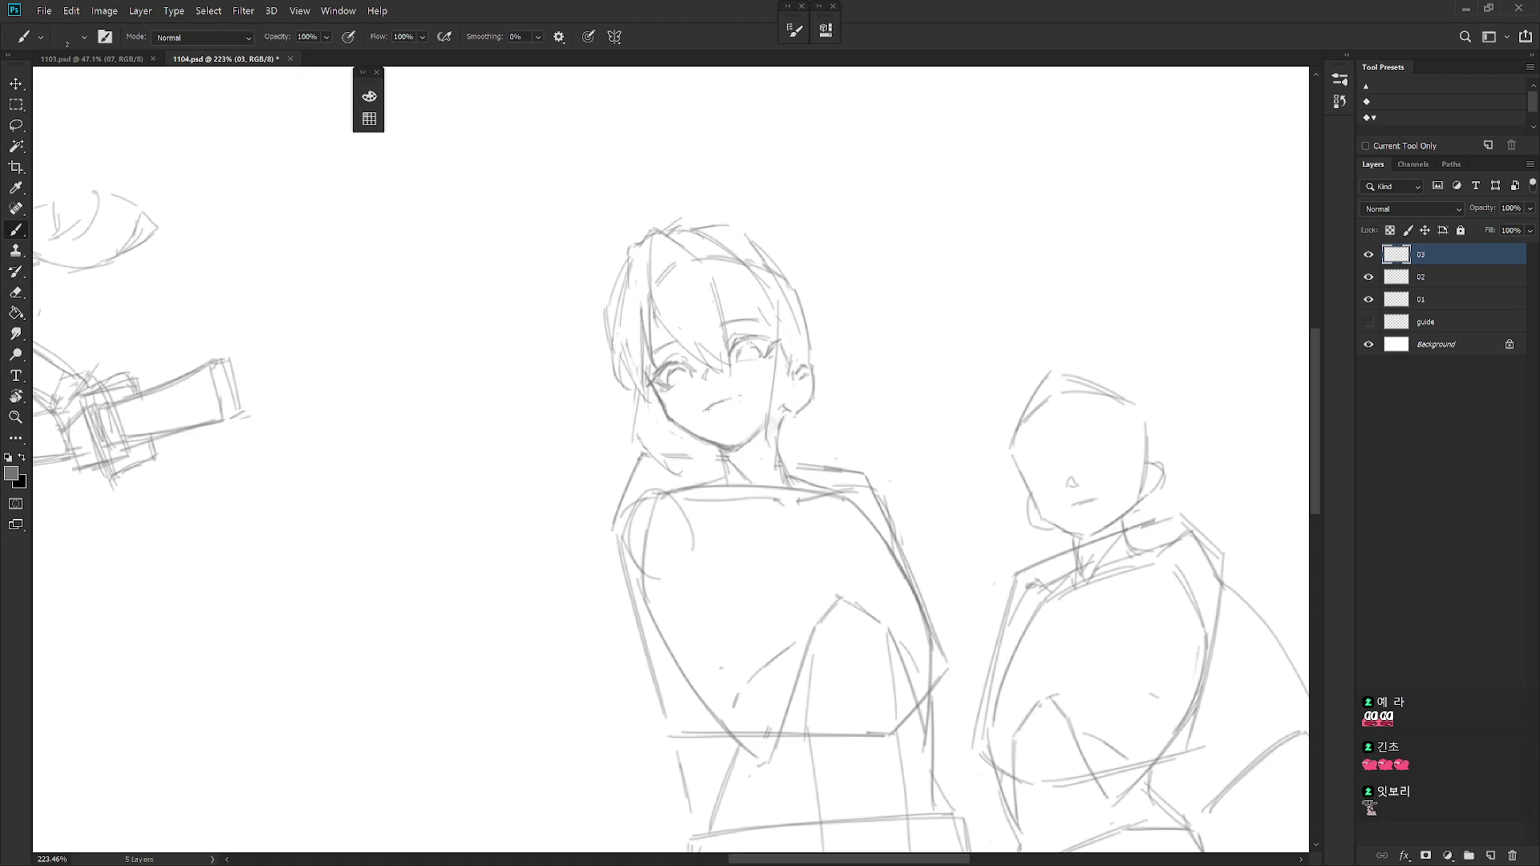
Erase the old mouth, redraw it as a new curve and undo the extra lower stroke.
key("e")
left_click_drag(708, 407, 746, 395)
key("b")
scroll(783, 384, "down", 3)
scroll(790, 381, "up", 2)
key("e")
key("b")
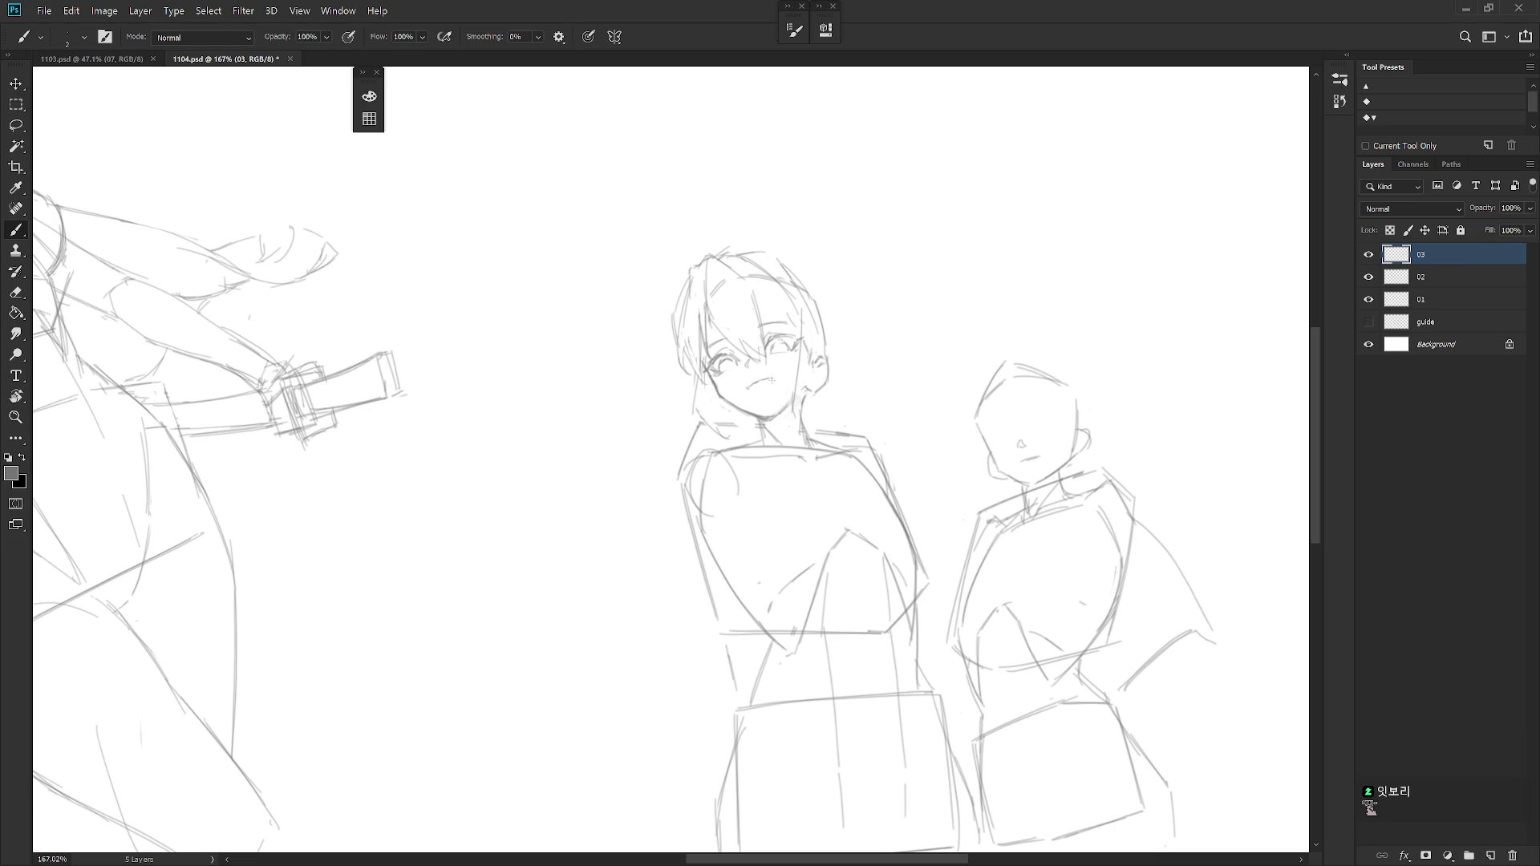
key("ctrl+z")
scroll(797, 357, "down", 3)
scroll(797, 357, "up", 3)
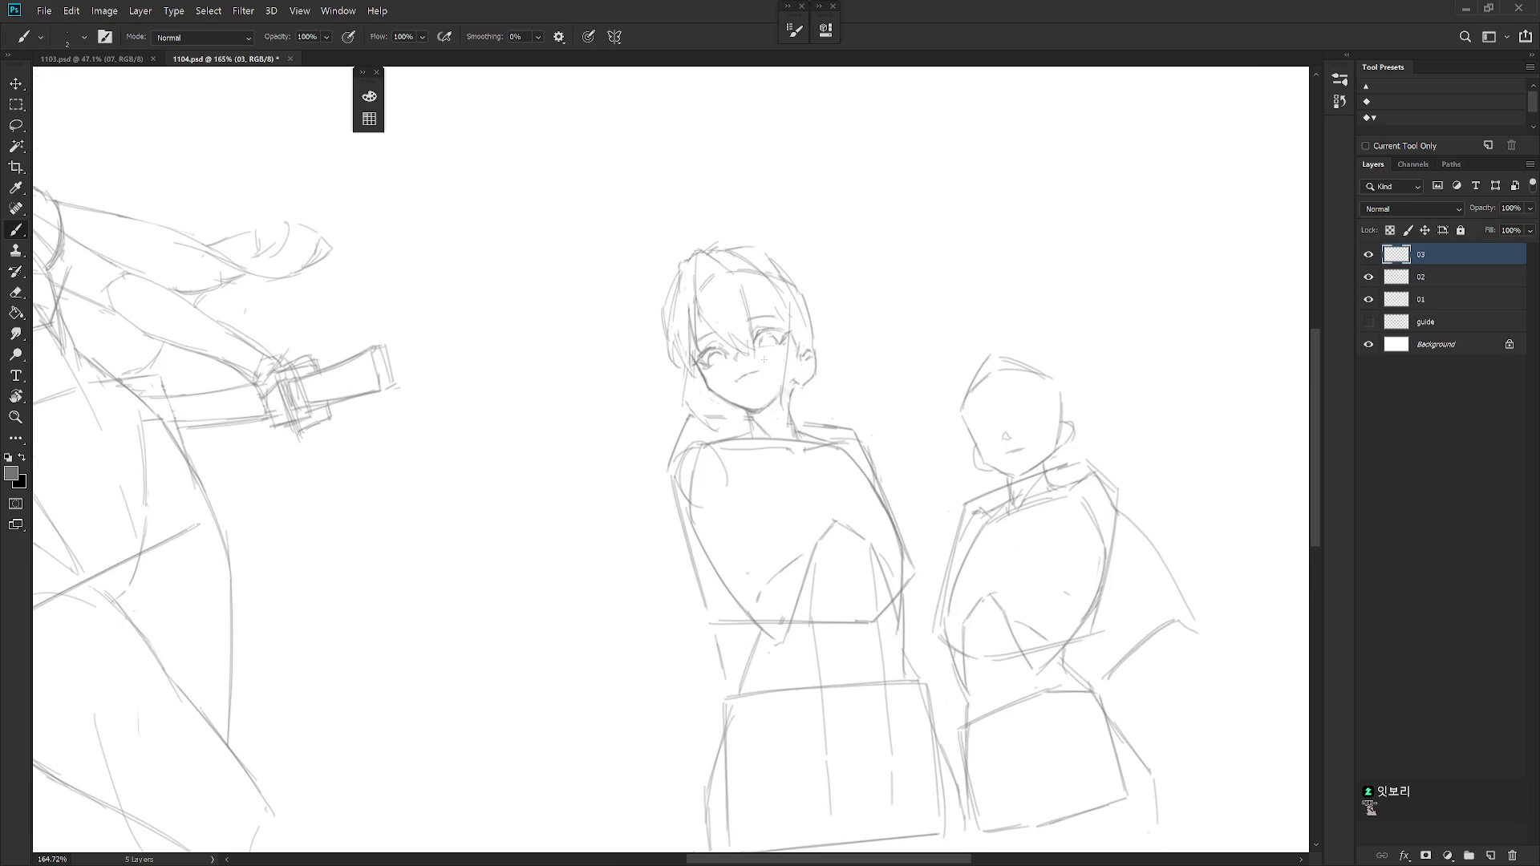
Lasso the mouth and free-transform it into a better position.
key("l")
mouse_move(766, 370)
left_mouse_down()
mouse_move(785, 350)
mouse_move(737, 425)
left_mouse_up()
key("ctrl+t")
key("Return")
Rotate the canvas view and bring it back upright to check the figures.
key("r")
key("b")
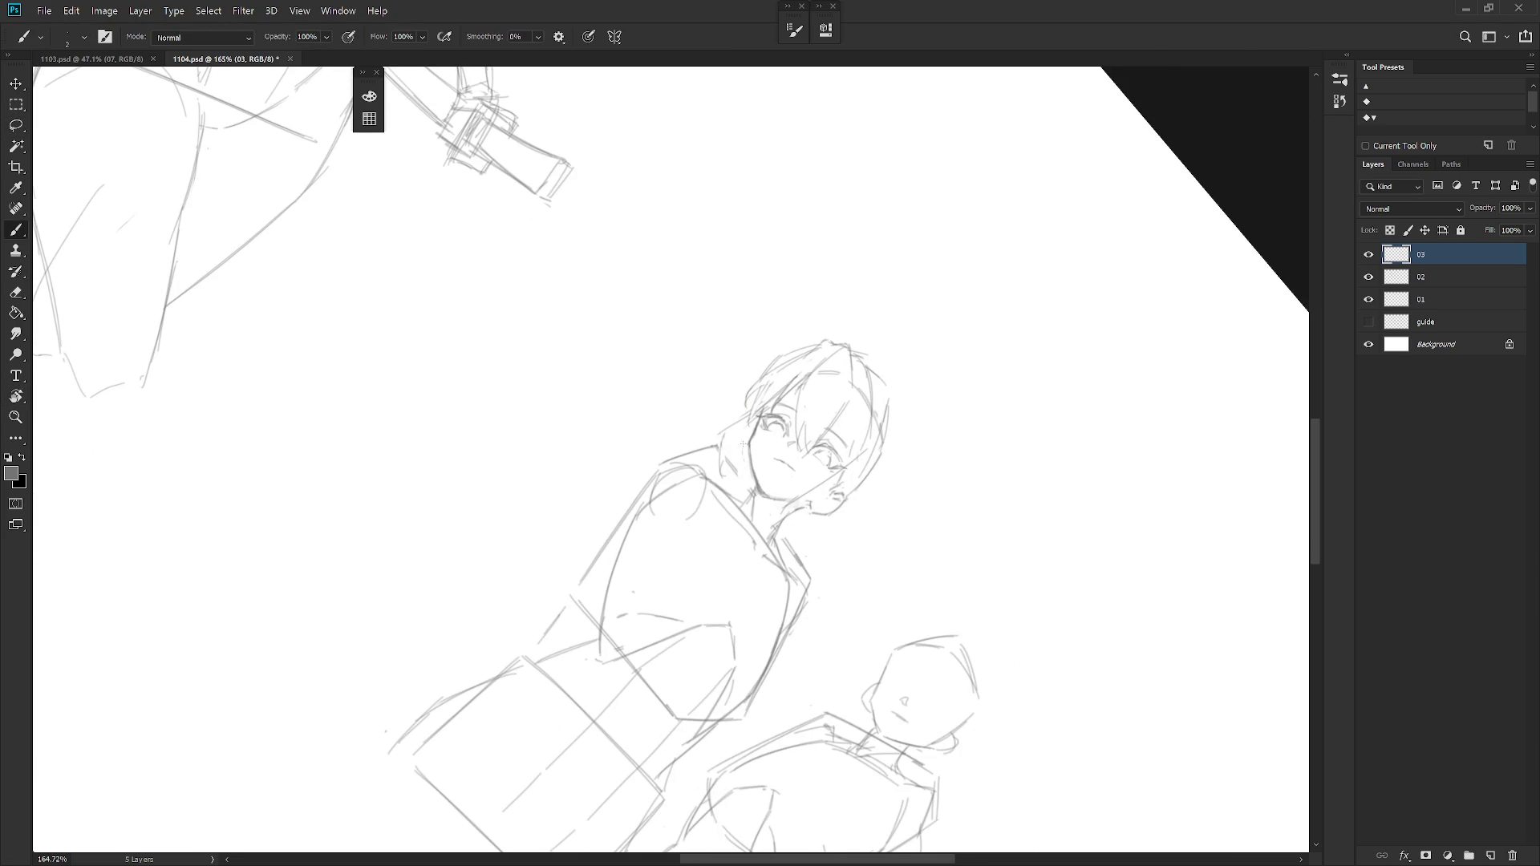
key("r")
left_click_drag(840, 560, 806, 418)
key("b")
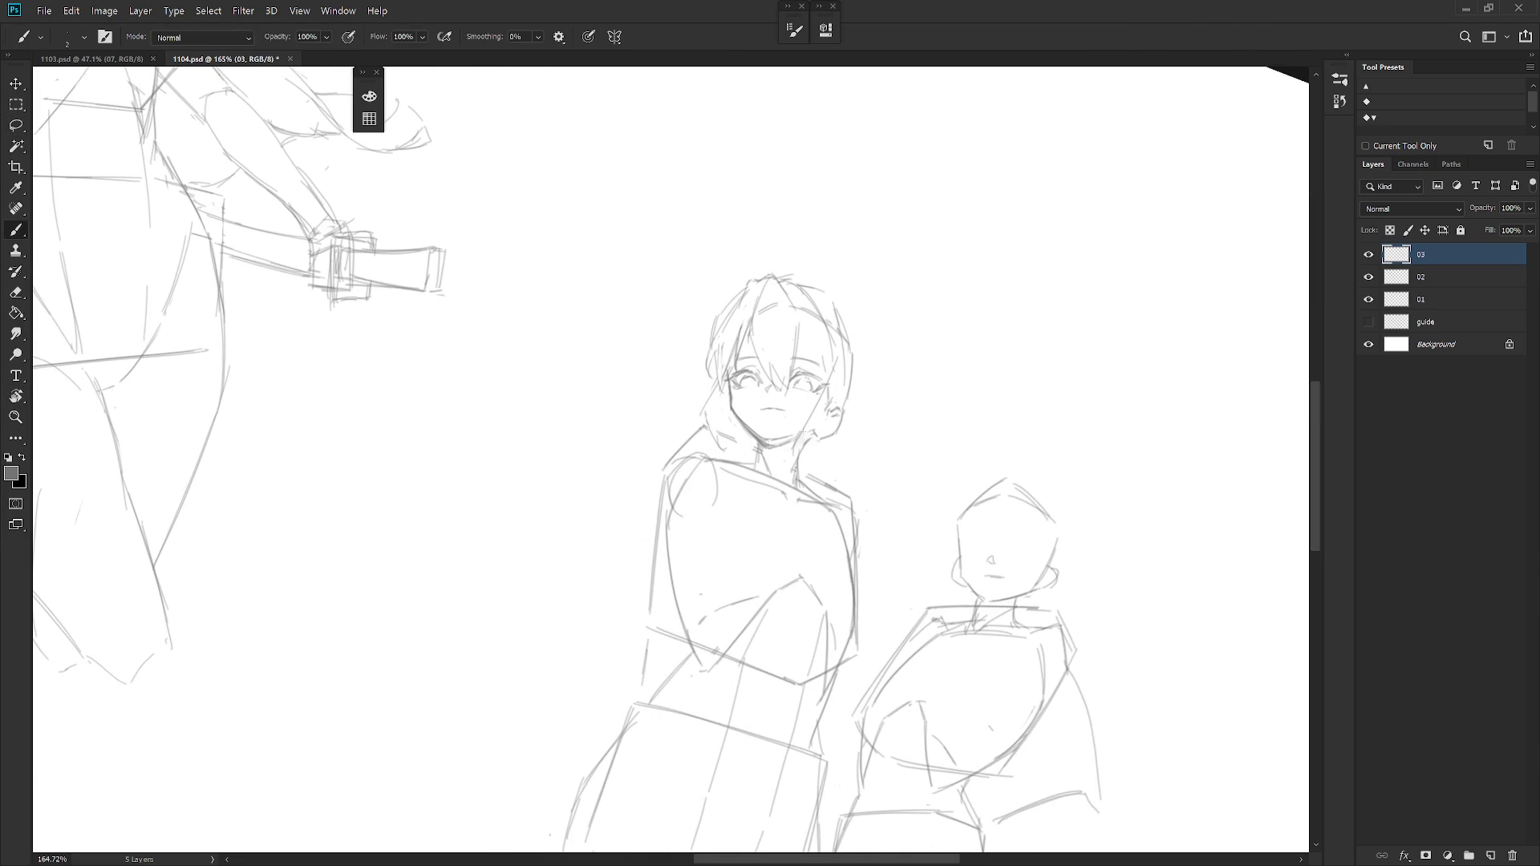
left_click_drag(822, 418, 829, 417)
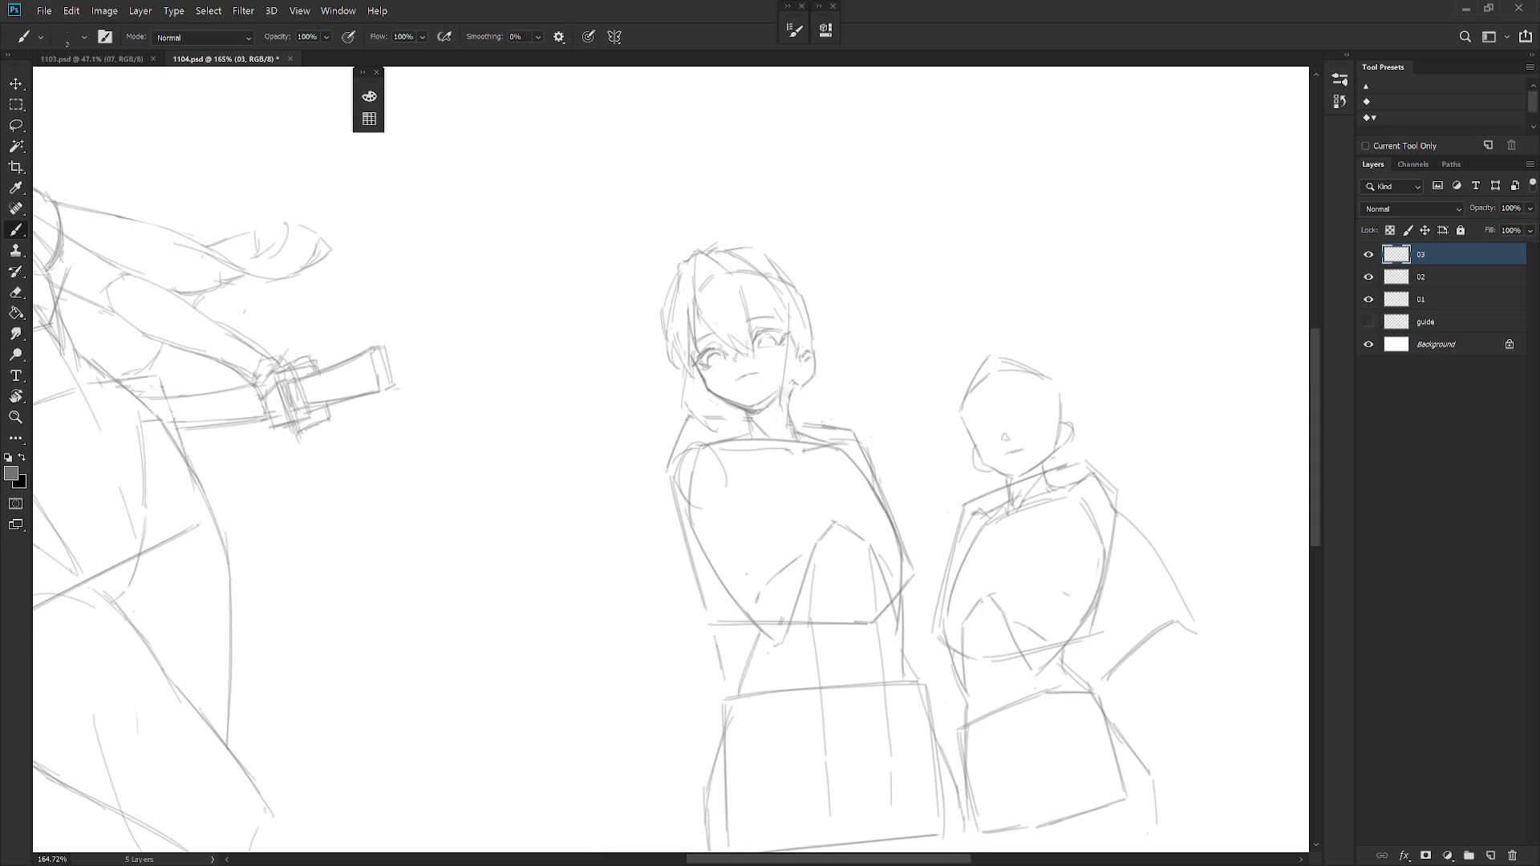
Touch up with the eraser, then restore the view and fit the whole canvas.
key("e")
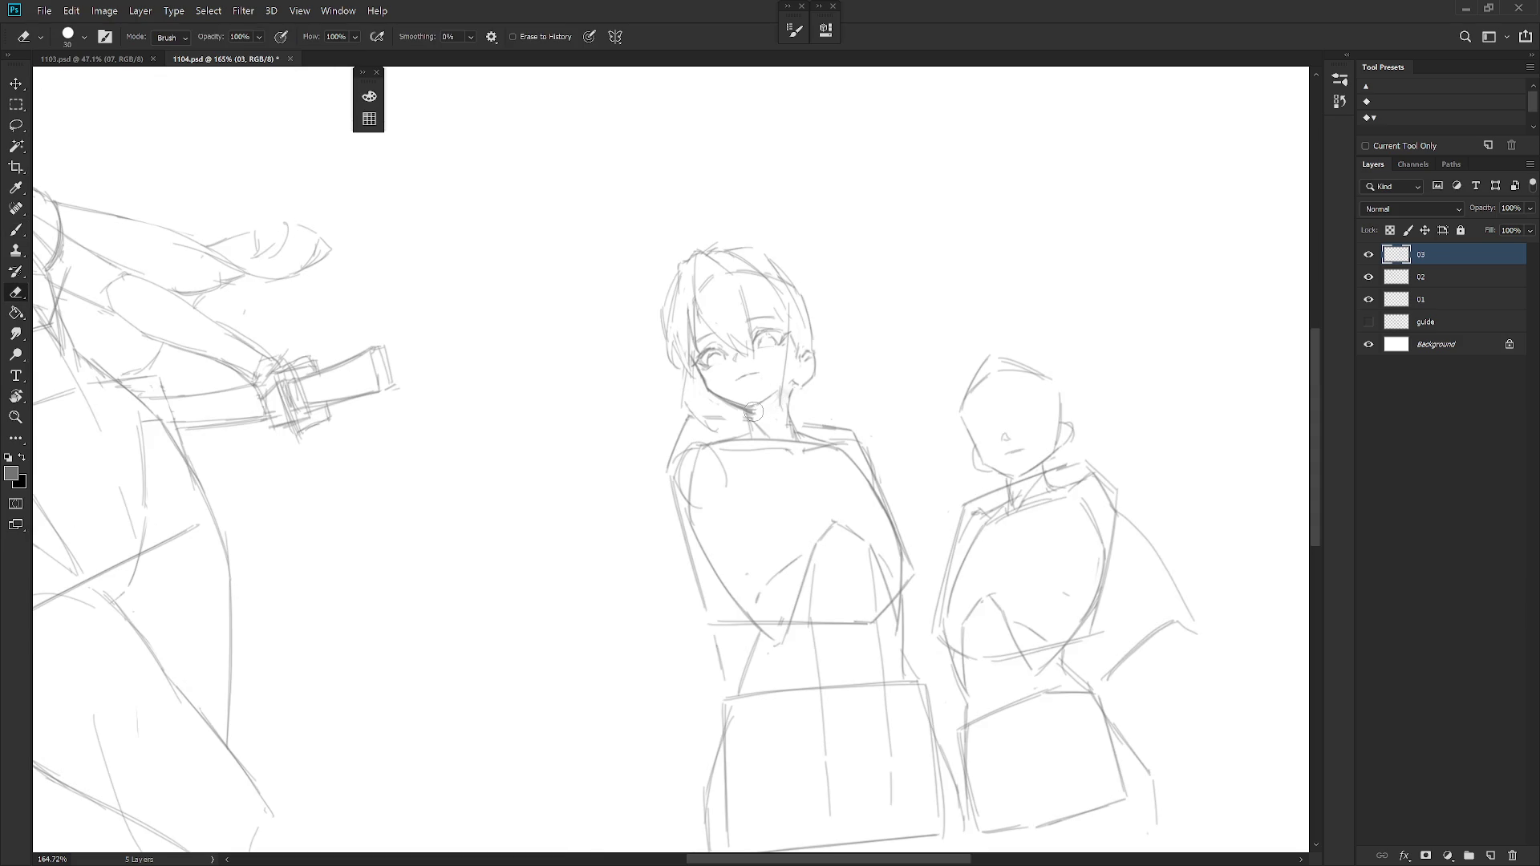
mouse_move(771, 401)
left_mouse_down()
mouse_move(746, 465)
mouse_move(768, 441)
left_mouse_up()
key("b")
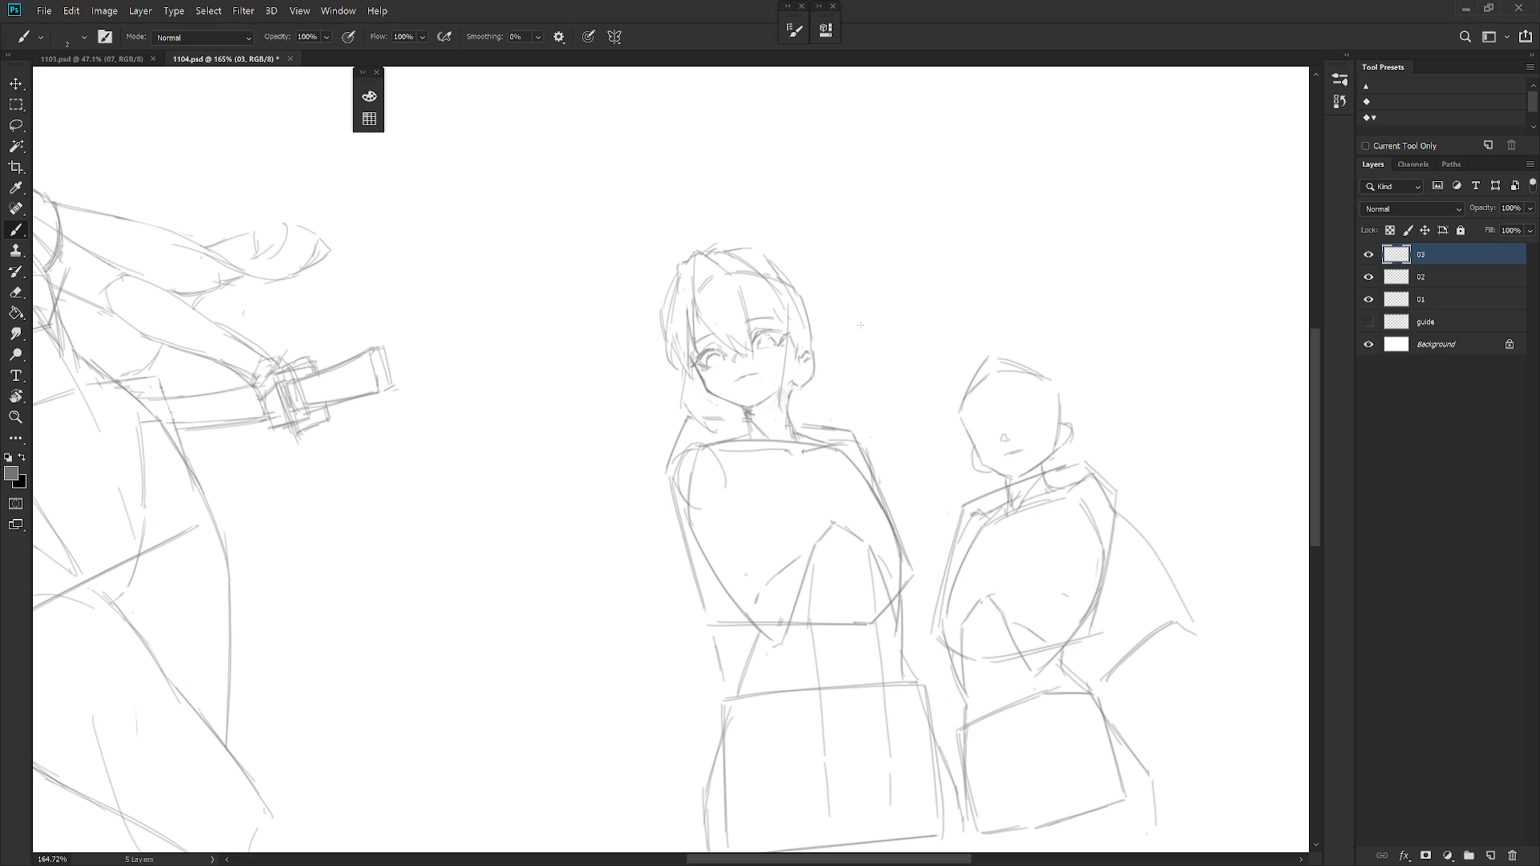
key("ctrl+0")
scroll(942, 331, "up", 5)
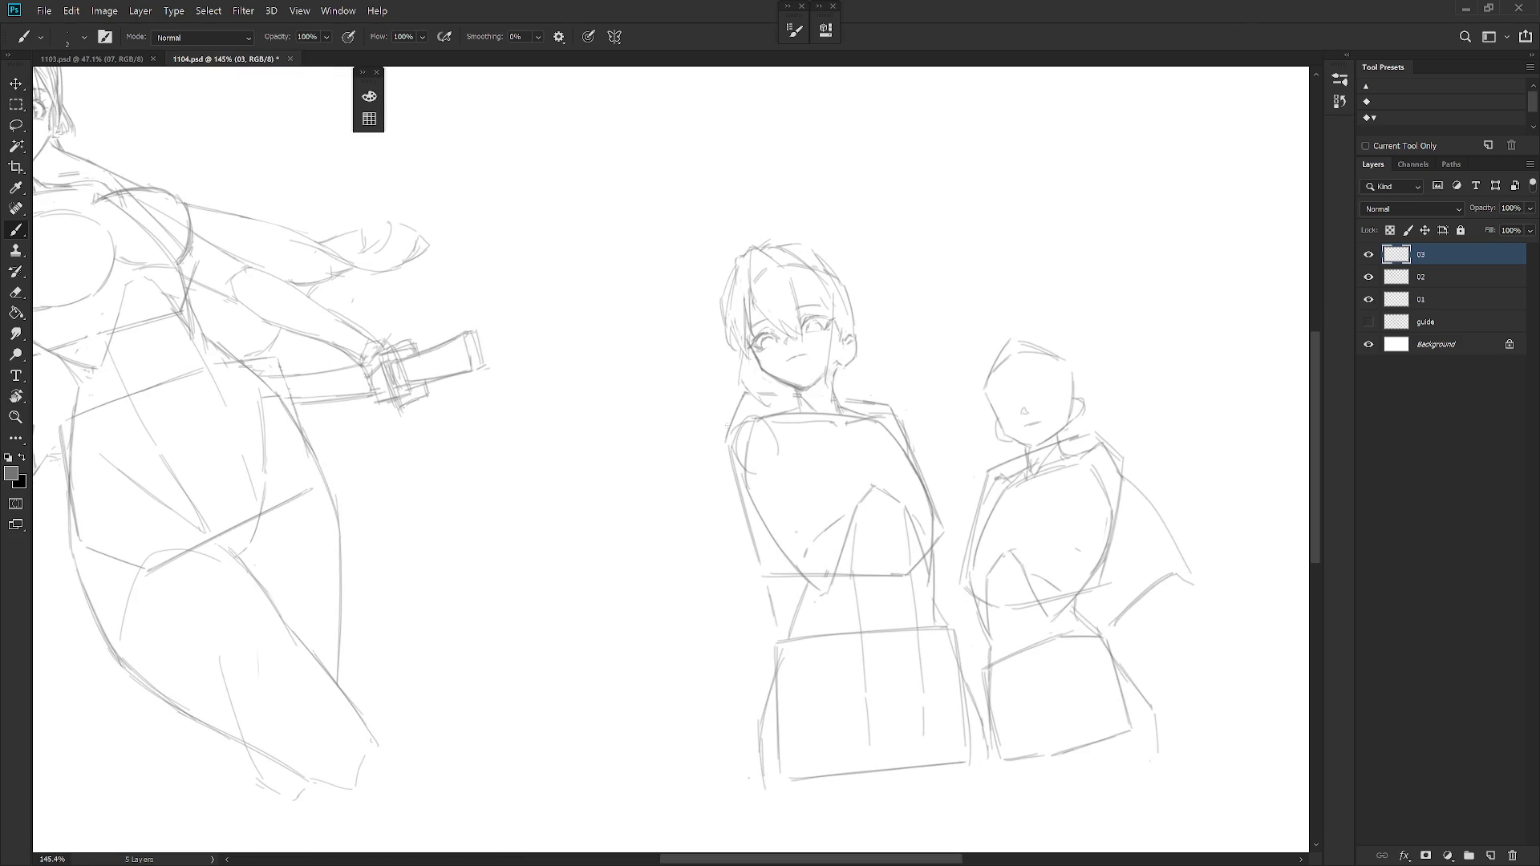
Switch to the soft sketching brush and tilt the canvas to rework the mouth.
key("e")
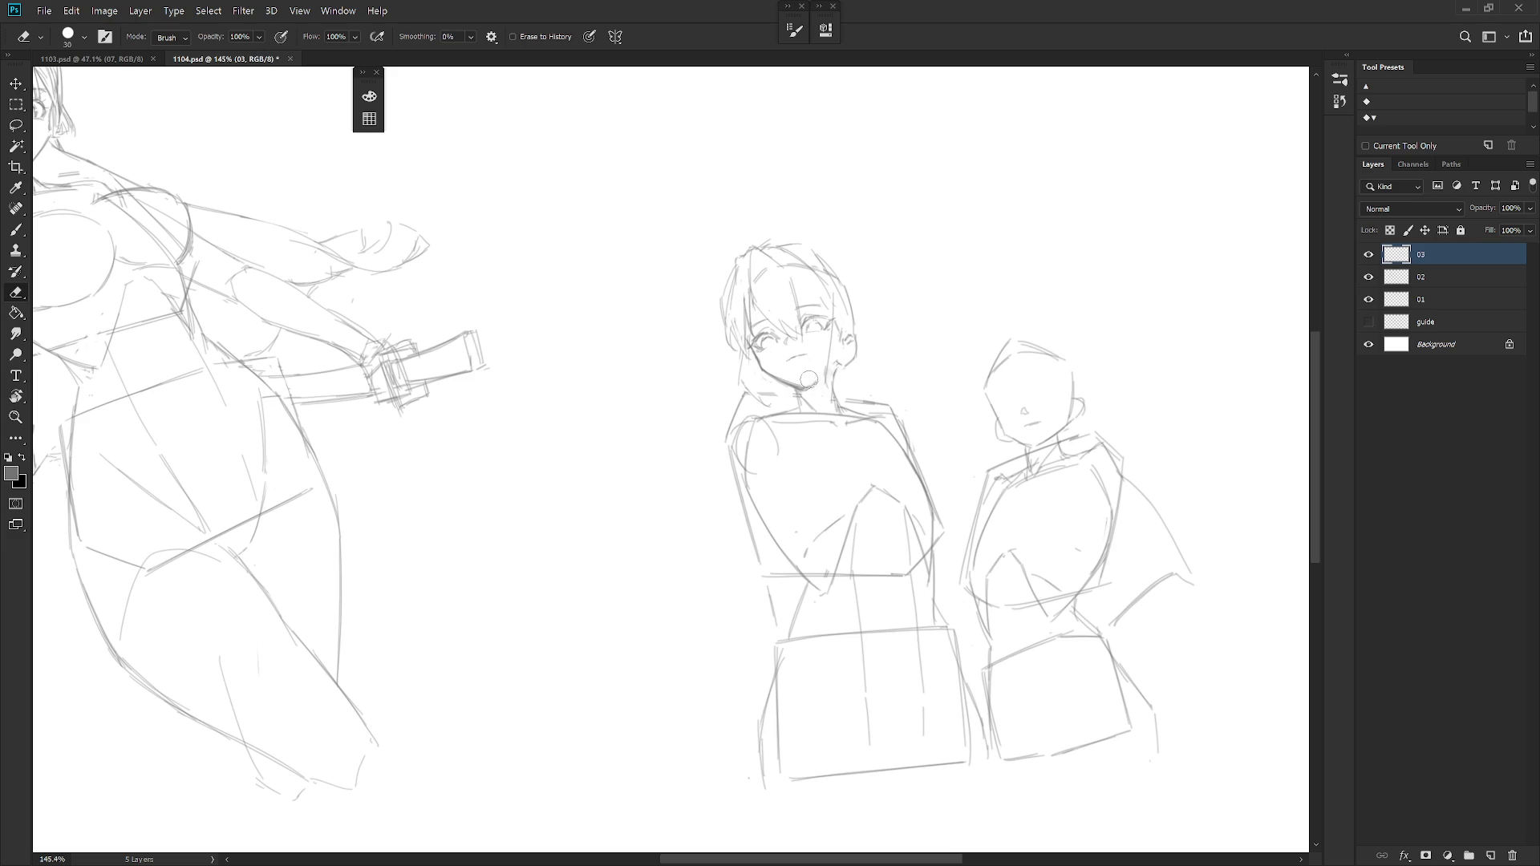
key("shift+b")
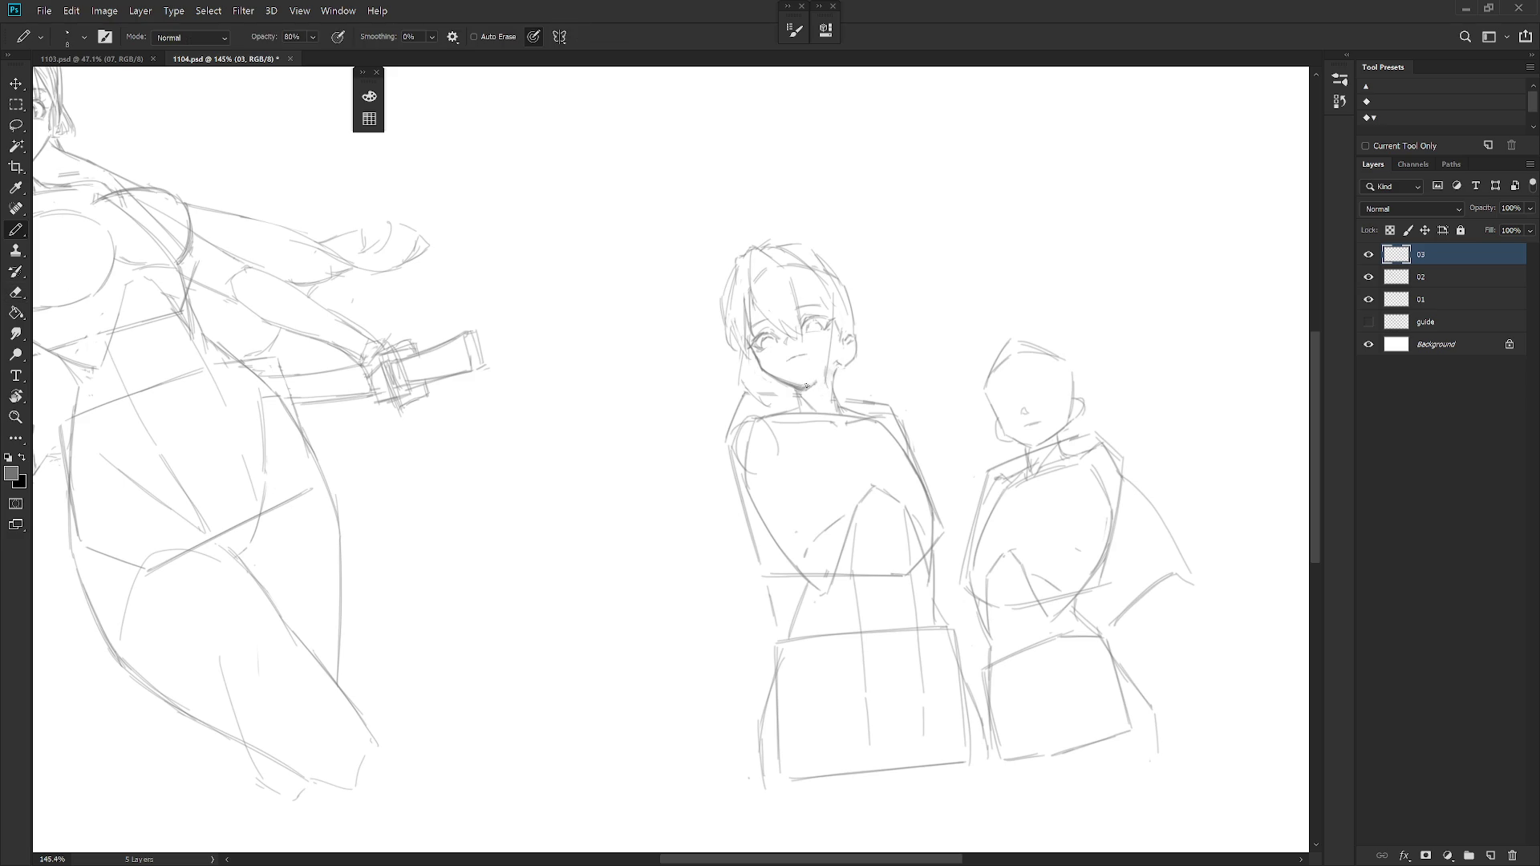
key("shift+b")
key("shift+b")
key("shift+b")
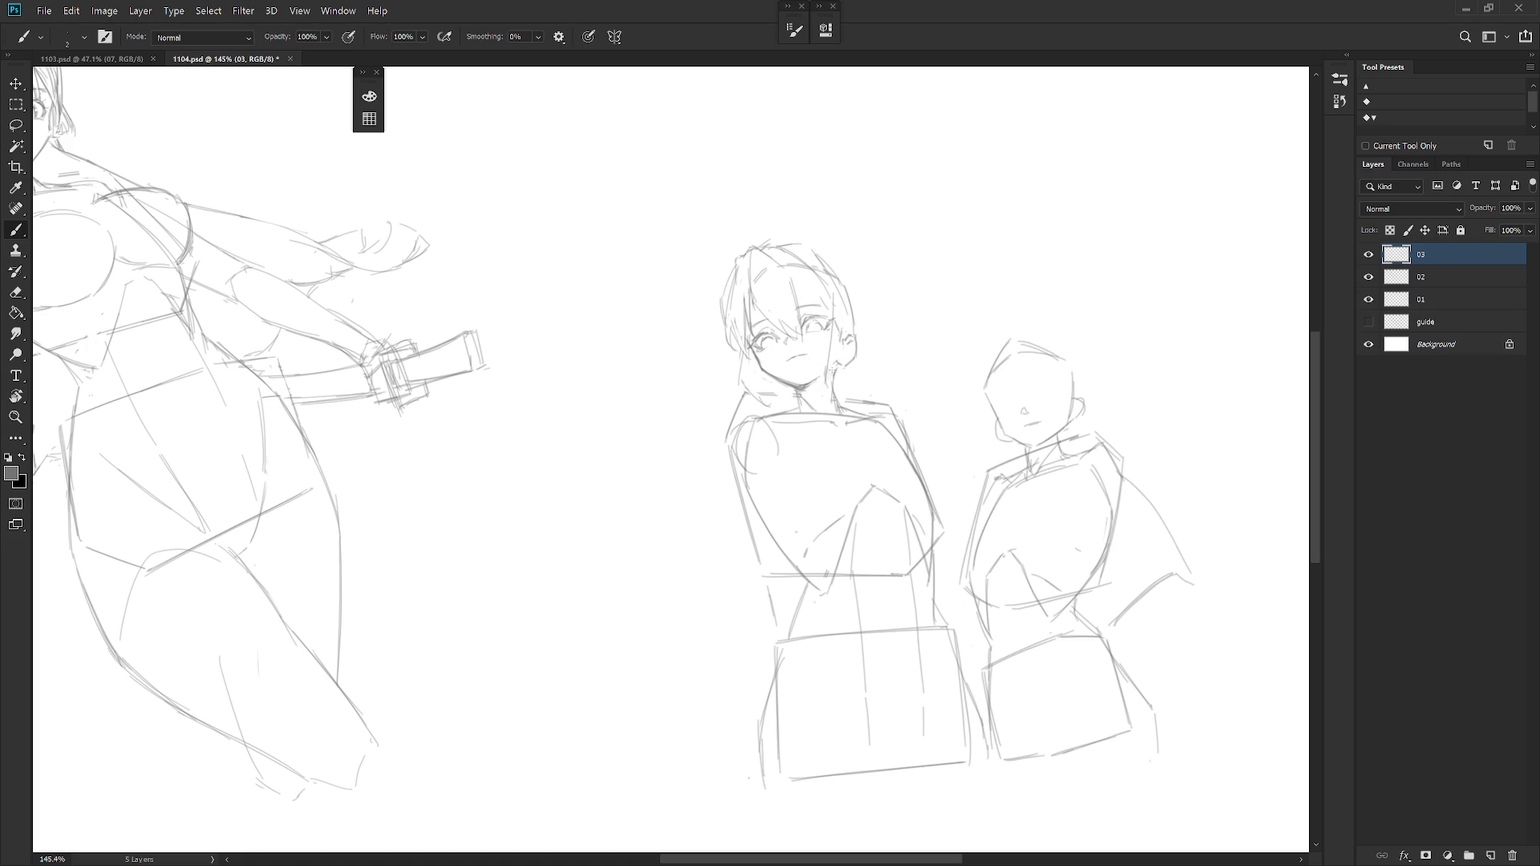
key("r")
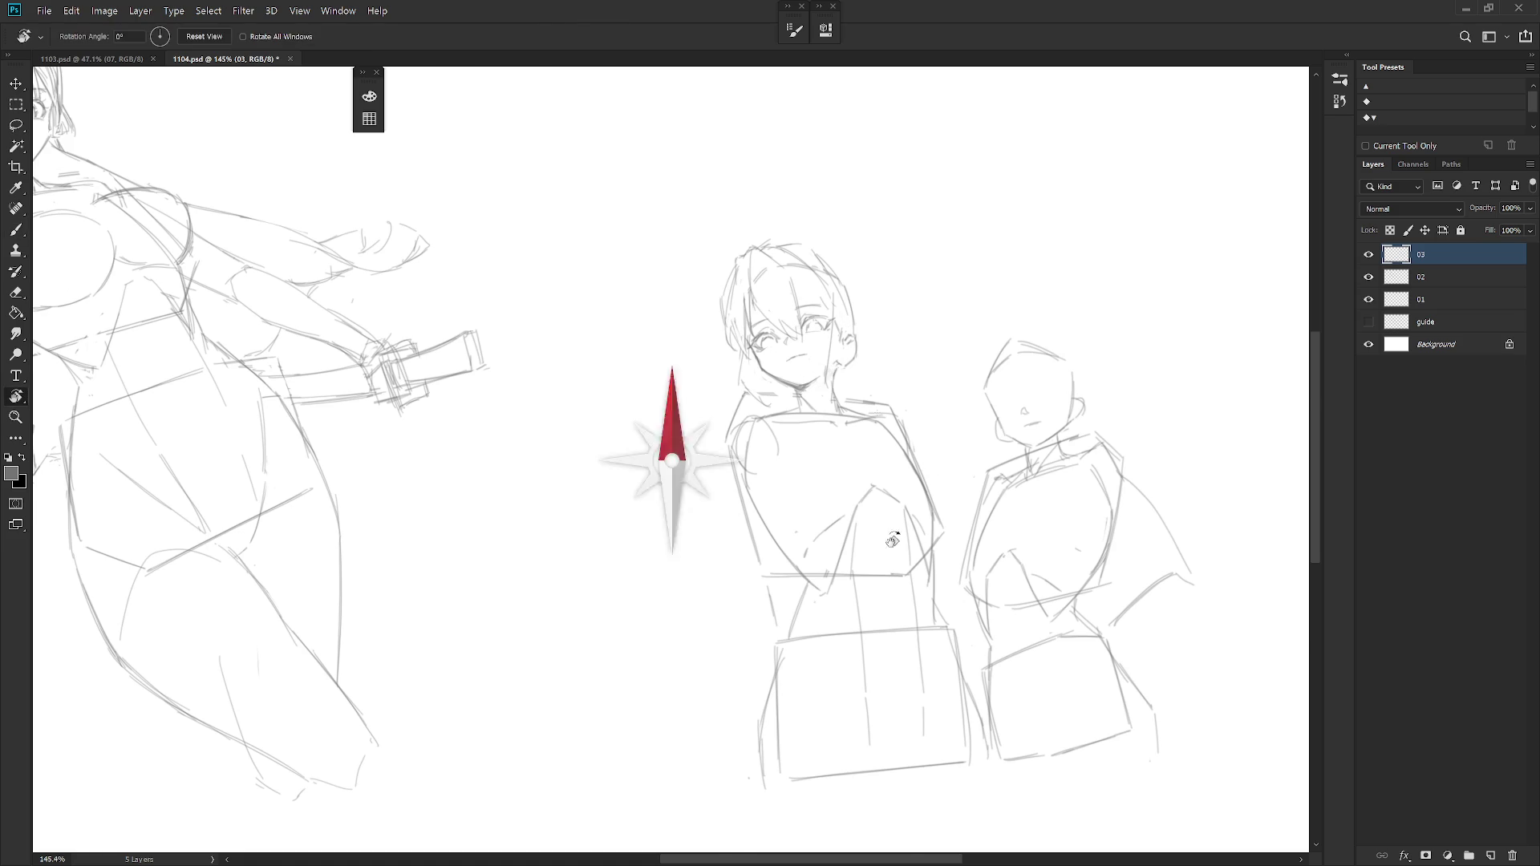
left_click_drag(915, 361, 818, 469)
key("e")
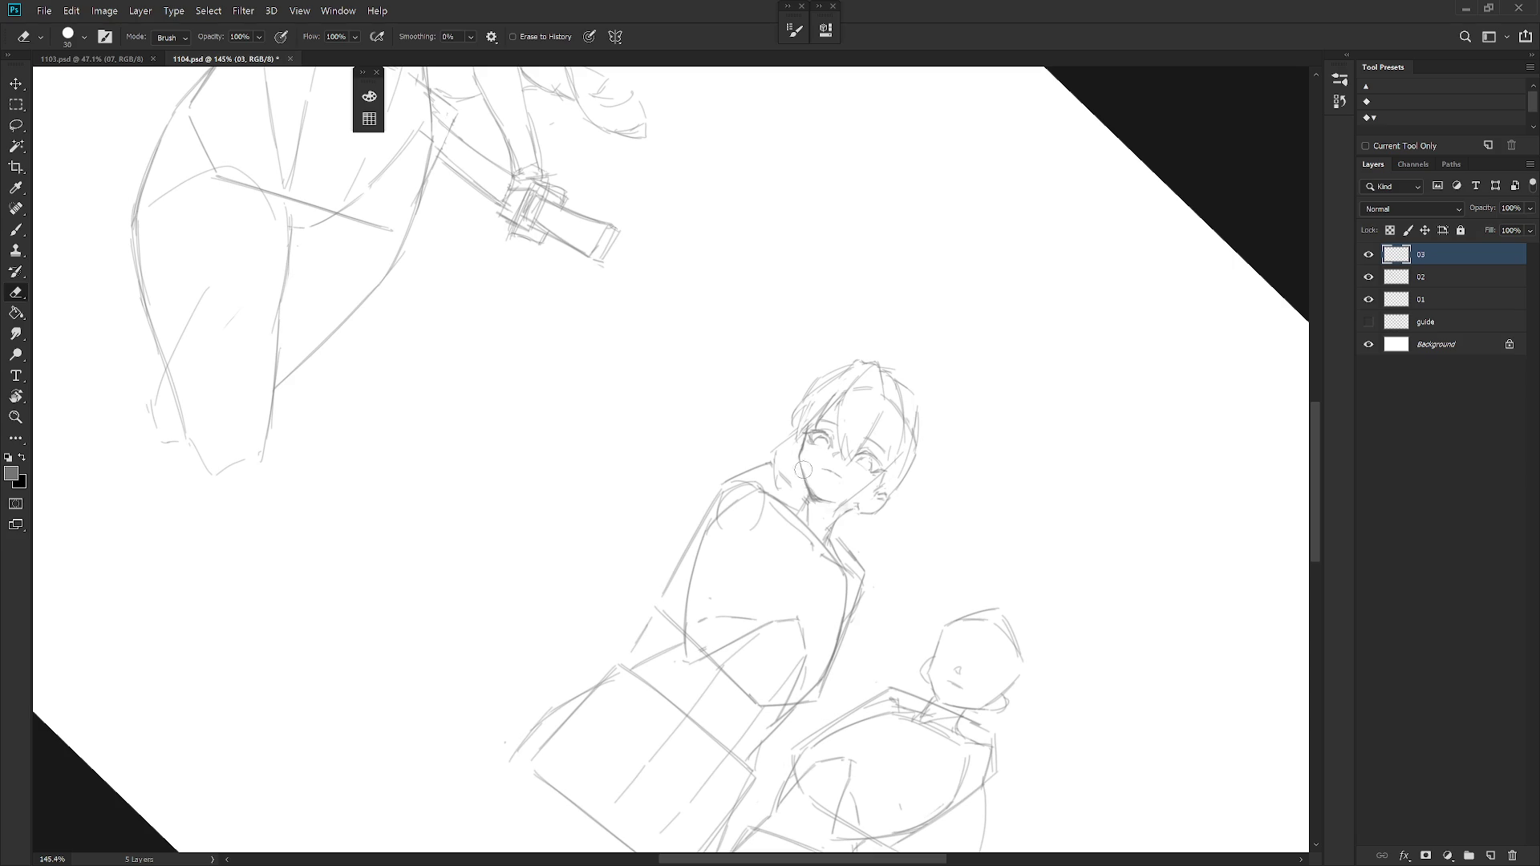
key("b")
Reset the view upright and finish the mouth as a small closed smile.
key("e")
key("Escape")
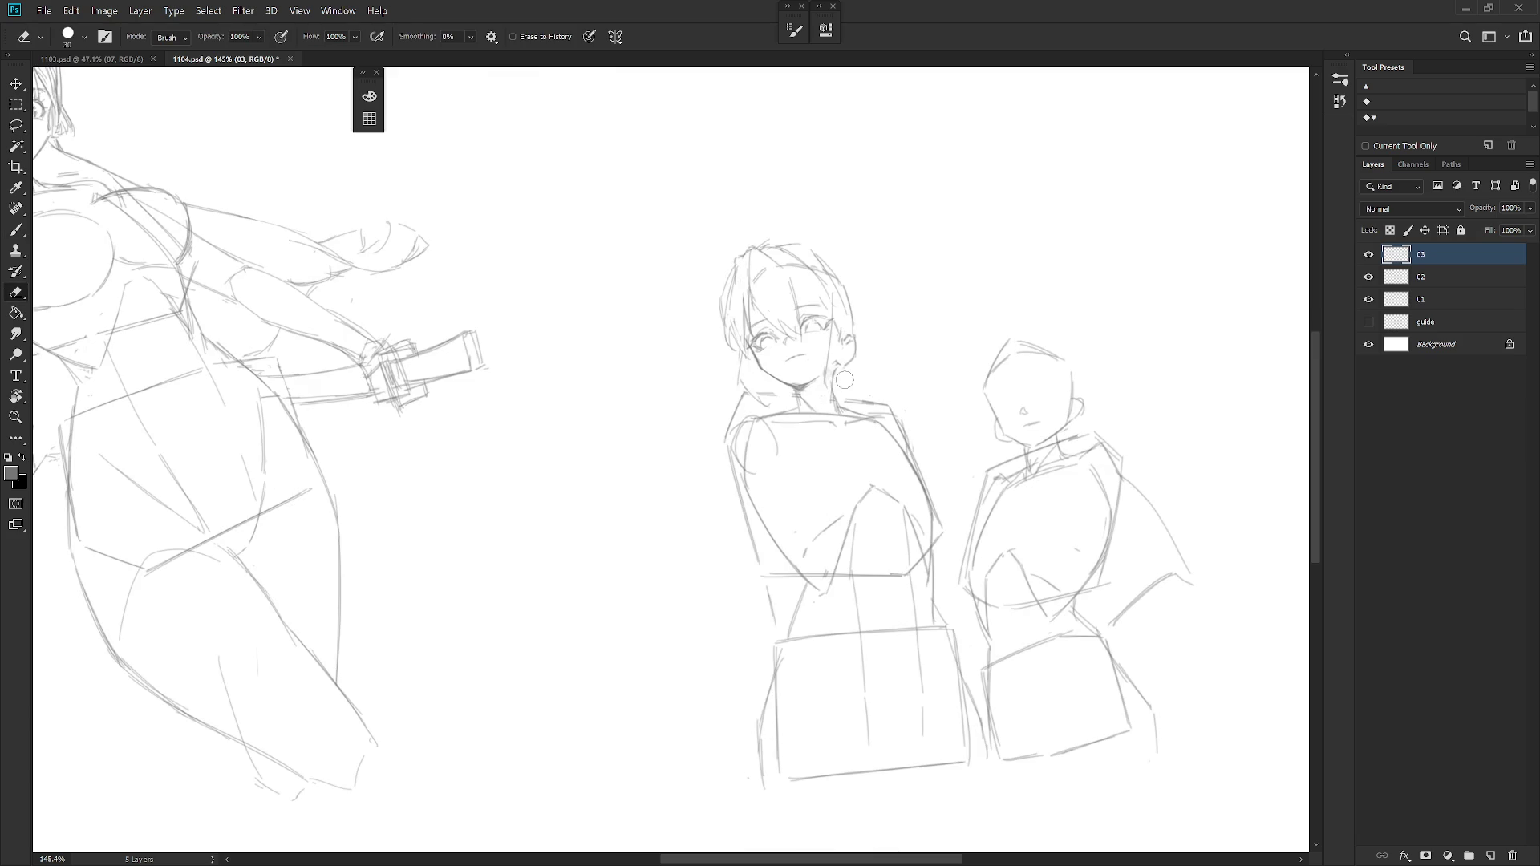
key("b")
key("e")
key("b")
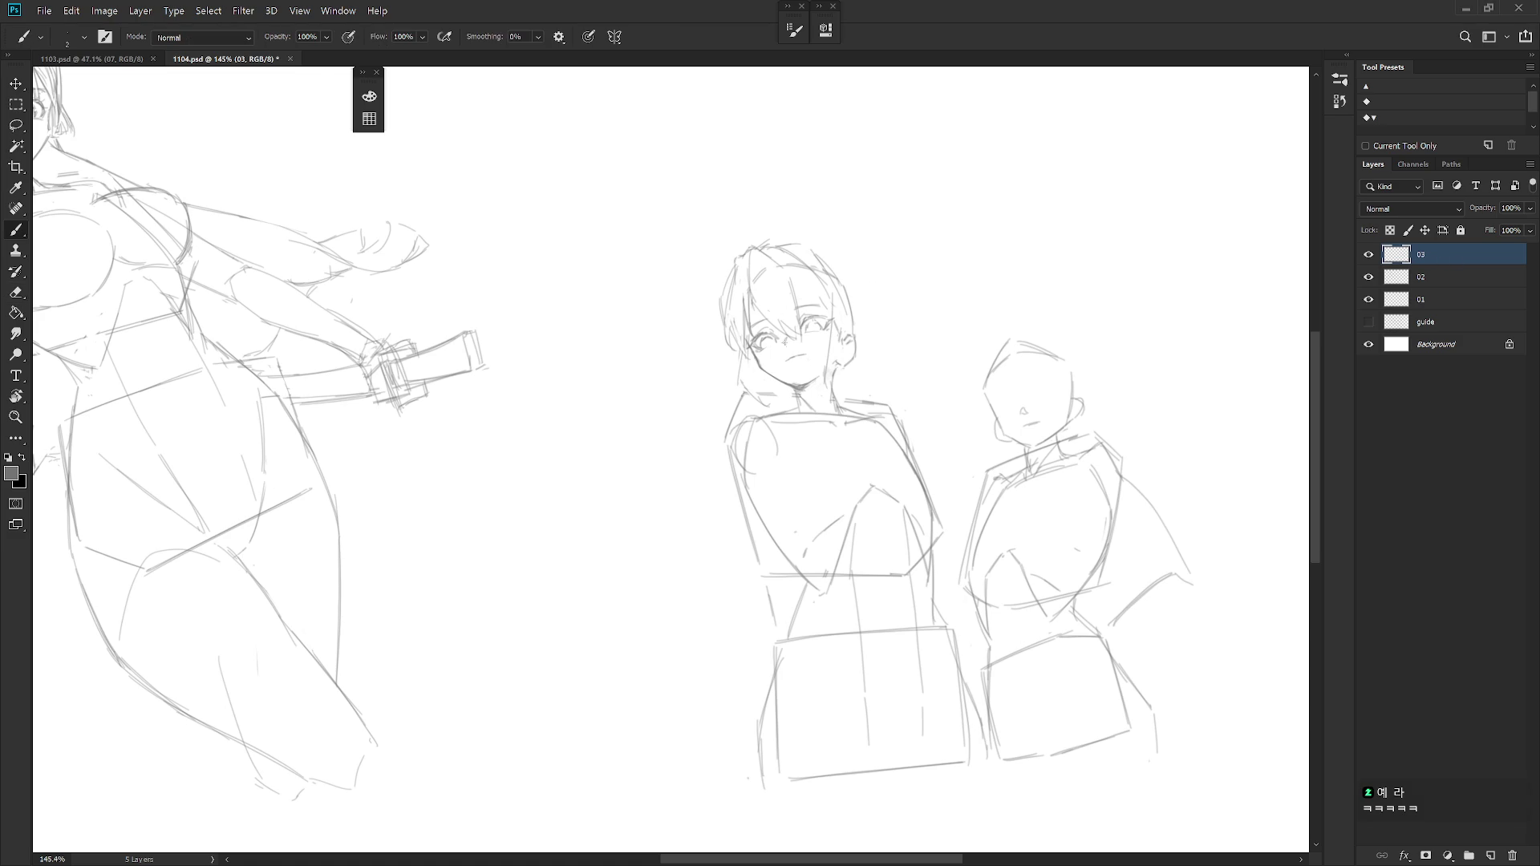
scroll(791, 354, "up", 2)
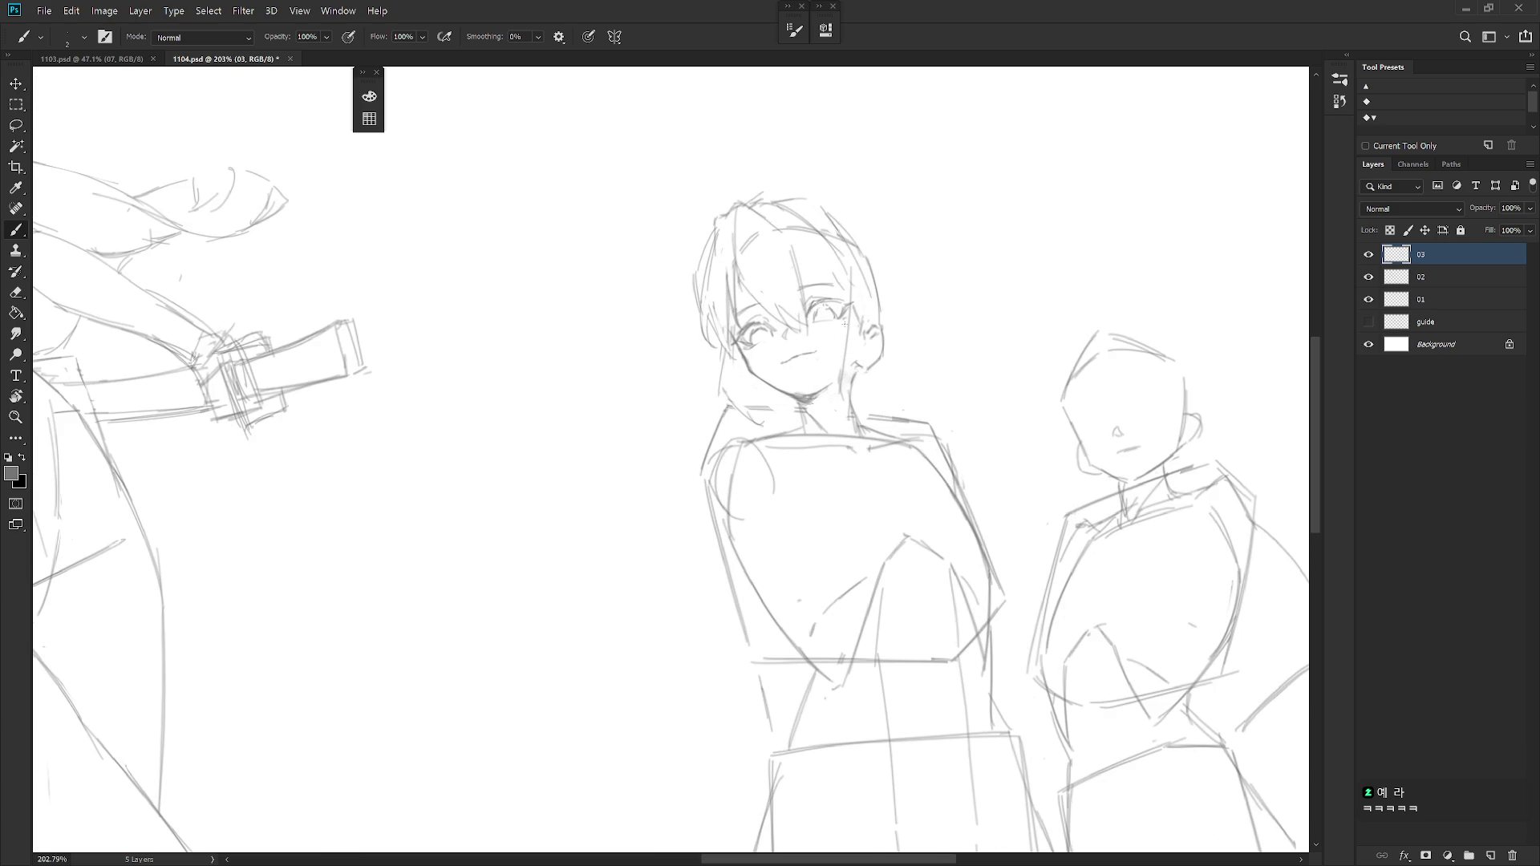
Redraw the right side of the face, the neck line and a short cheek line in cleaner pencil.
left_click_drag(864, 272, 880, 400)
key("e")
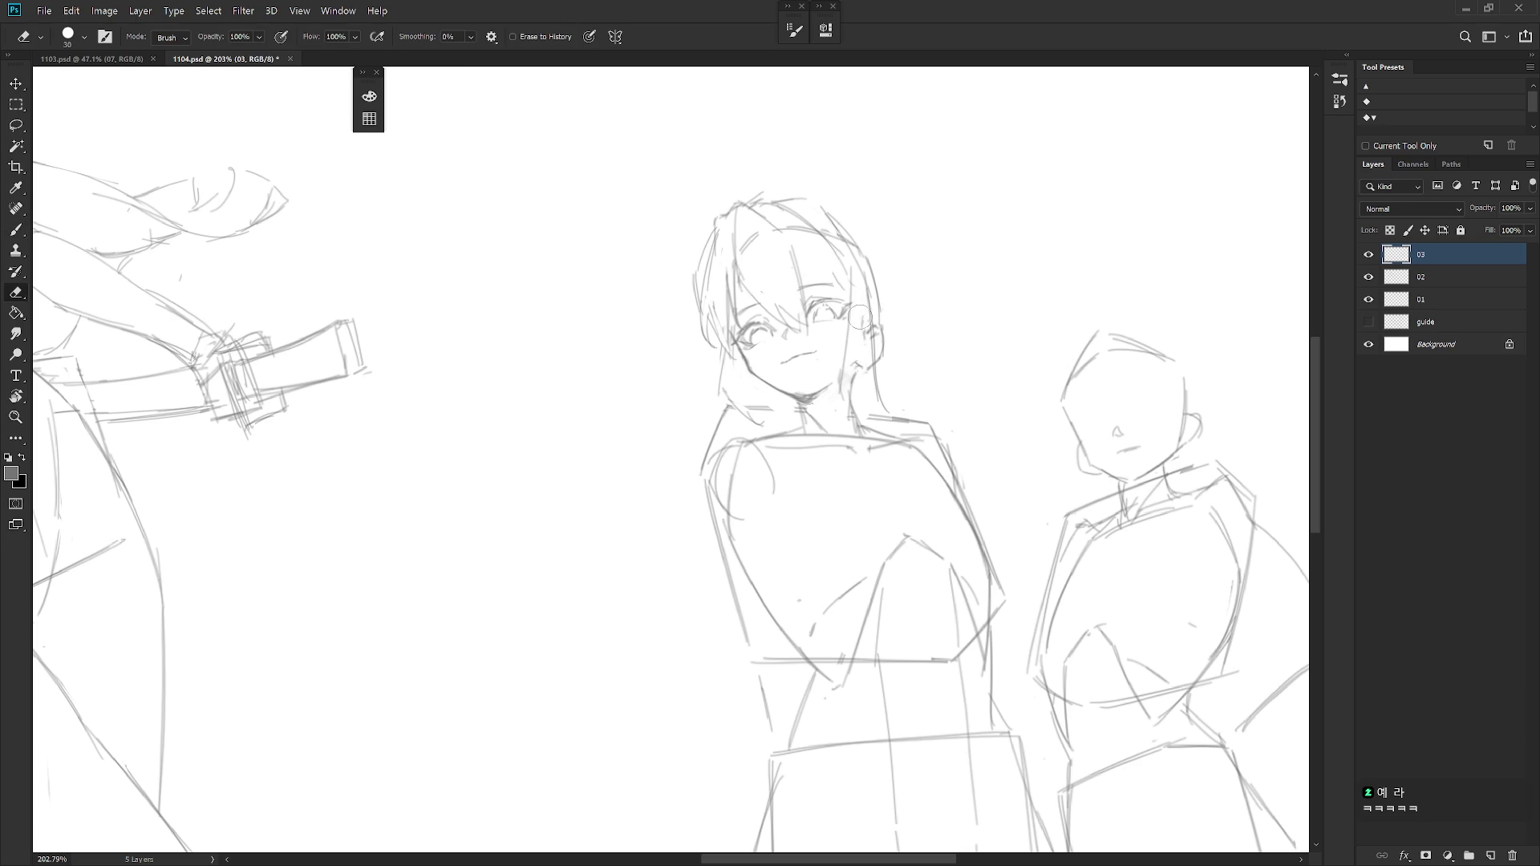
key("b")
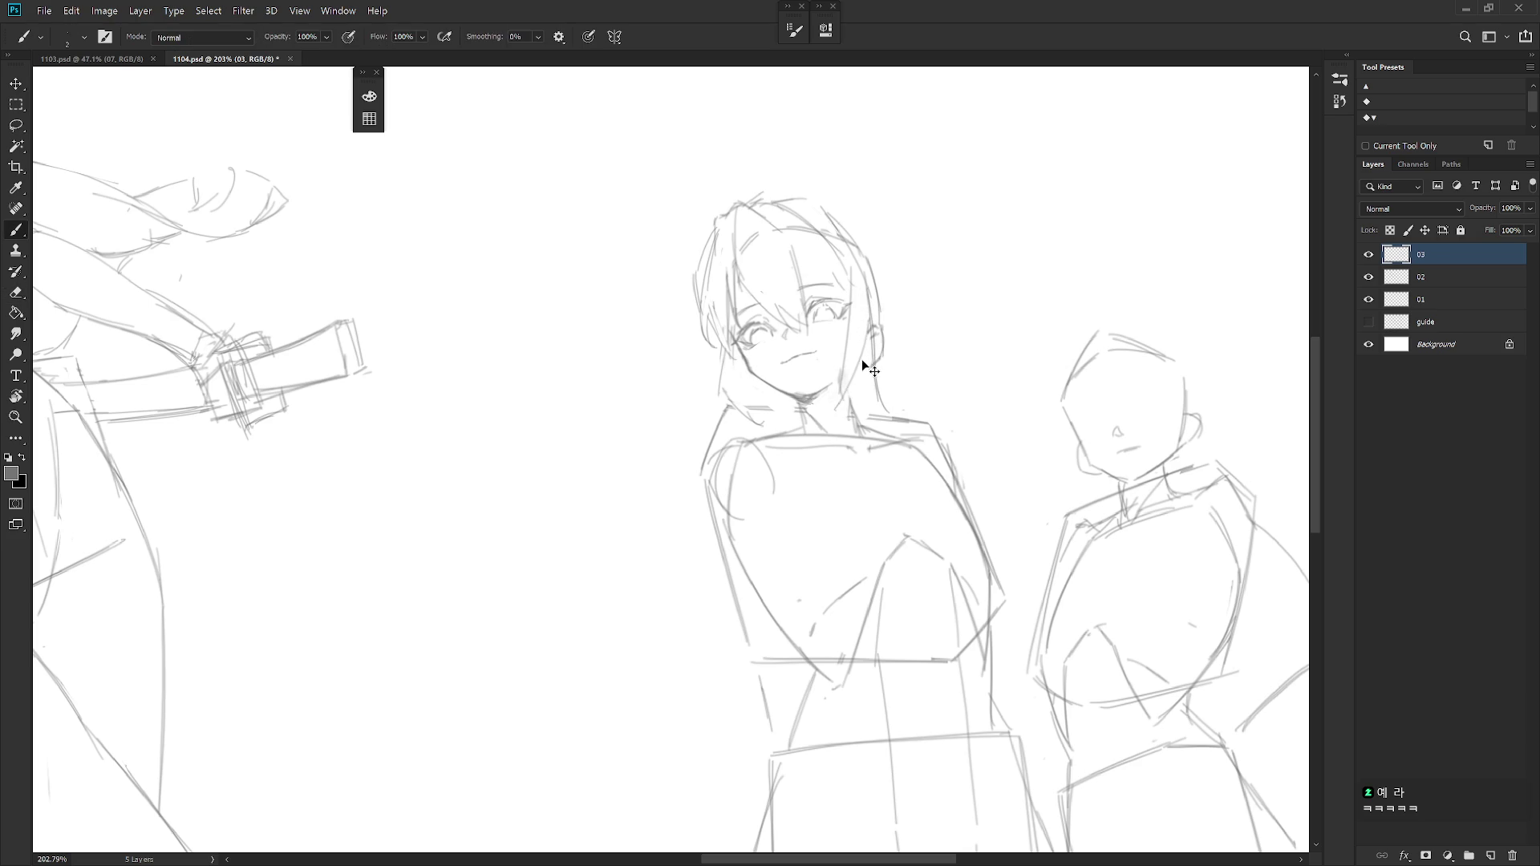
key("e")
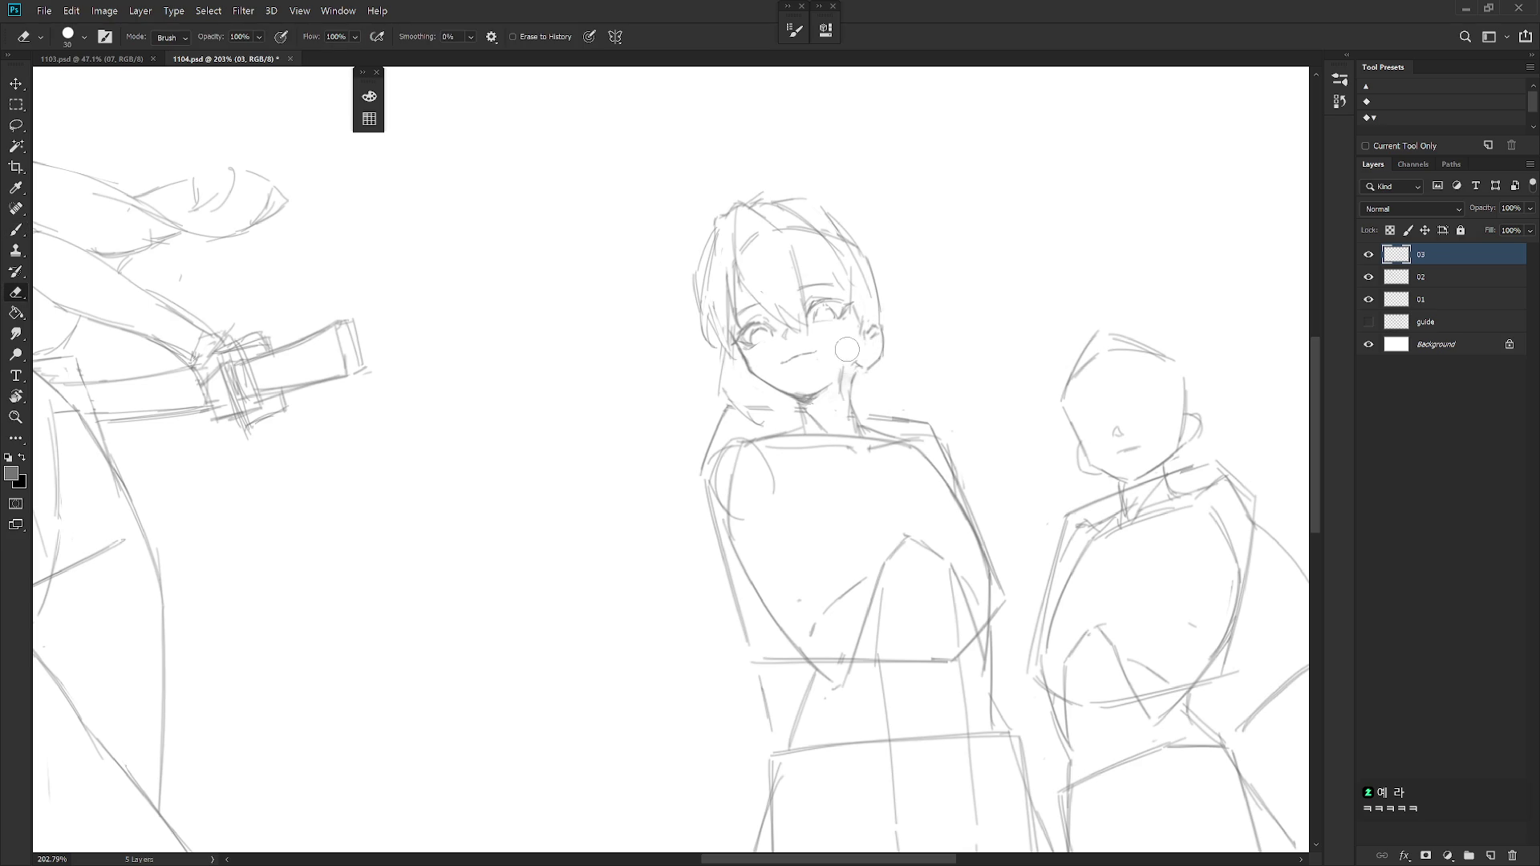
key("b")
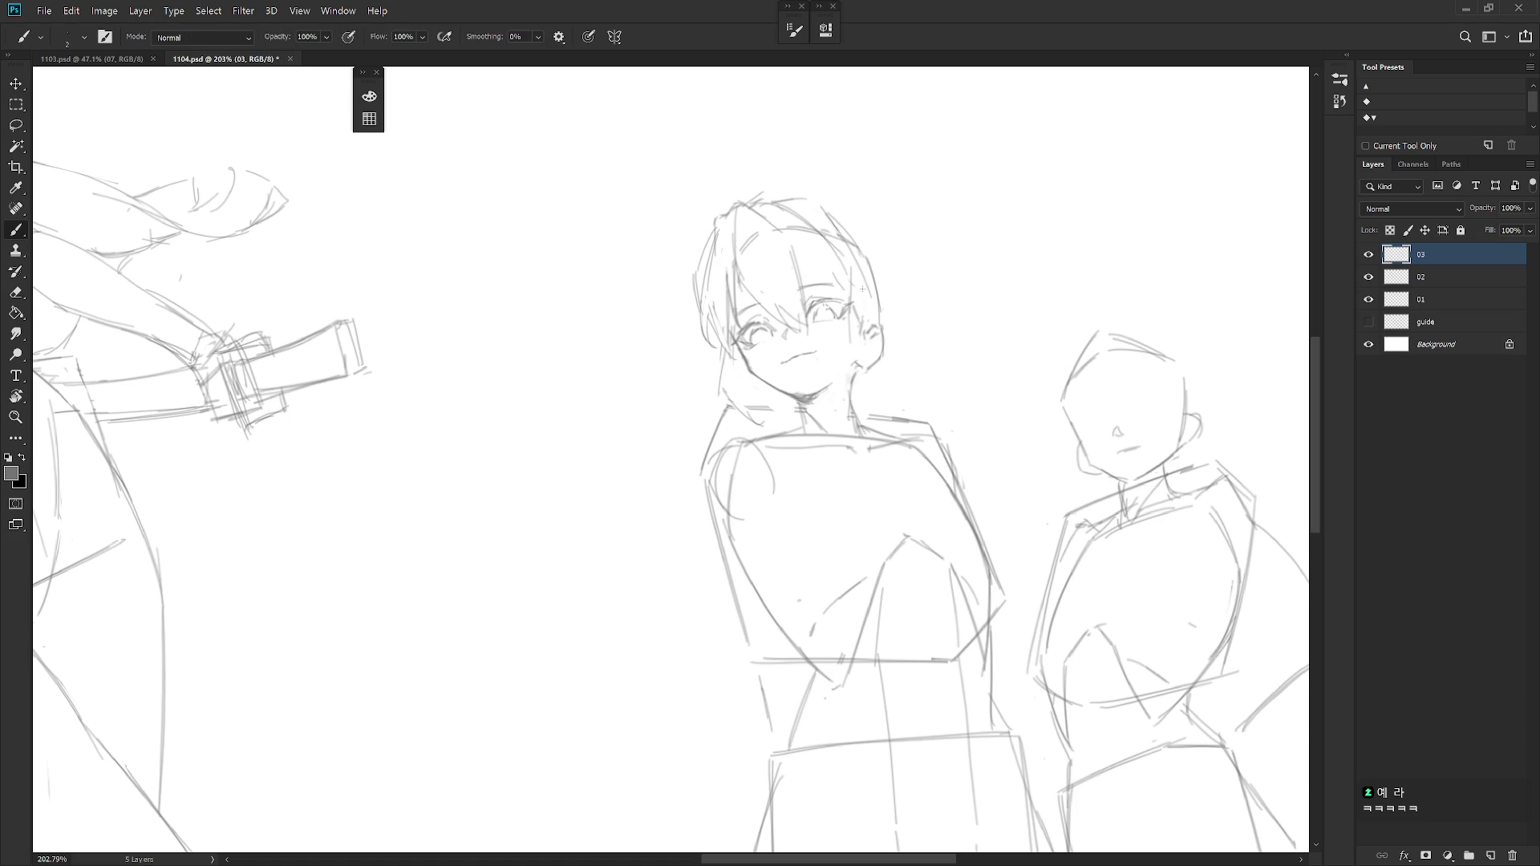
left_click_drag(867, 286, 868, 405)
key("ctrl+z")
left_click_drag(870, 280, 874, 412)
left_click_drag(849, 318, 849, 380)
key("ctrl+z")
left_click_drag(869, 311, 853, 415)
Erase the rough neck lines and redo the lower neck strokes.
key("e")
mouse_move(855, 347)
left_mouse_down()
mouse_move(852, 442)
mouse_move(859, 426)
mouse_move(881, 452)
left_mouse_up()
key("b")
key("e")
key("b")
left_click_drag(884, 387, 887, 443)
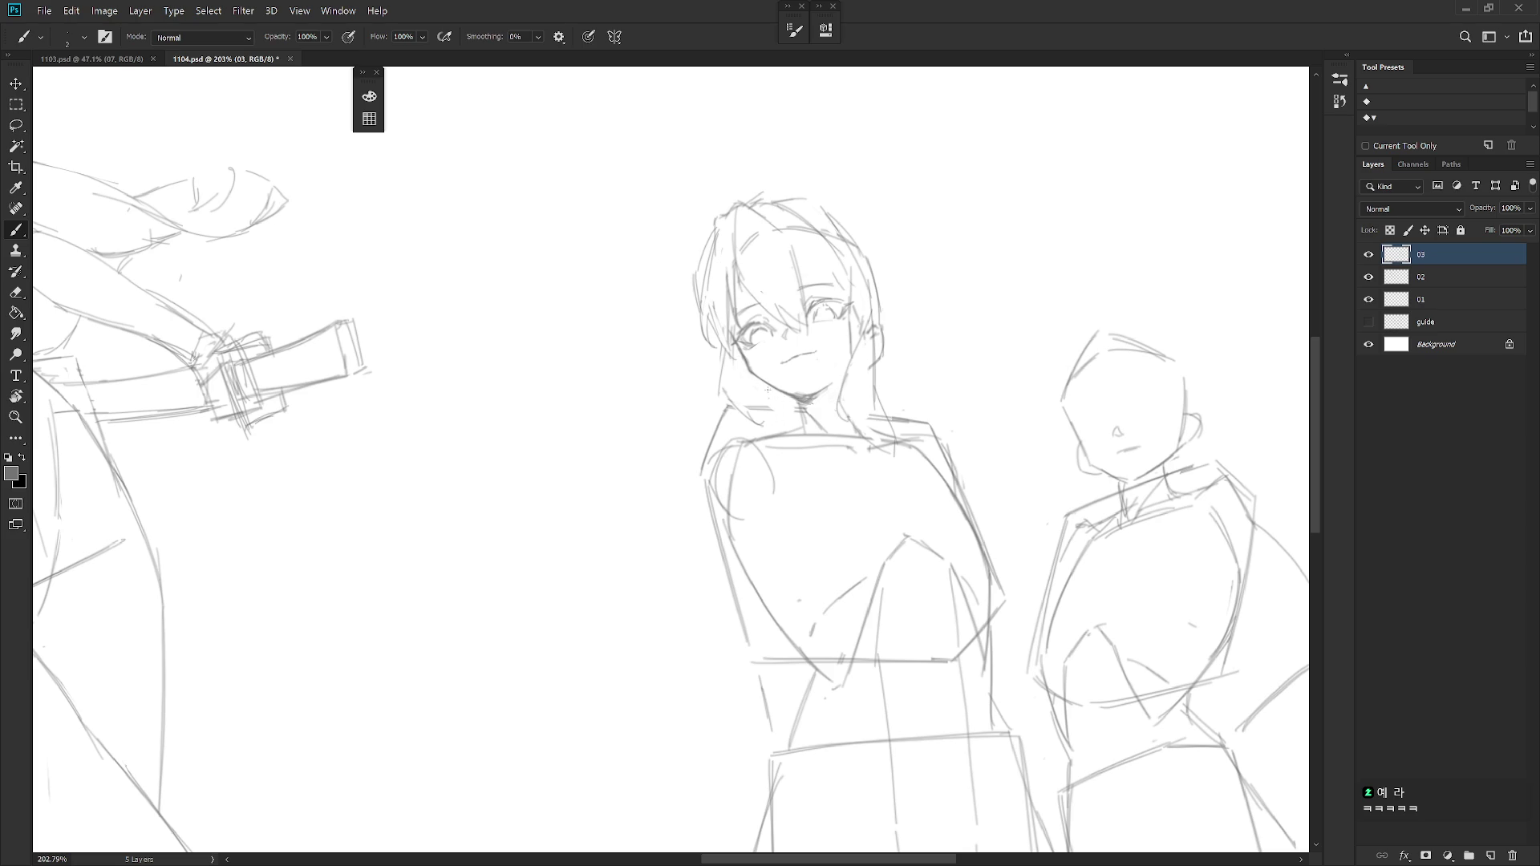
Sketch the top and top-right hair outline with short pencil strokes, undoing a bad curve.
left_click_drag(837, 212, 895, 286)
key("ctrl+z")
mouse_move(767, 203)
left_mouse_down()
mouse_move(831, 215)
mouse_move(804, 205)
left_mouse_up()
key("e")
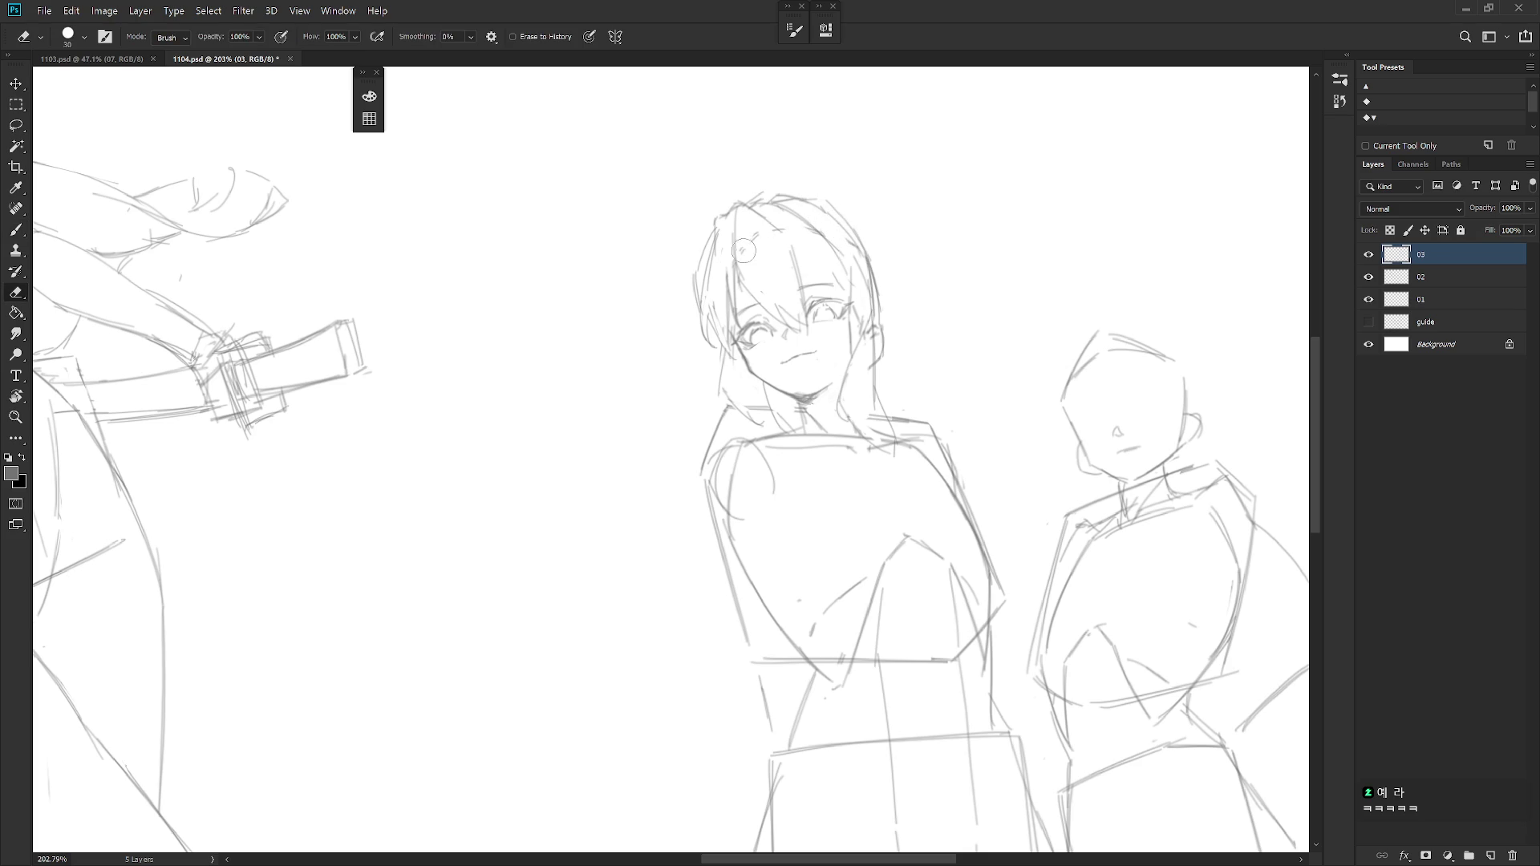
key("b")
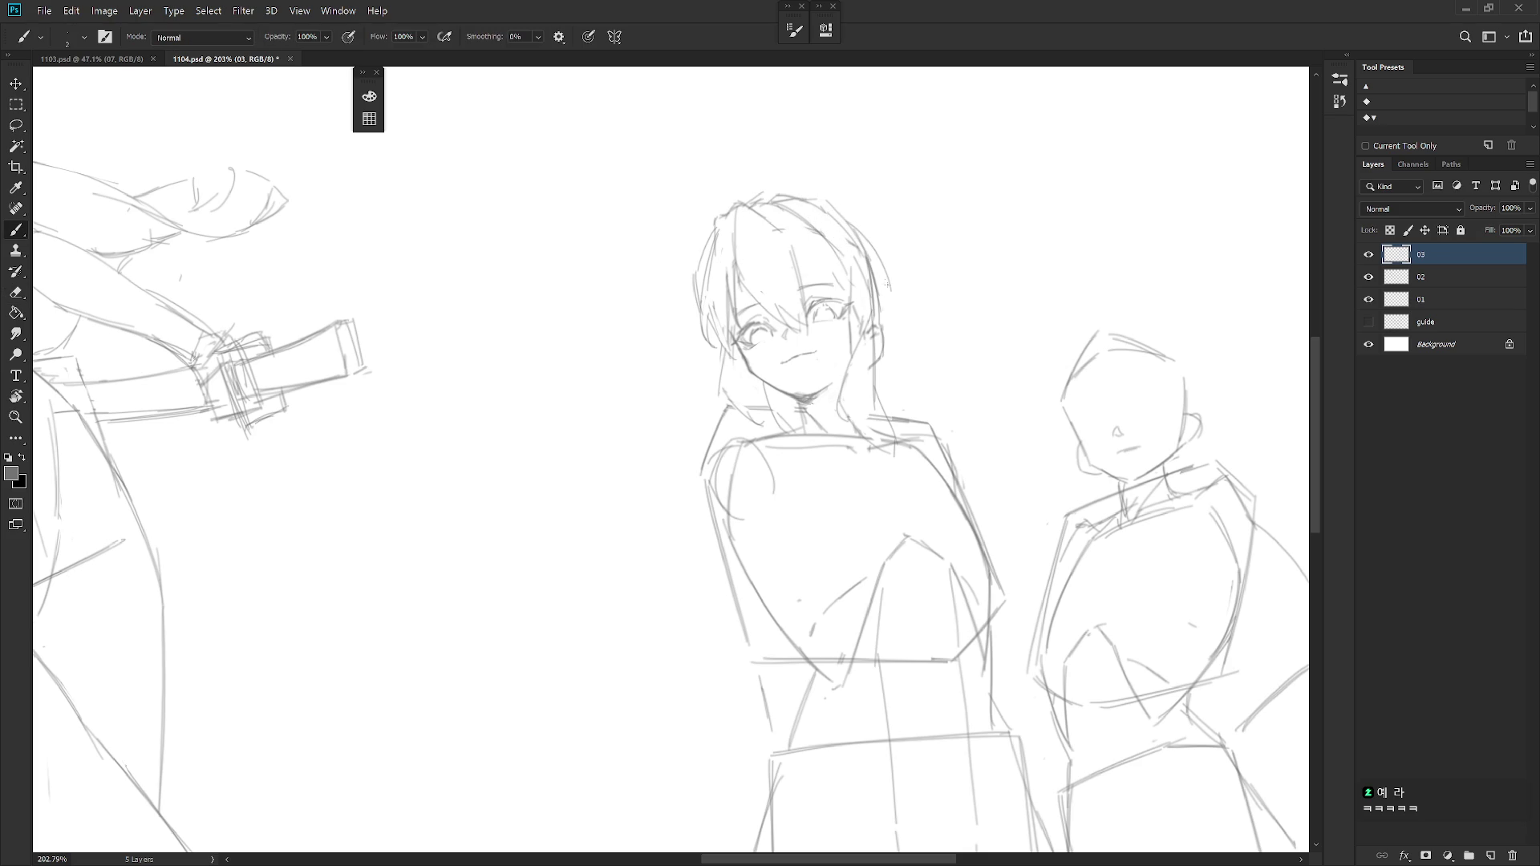
key("ctrl+z")
left_click_drag(837, 205, 862, 224)
mouse_move(843, 212)
left_mouse_down()
mouse_move(872, 252)
mouse_move(881, 325)
left_mouse_up()
key("e")
key("b")
Draw the upper eyelid of the girl's right eye and clean up small hair lines.
left_click_drag(811, 290, 852, 300)
key("e")
mouse_move(804, 219)
left_mouse_down()
mouse_move(835, 257)
mouse_move(827, 208)
left_mouse_up()
key("b")
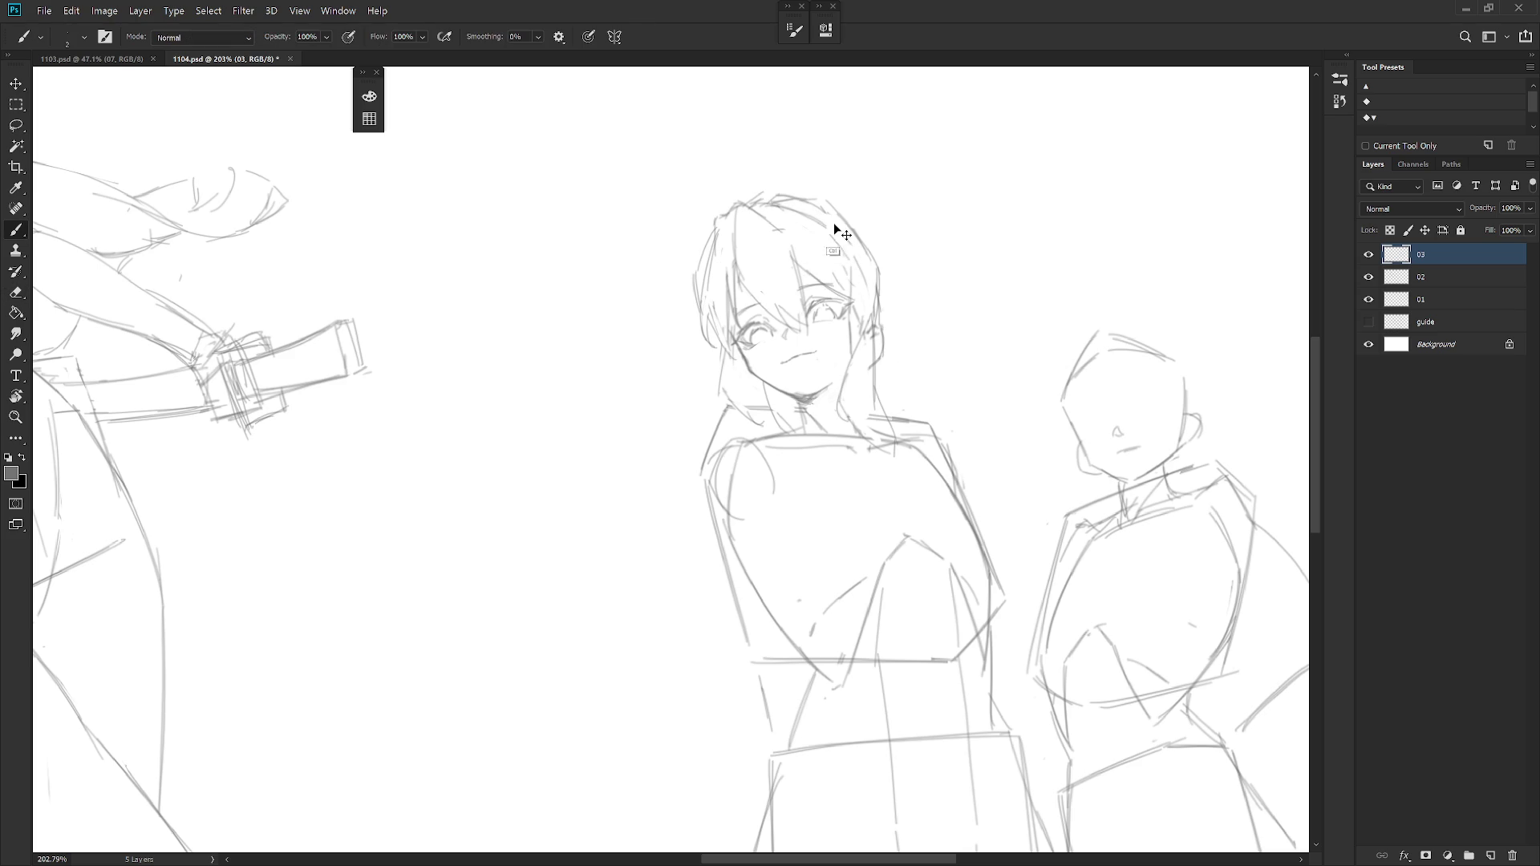
key("e")
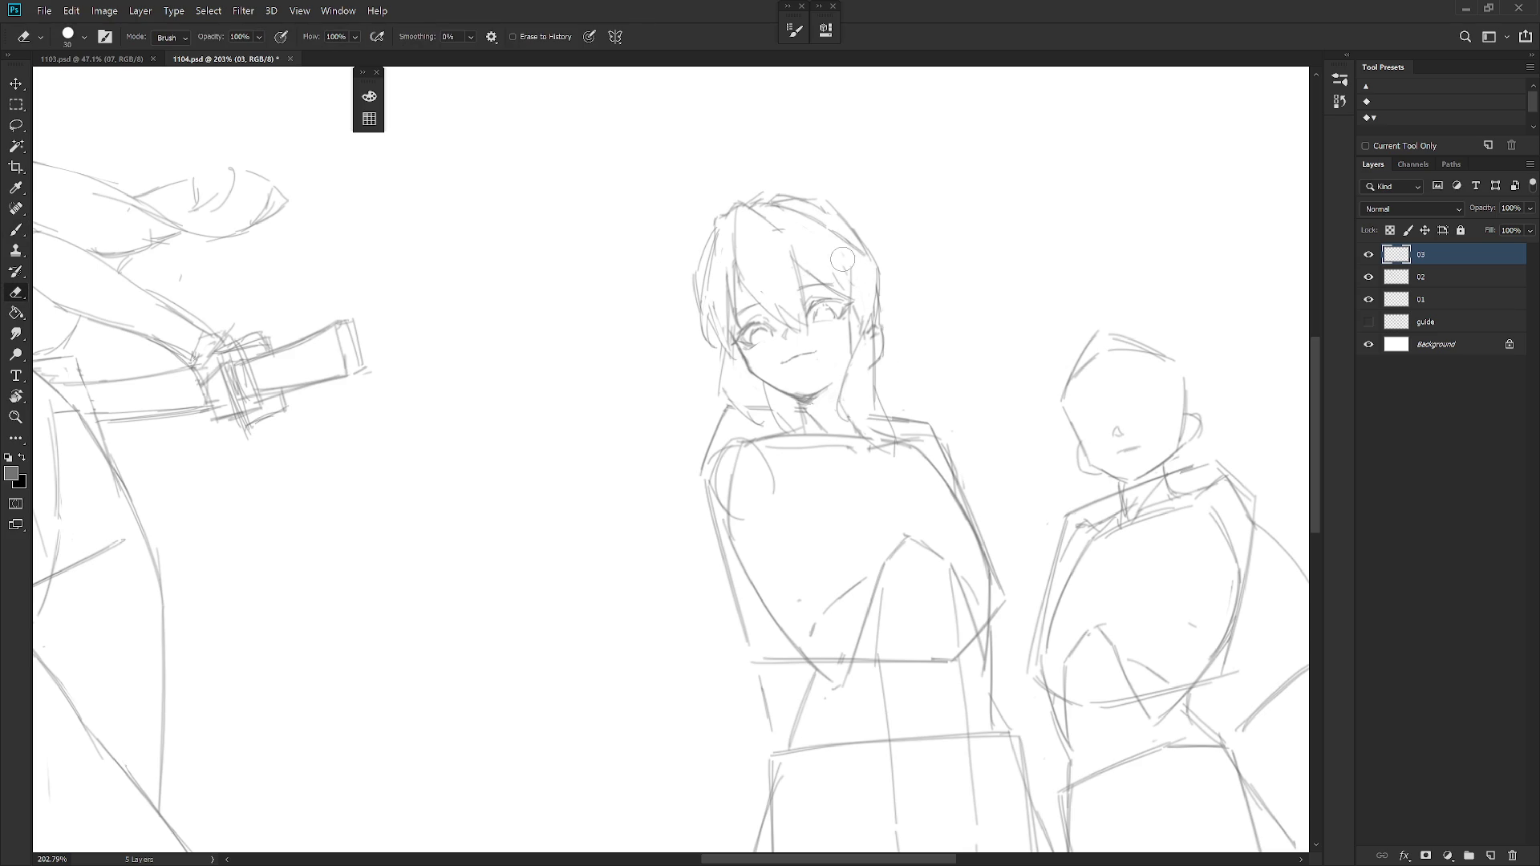
key("b")
scroll(875, 253, "down", 3)
scroll(876, 252, "up", 1)
scroll(850, 268, "up", 2)
Erase the small mark near the girl's mouth and tidy the area.
key("e")
left_click_drag(758, 292, 794, 304)
key("b")
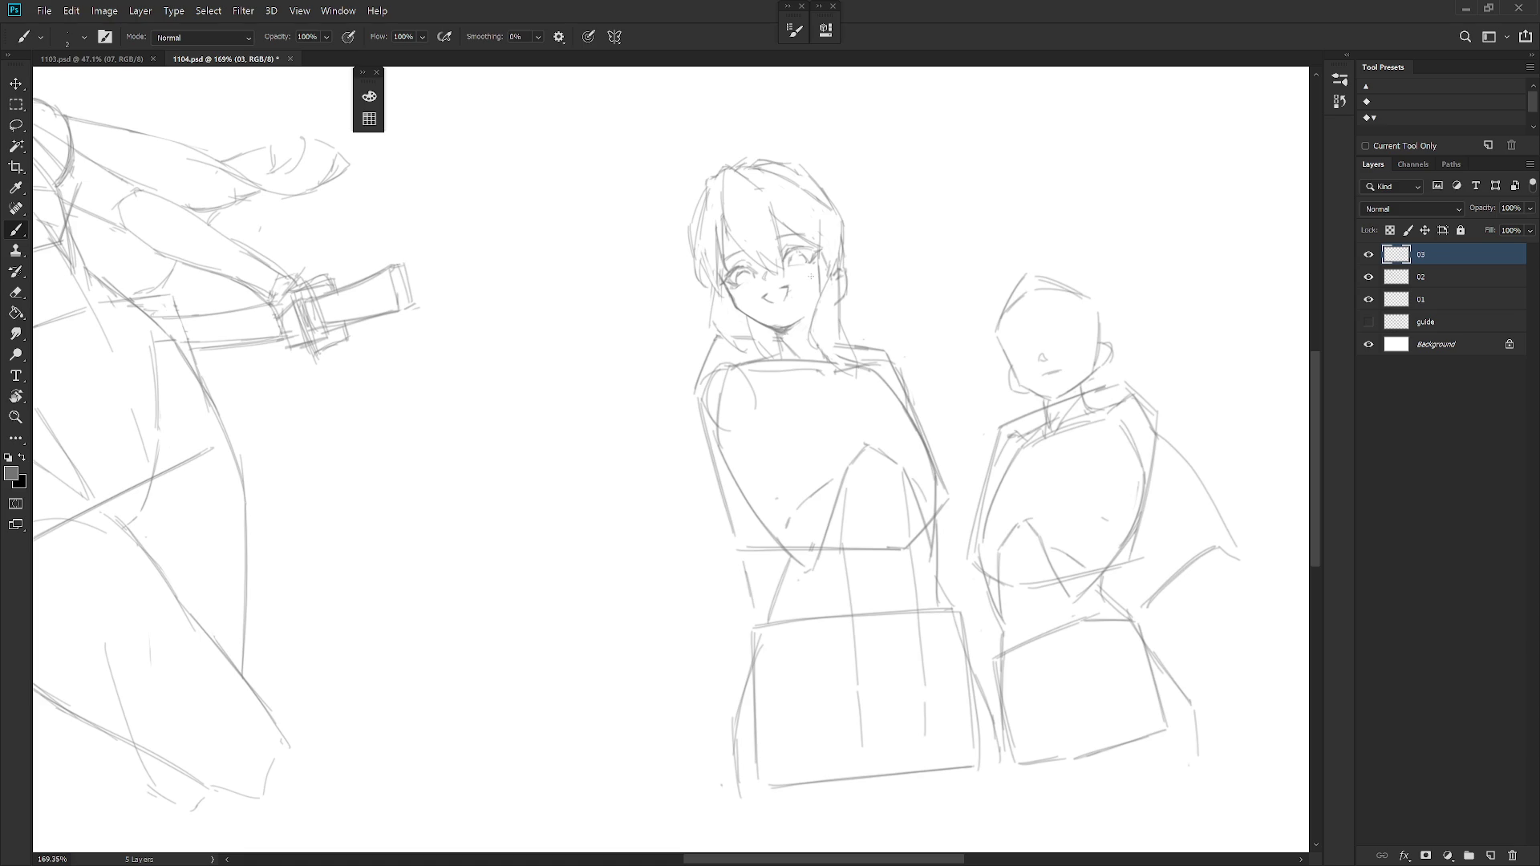
scroll(874, 273, "down", 5)
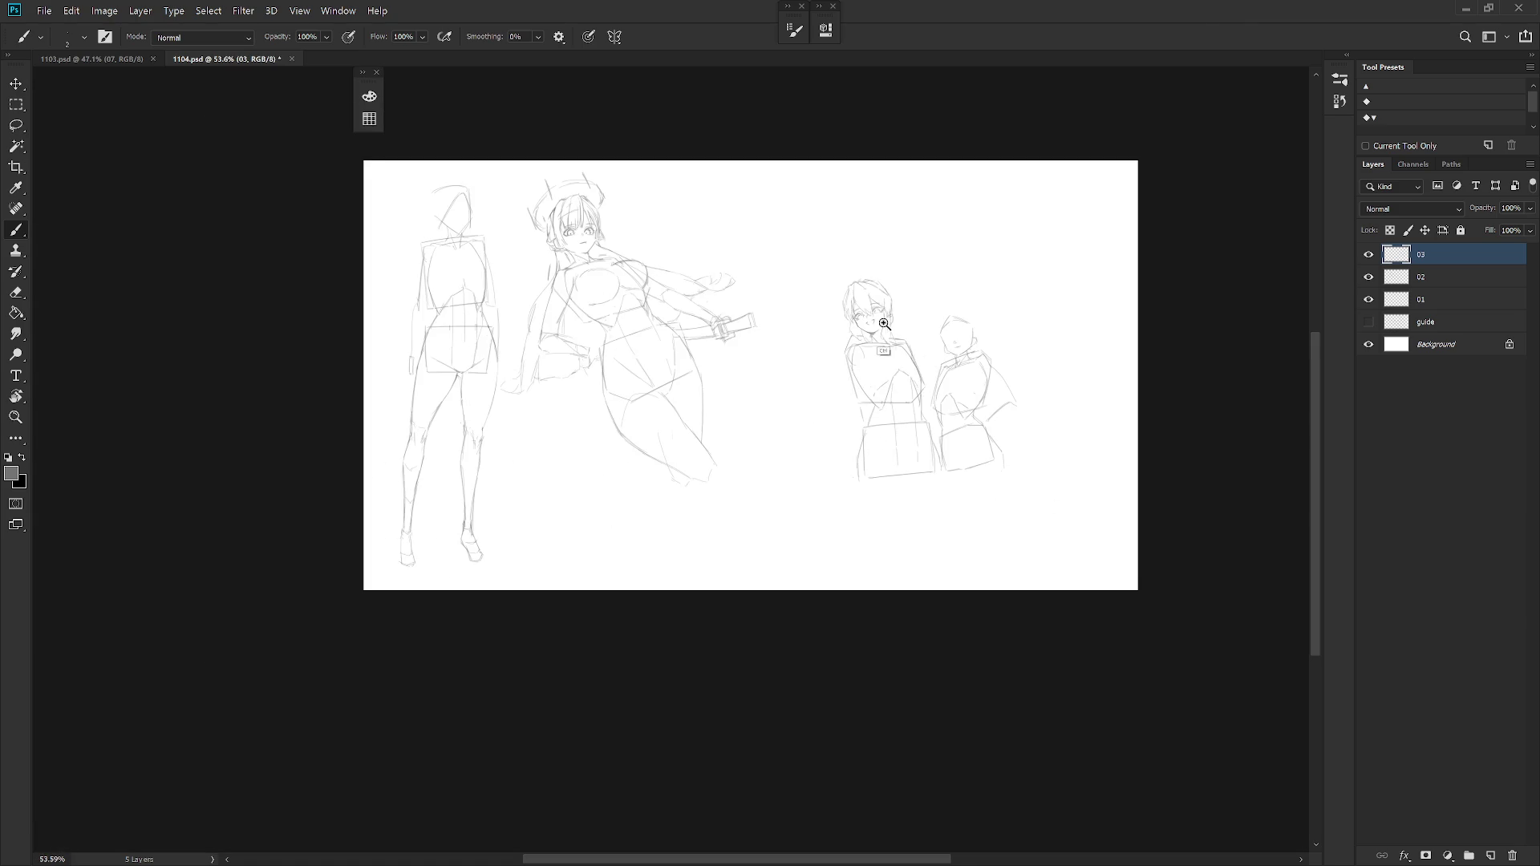
scroll(886, 324, "up", 4)
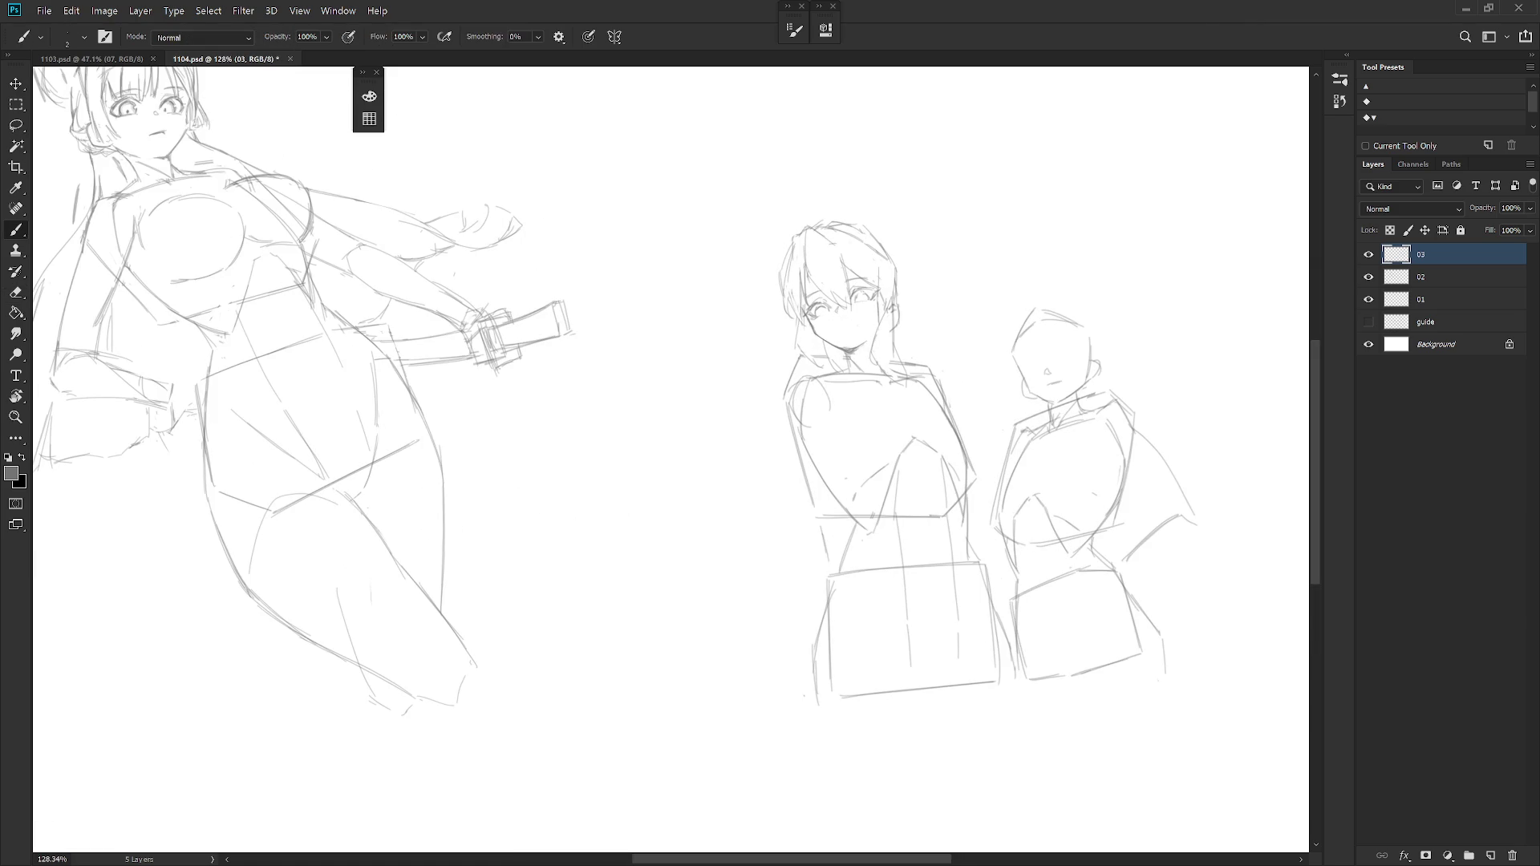
scroll(842, 312, "up", 1)
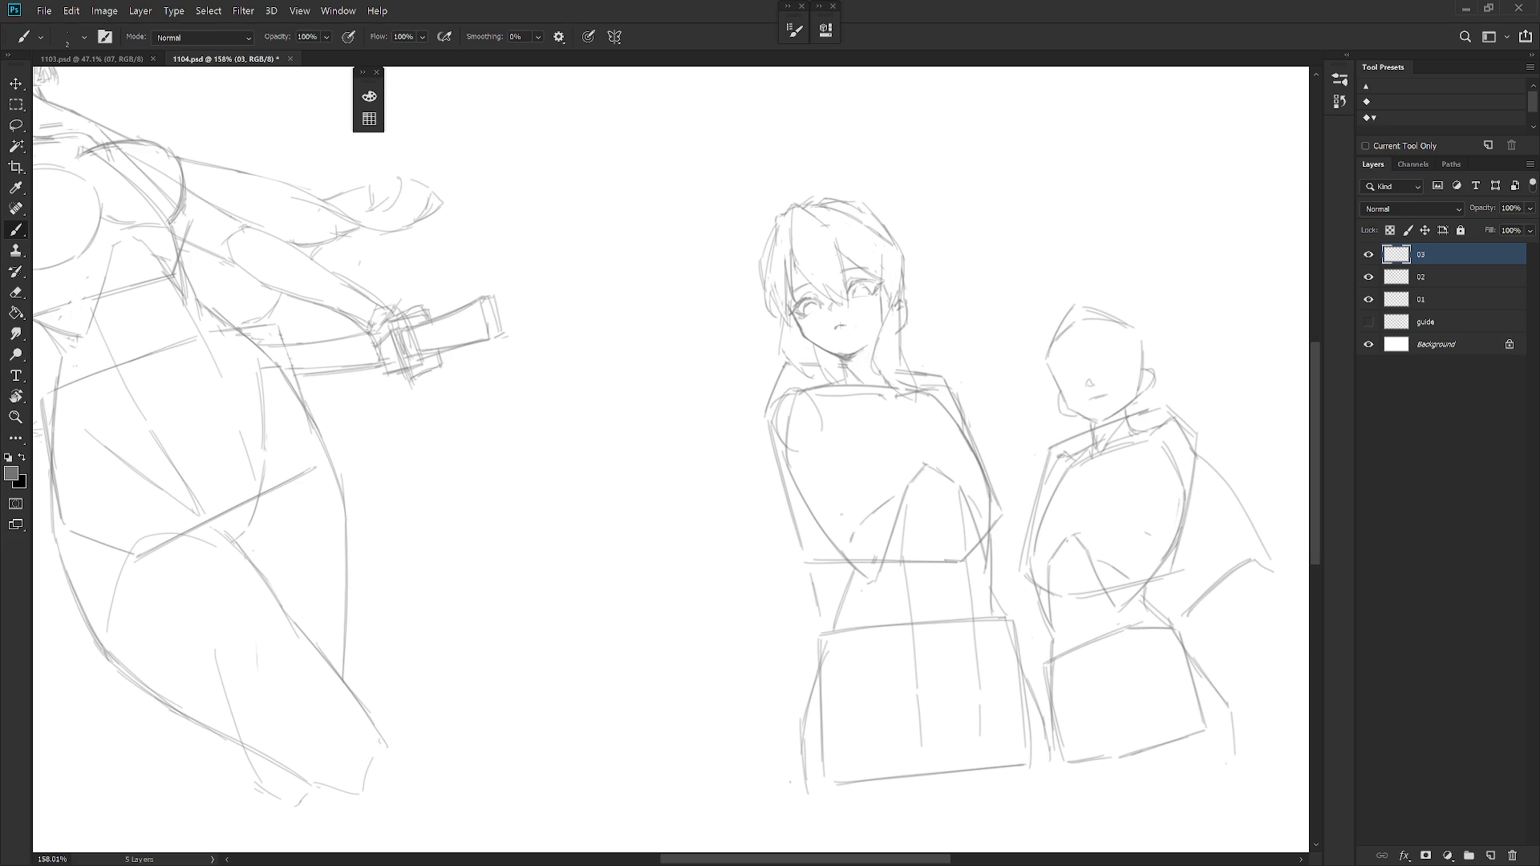
scroll(922, 298, "down", 2)
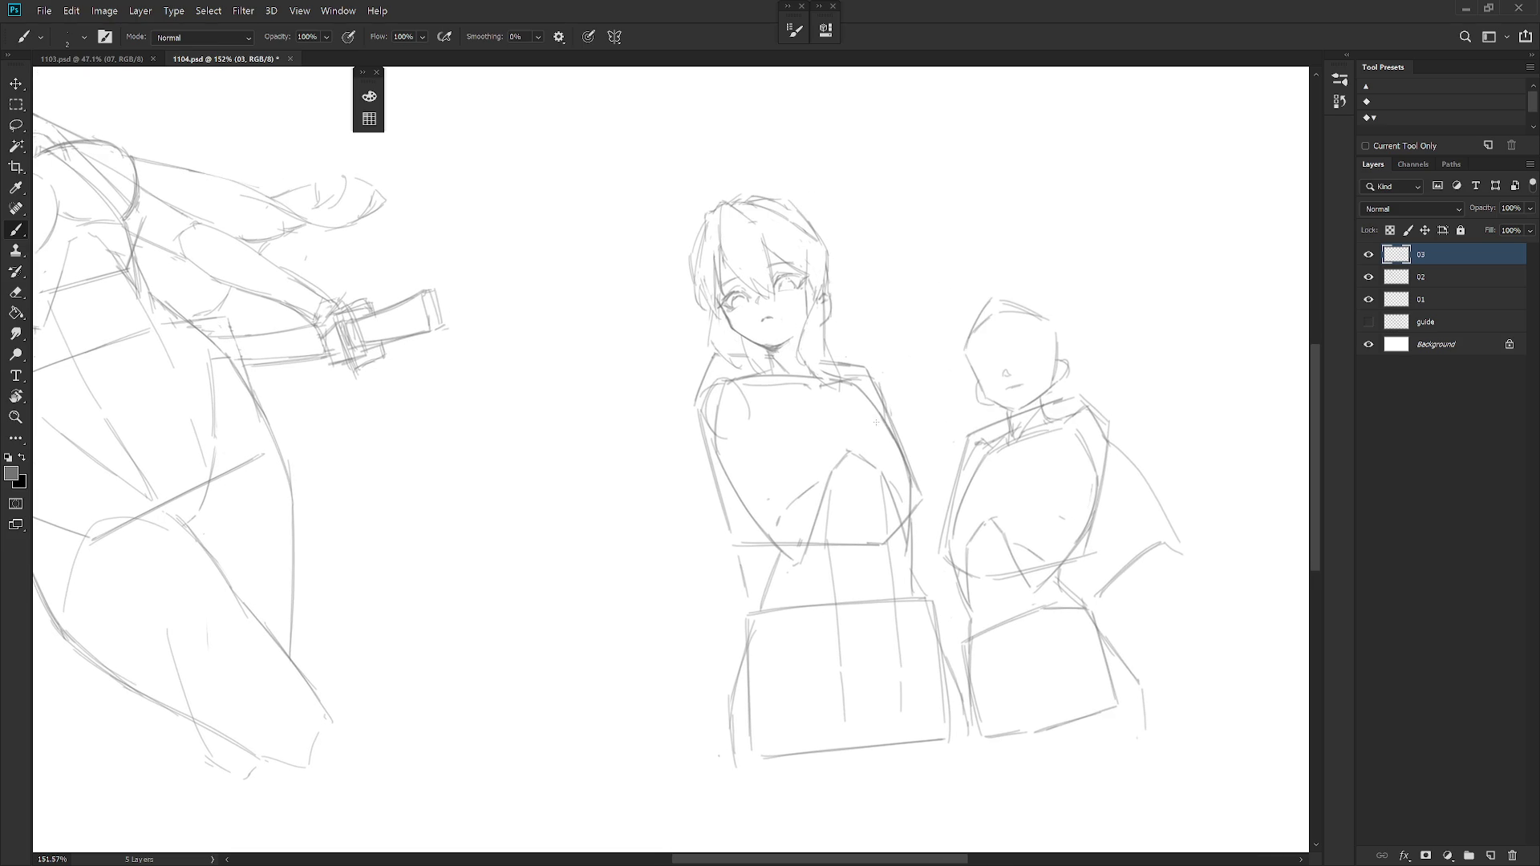
key("e")
key("b")
key("e")
key("b")
Touch up the neck, darken the top of the hair and outline the standing figure's arm edge.
mouse_move(717, 342)
left_mouse_down()
mouse_move(780, 400)
mouse_move(746, 392)
mouse_move(764, 405)
left_mouse_up()
key("e")
key("b")
scroll(737, 285, "down", 3)
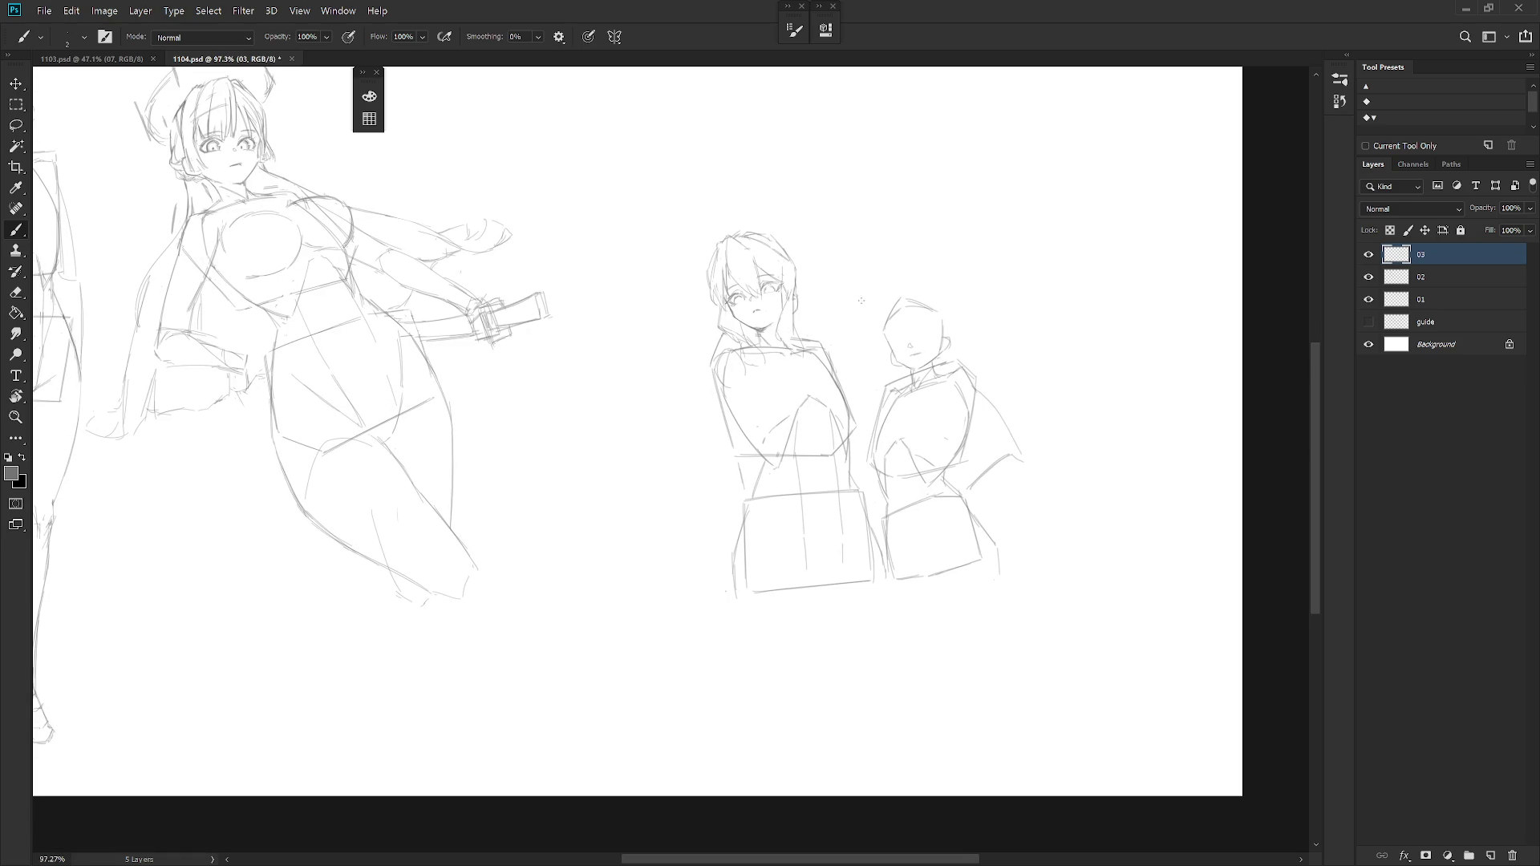
scroll(777, 264, "up", 2)
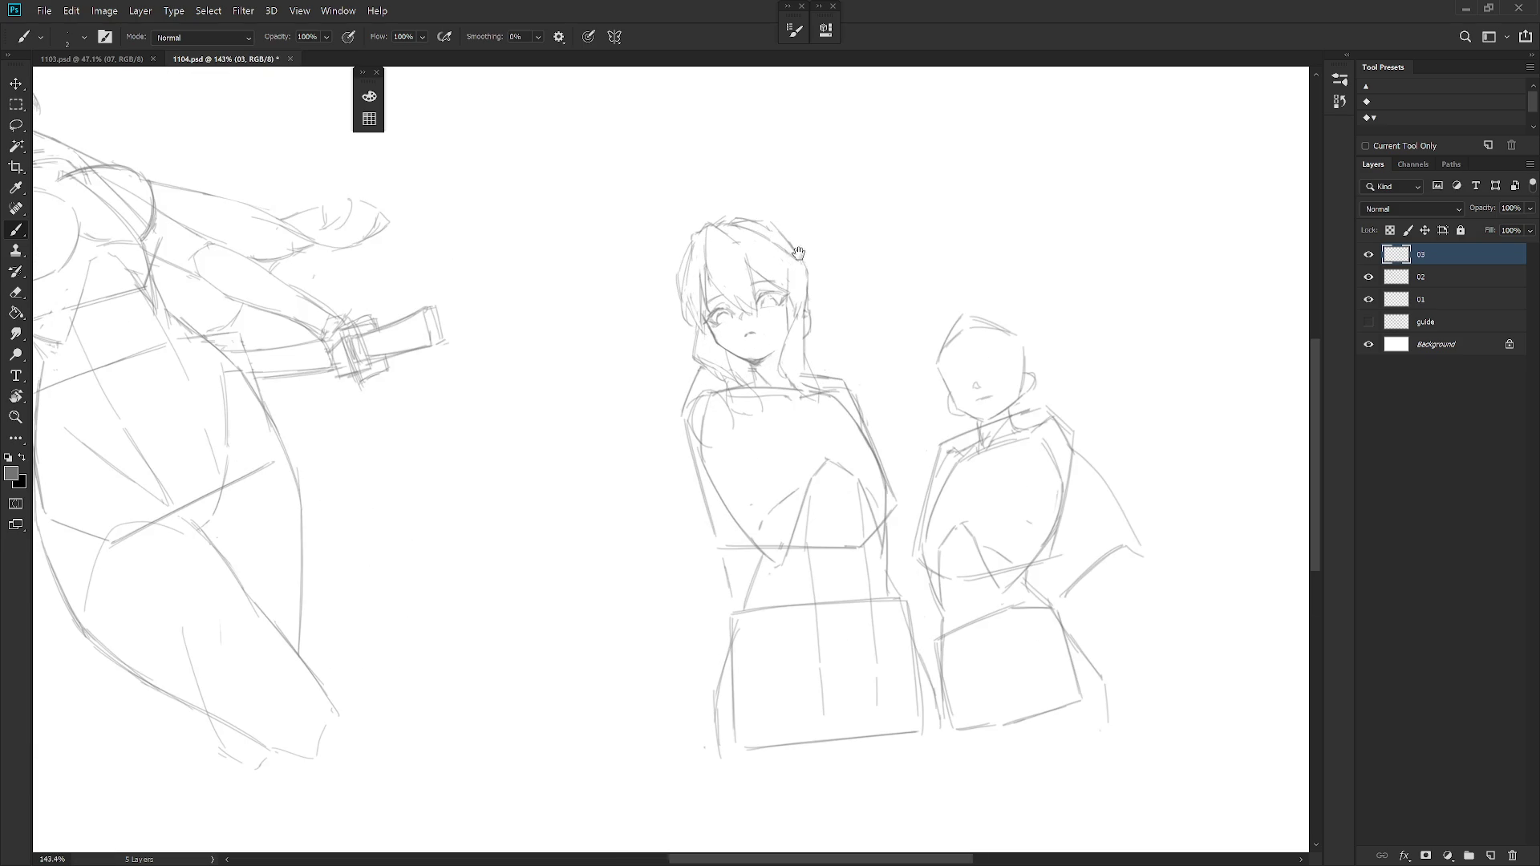
mouse_move(732, 227)
left_mouse_down()
mouse_move(758, 225)
mouse_move(794, 265)
left_mouse_up()
scroll(873, 418, "down", 2)
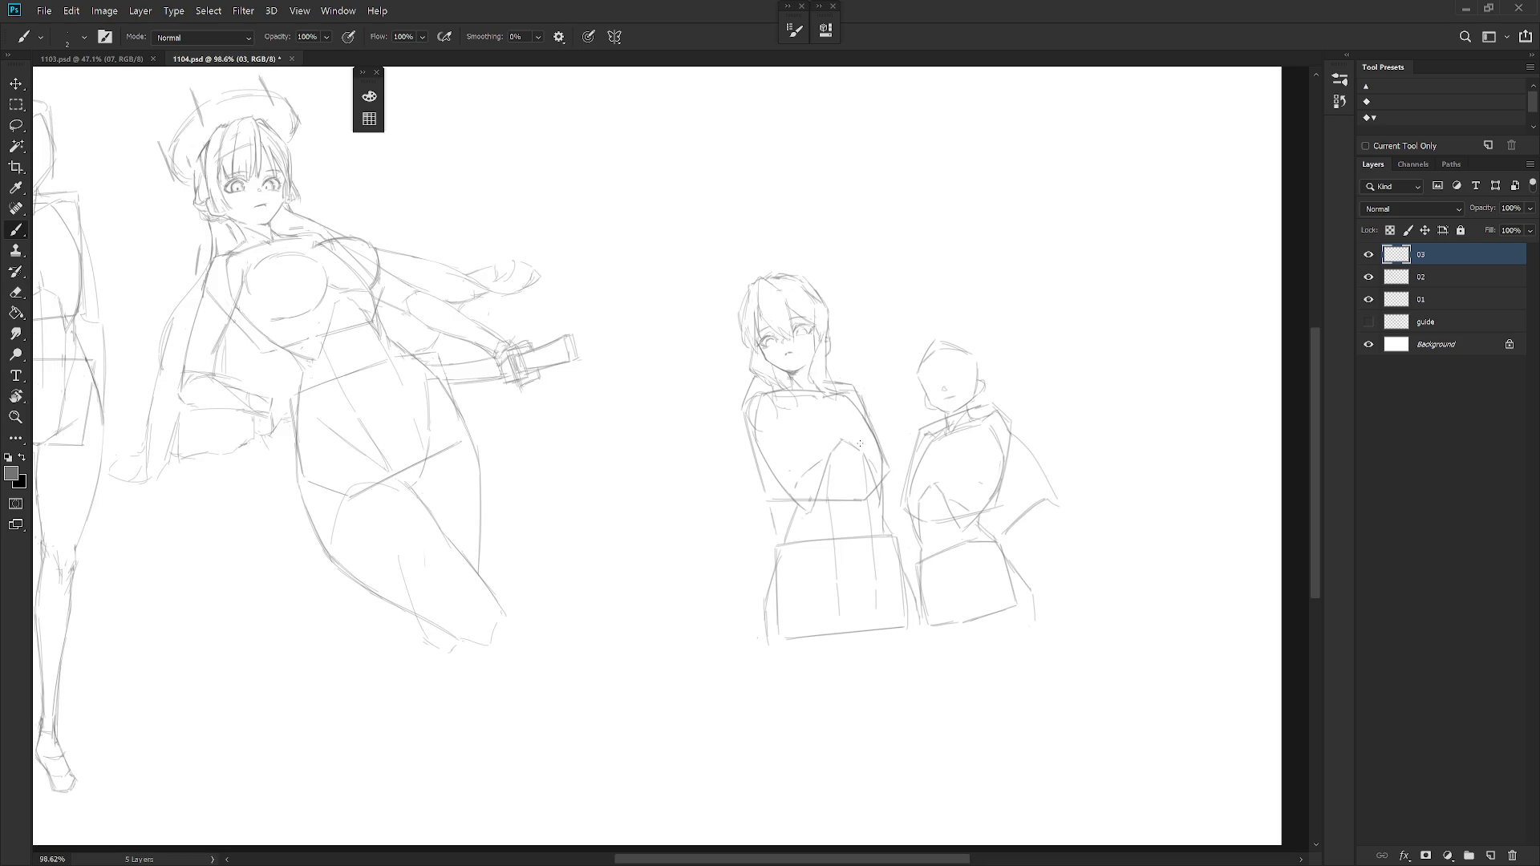
scroll(850, 475, "down", 1)
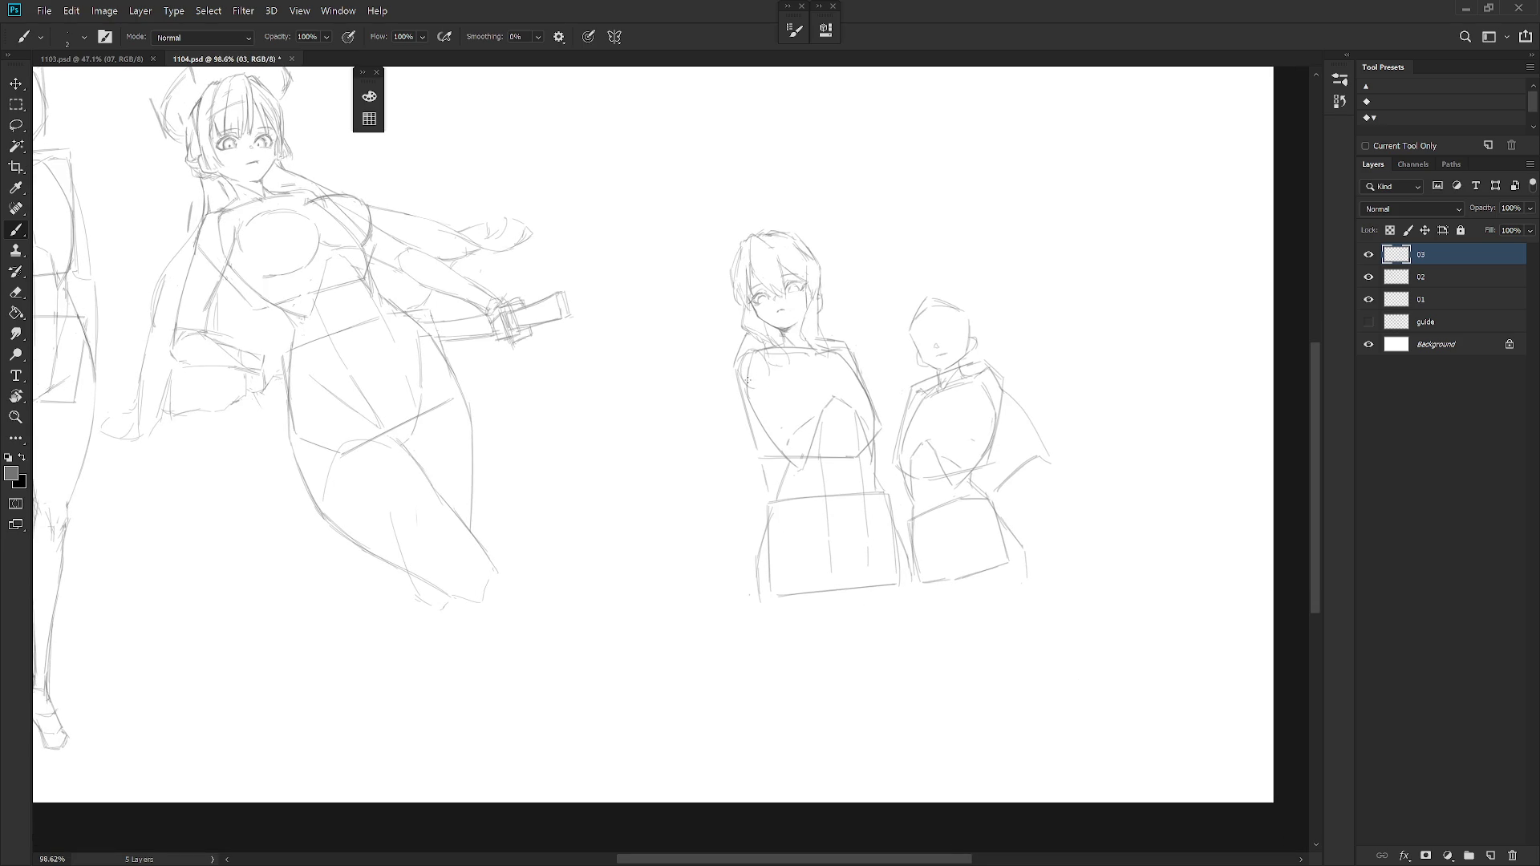
left_click_drag(743, 392, 739, 446)
Sketch lines along the middle figure's arm edge, chest and shoulder, undoing faint strokes.
mouse_move(745, 392)
left_mouse_down()
mouse_move(749, 473)
mouse_move(807, 401)
left_mouse_up()
key("ctrl+z")
key("e")
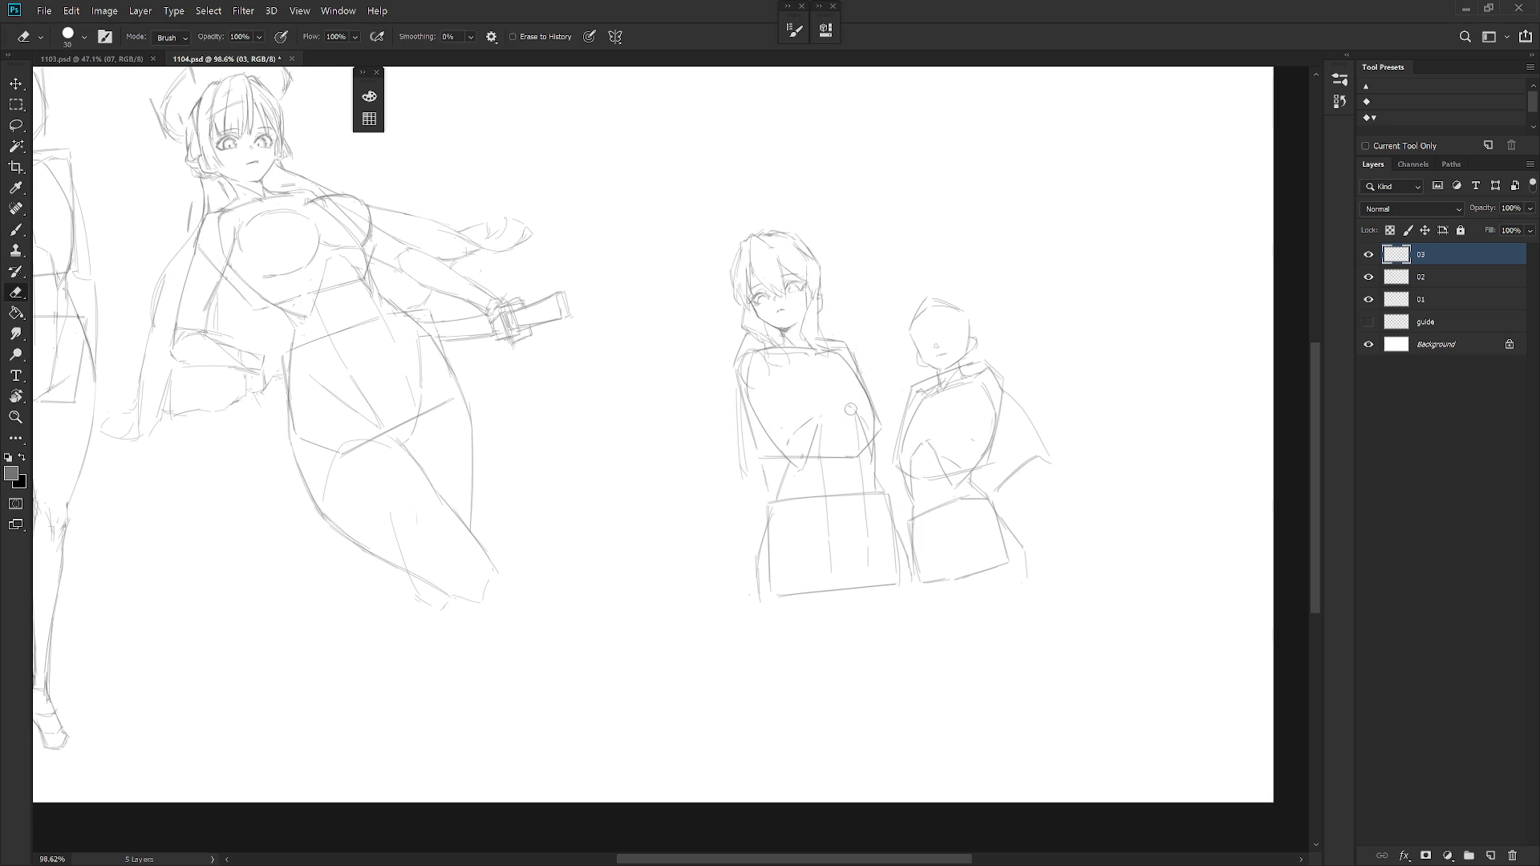
key("b")
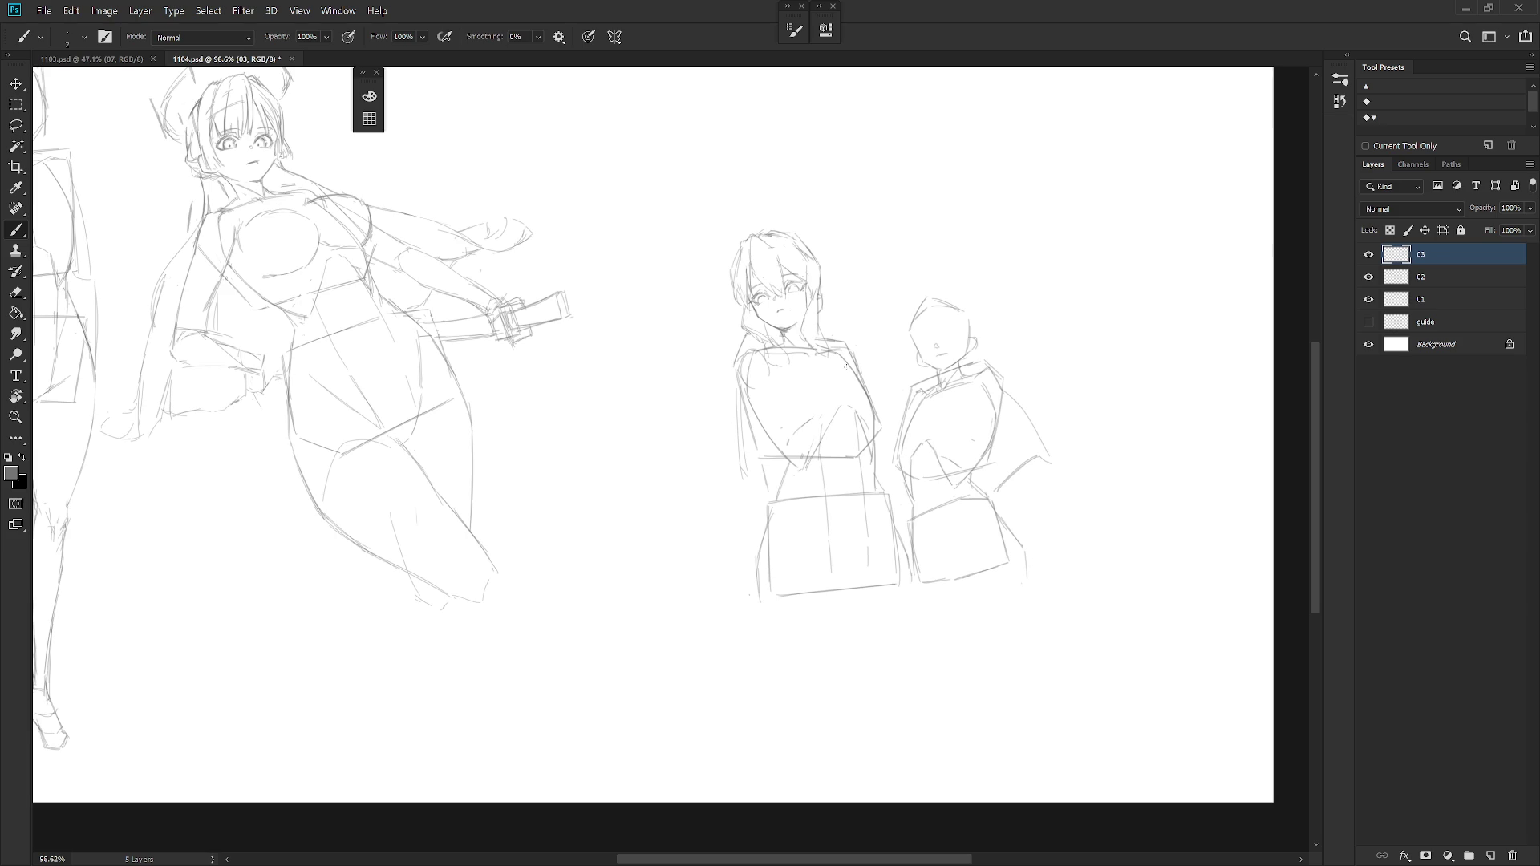
key("ctrl")
mouse_move(642, 457)
left_mouse_down()
mouse_move(692, 417)
mouse_move(724, 432)
left_mouse_up()
key("ctrl+z")
left_click_drag(856, 366, 885, 383)
Erase stray torso lines and add a shoulder stroke on the middle figure.
key("e")
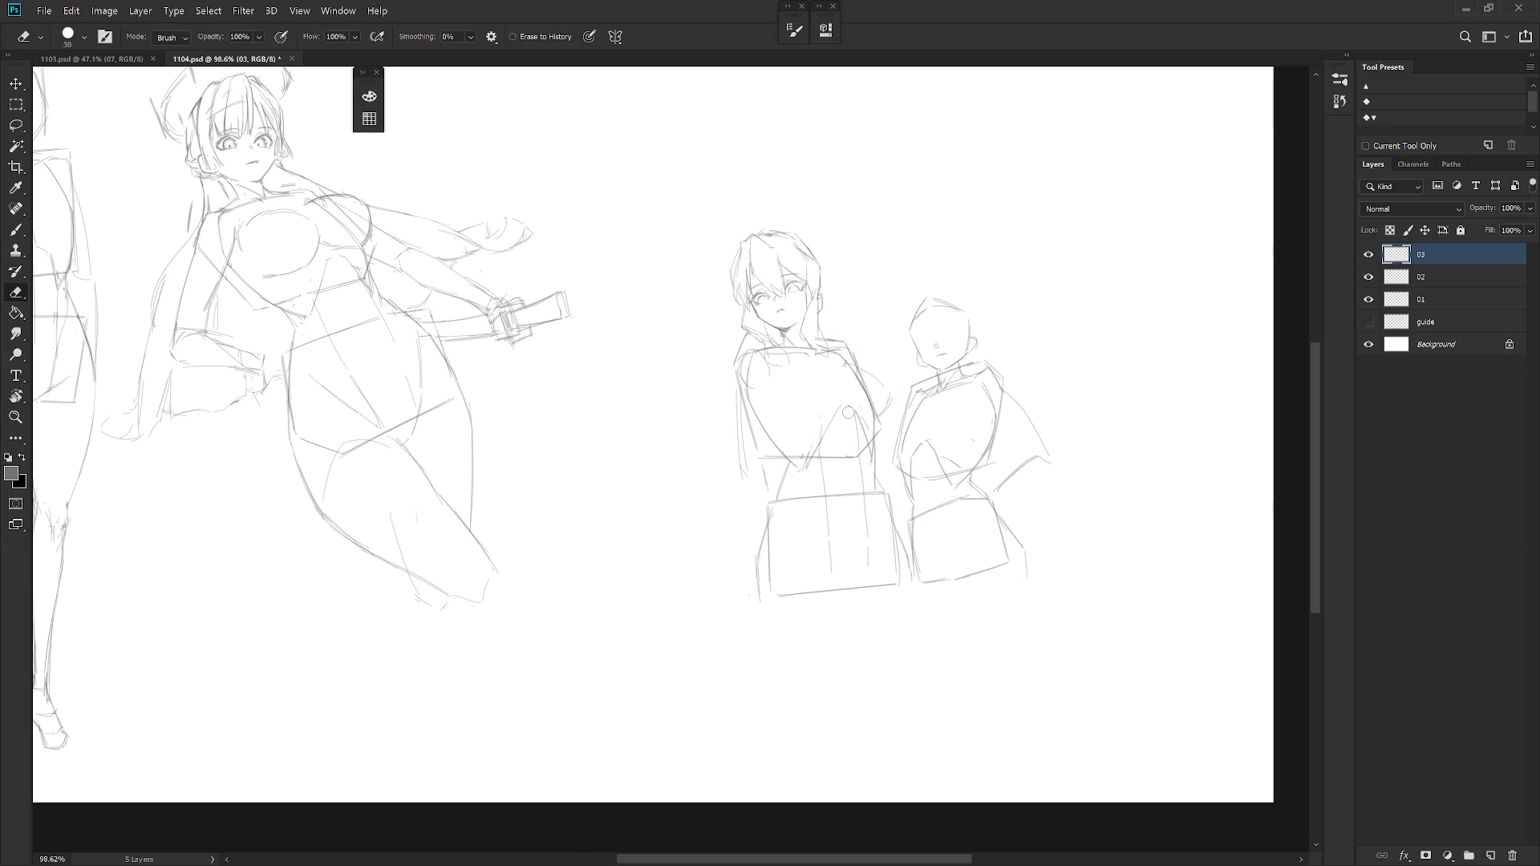
key("b")
key("e")
key("b")
key("e")
left_click_drag(869, 451, 871, 467)
key("b")
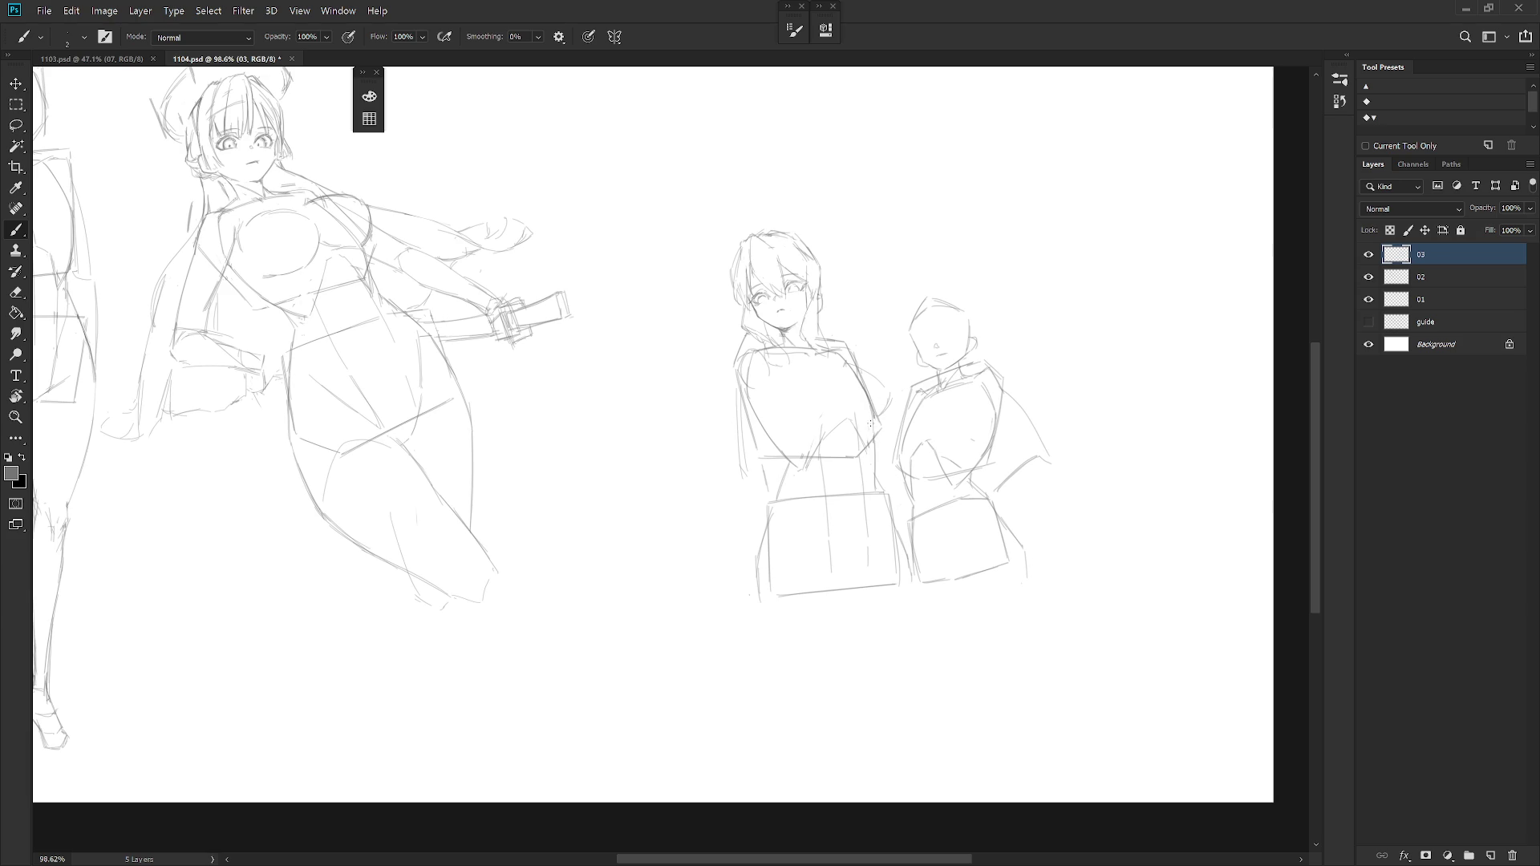
left_click_drag(871, 426, 874, 474)
Refine the arm and shoulder outline and sketch a line across the middle figure's chest.
key("e")
key("b")
key("e")
key("b")
left_click_drag(876, 407, 869, 436)
left_click_drag(856, 364, 884, 380)
left_click_drag(783, 422, 830, 416)
Refine the middle figure's shoulder line, toggling eraser to clean it.
mouse_move(835, 363)
left_mouse_down()
mouse_move(887, 380)
mouse_move(872, 415)
mouse_move(886, 414)
left_mouse_up()
key("e")
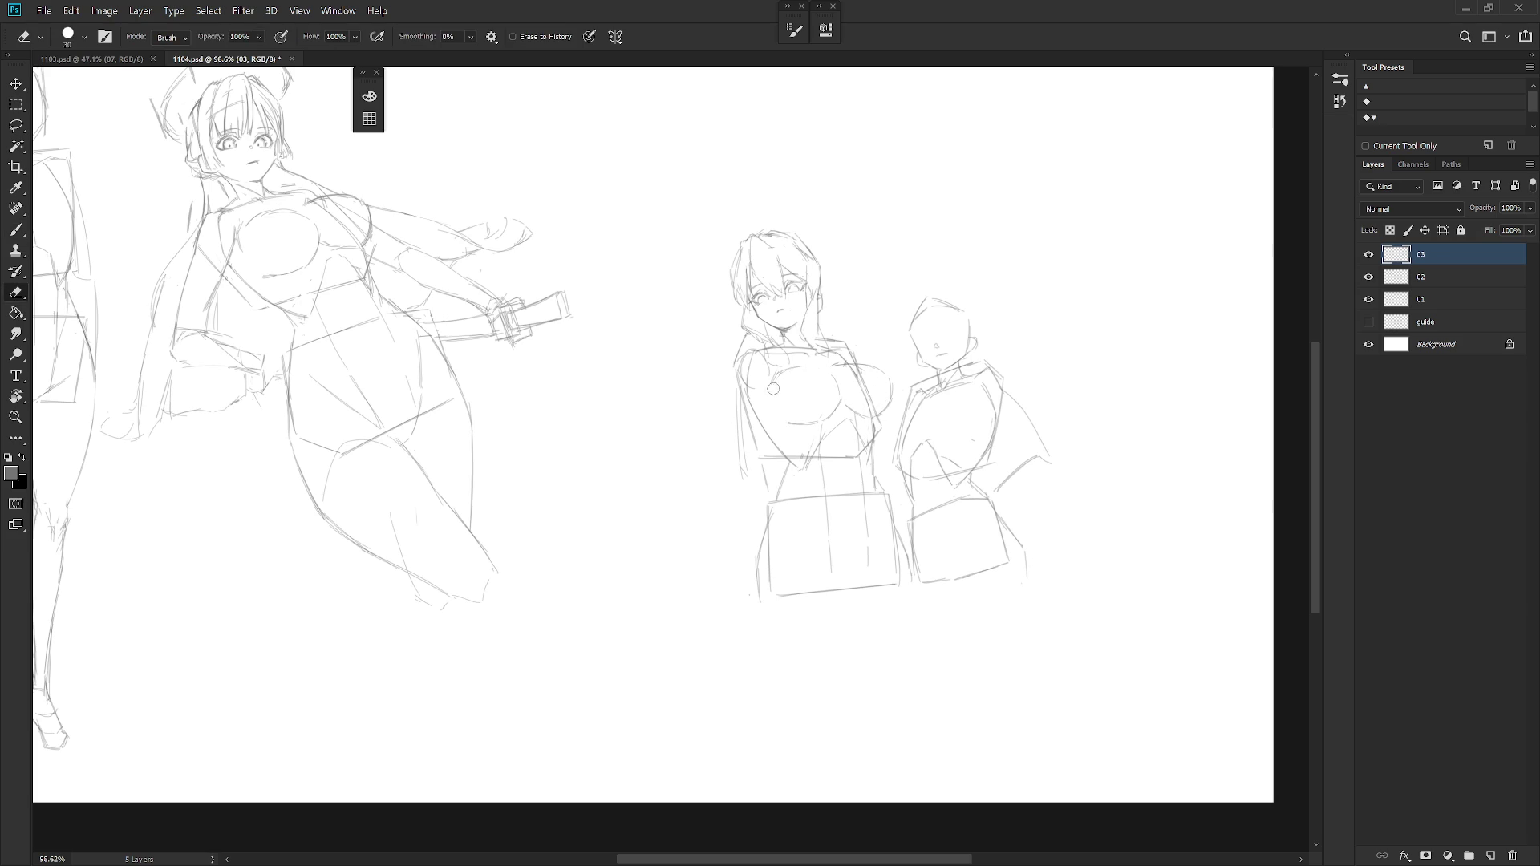
key("b")
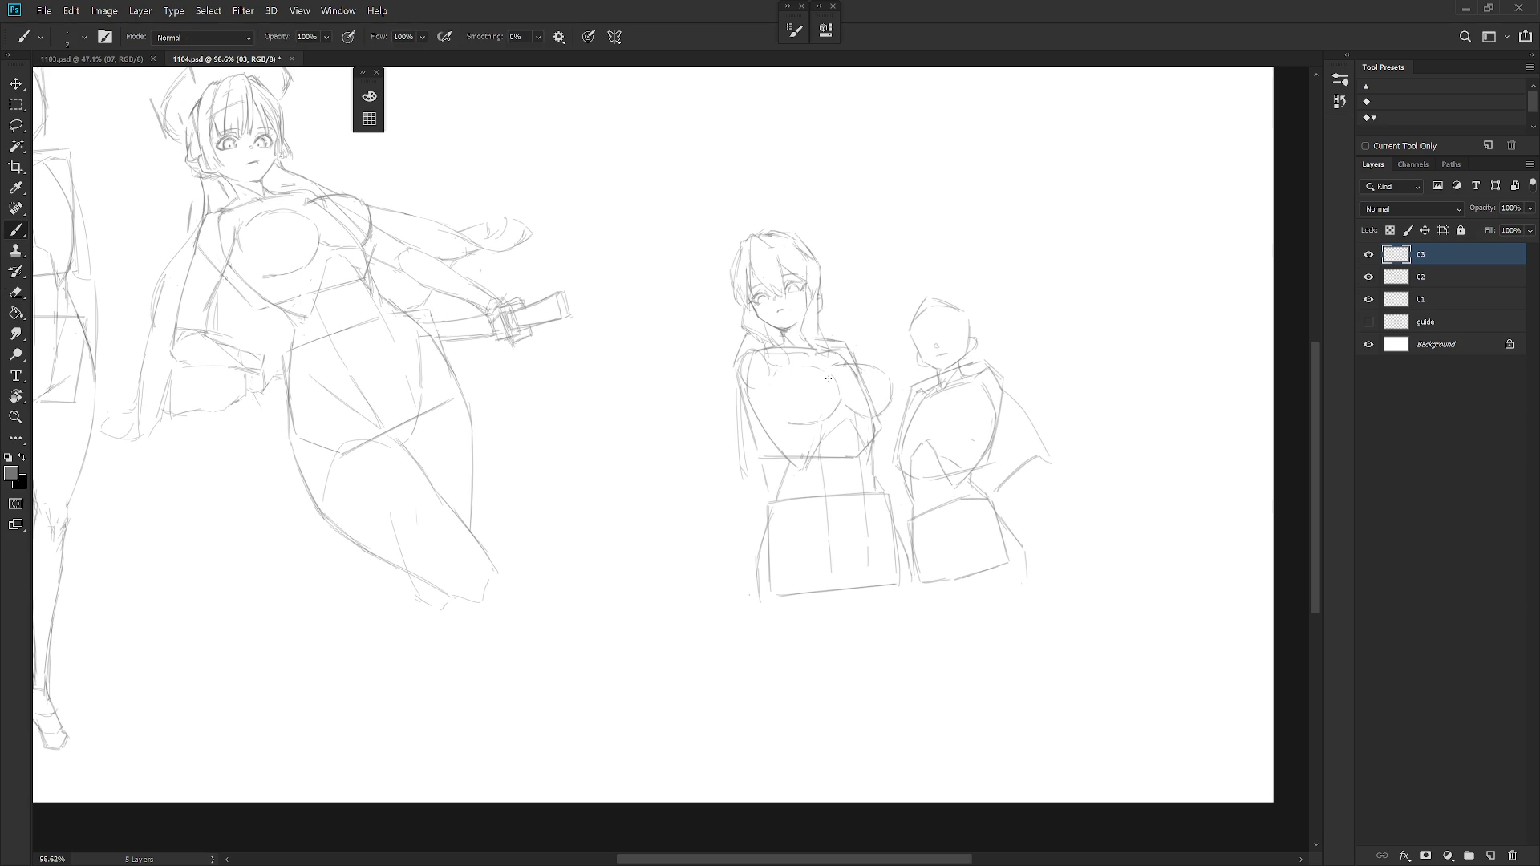
key("ctrl")
key("e")
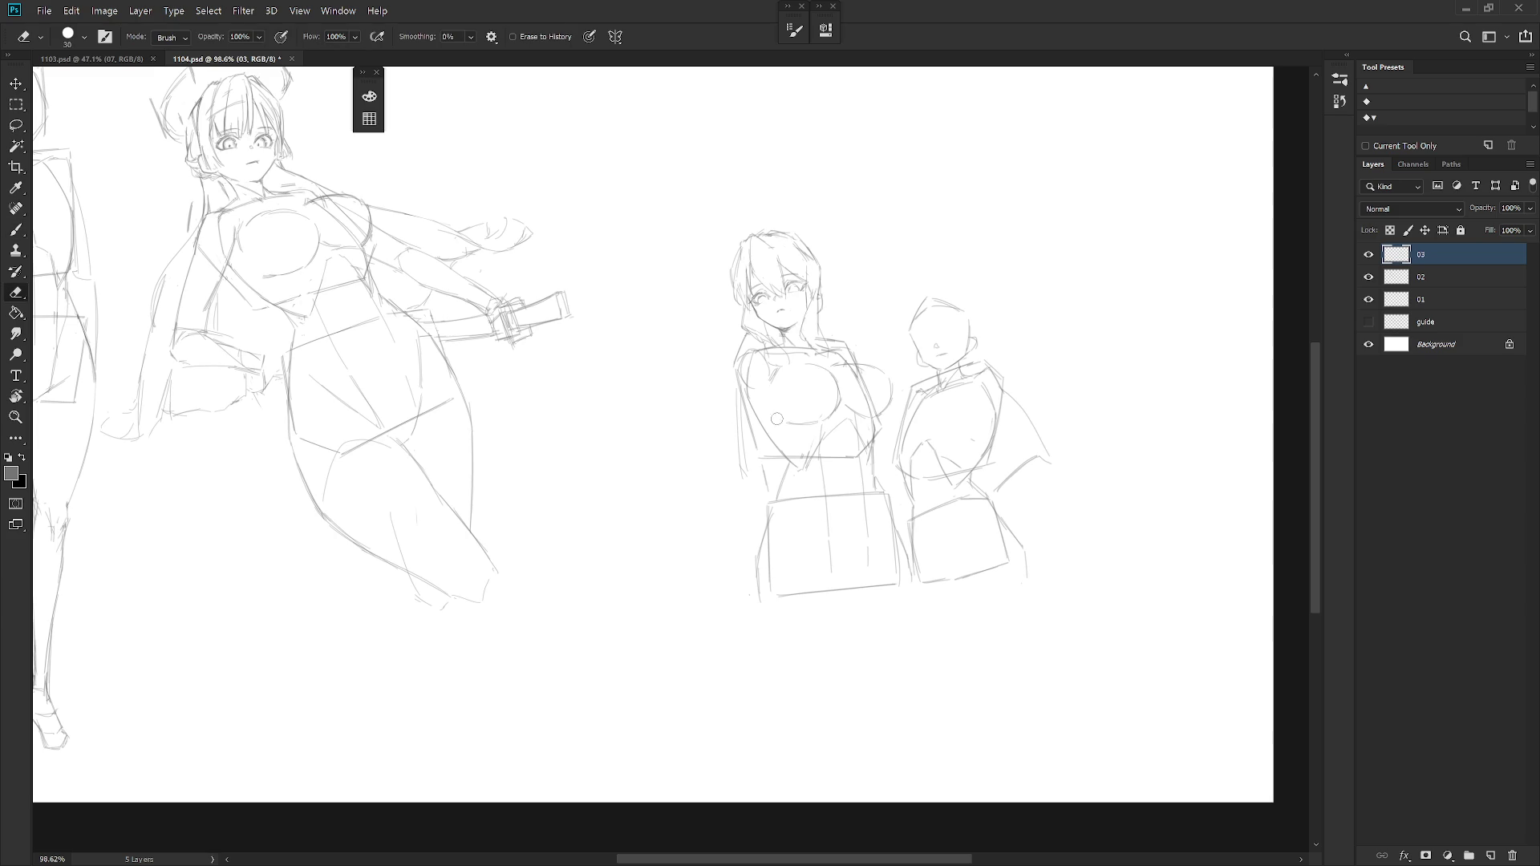
key("b")
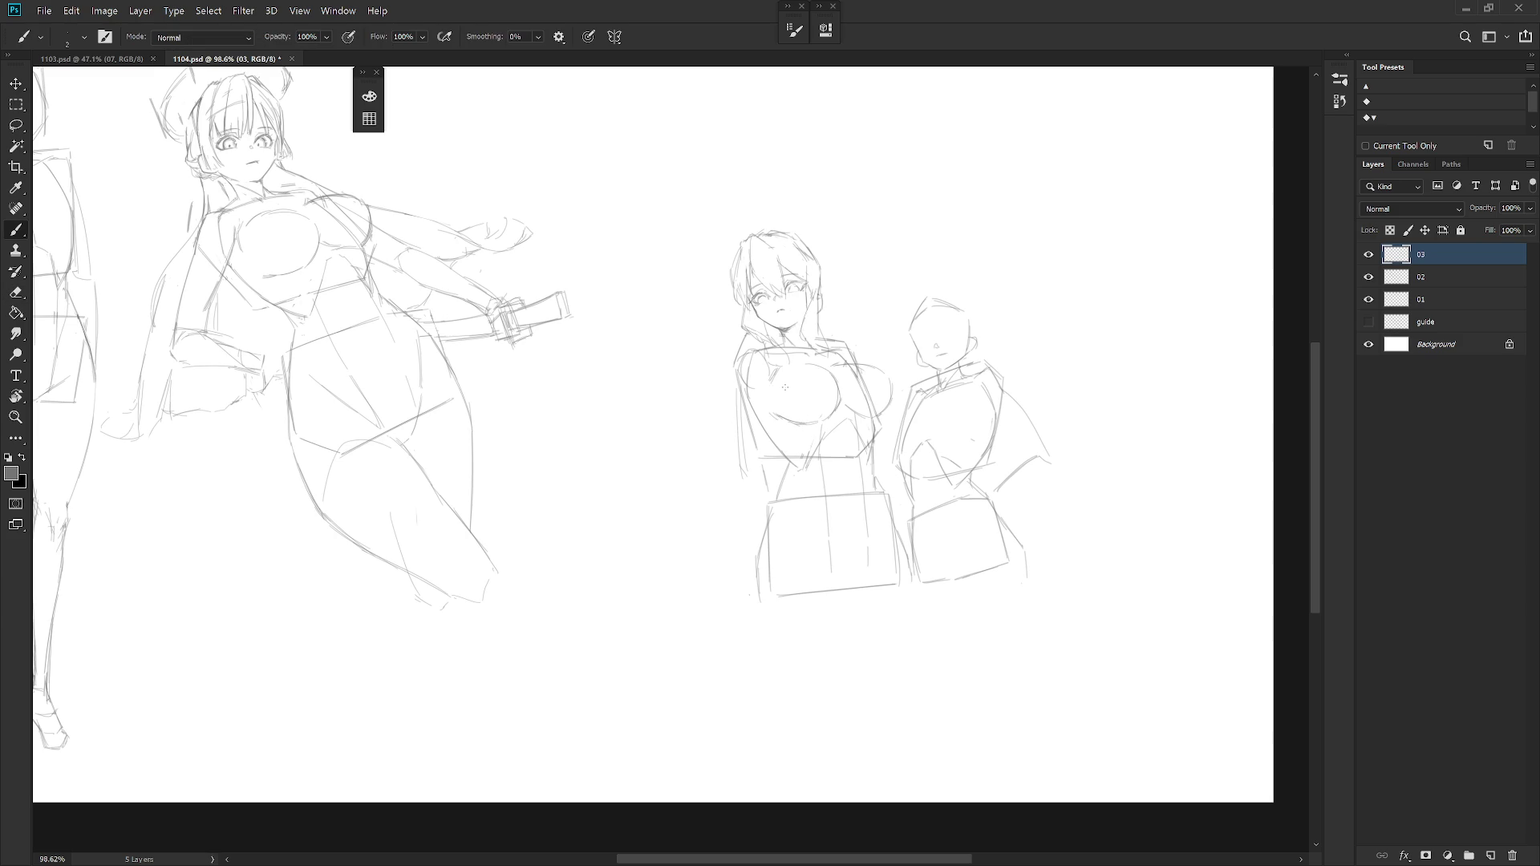
key("e")
key("b")
Extend and curve the left torso contour and draw a diagonal forearm line across the torso.
left_click_drag(737, 385, 737, 451)
left_click_drag(761, 415, 744, 476)
left_click_drag(737, 466, 760, 478)
left_click_drag(756, 486, 801, 437)
key("ctrl+z")
left_click_drag(827, 435, 758, 486)
Mark the hand on the chest and sketch the edges of the folded arms extending downward.
left_click_drag(836, 416, 856, 406)
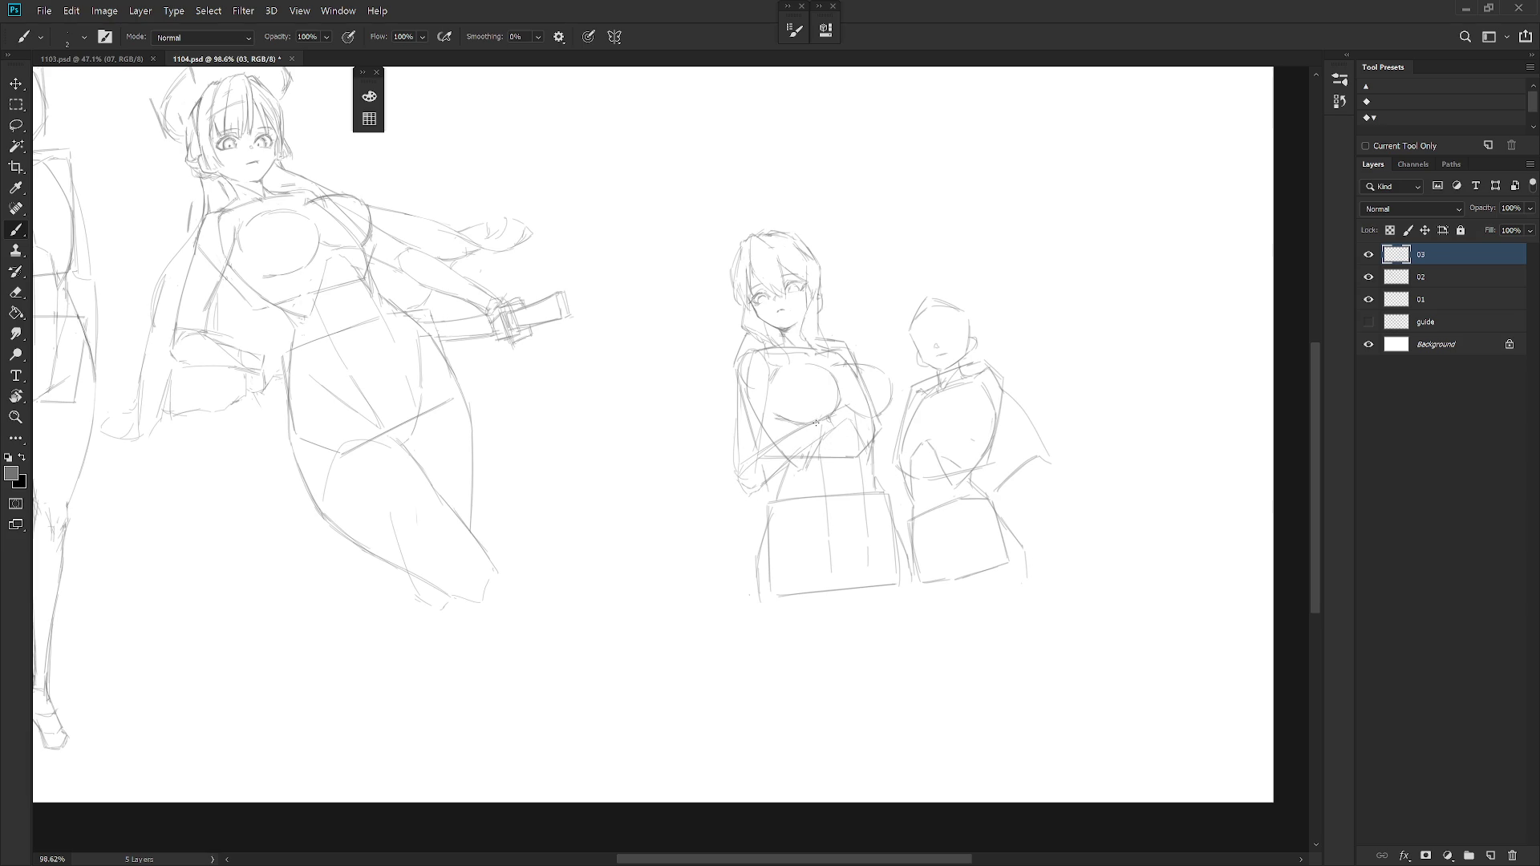
left_click_drag(817, 418, 847, 415)
left_click_drag(847, 416, 846, 442)
key("e")
key("b")
left_click_drag(844, 414, 842, 441)
left_click_drag(876, 431, 885, 466)
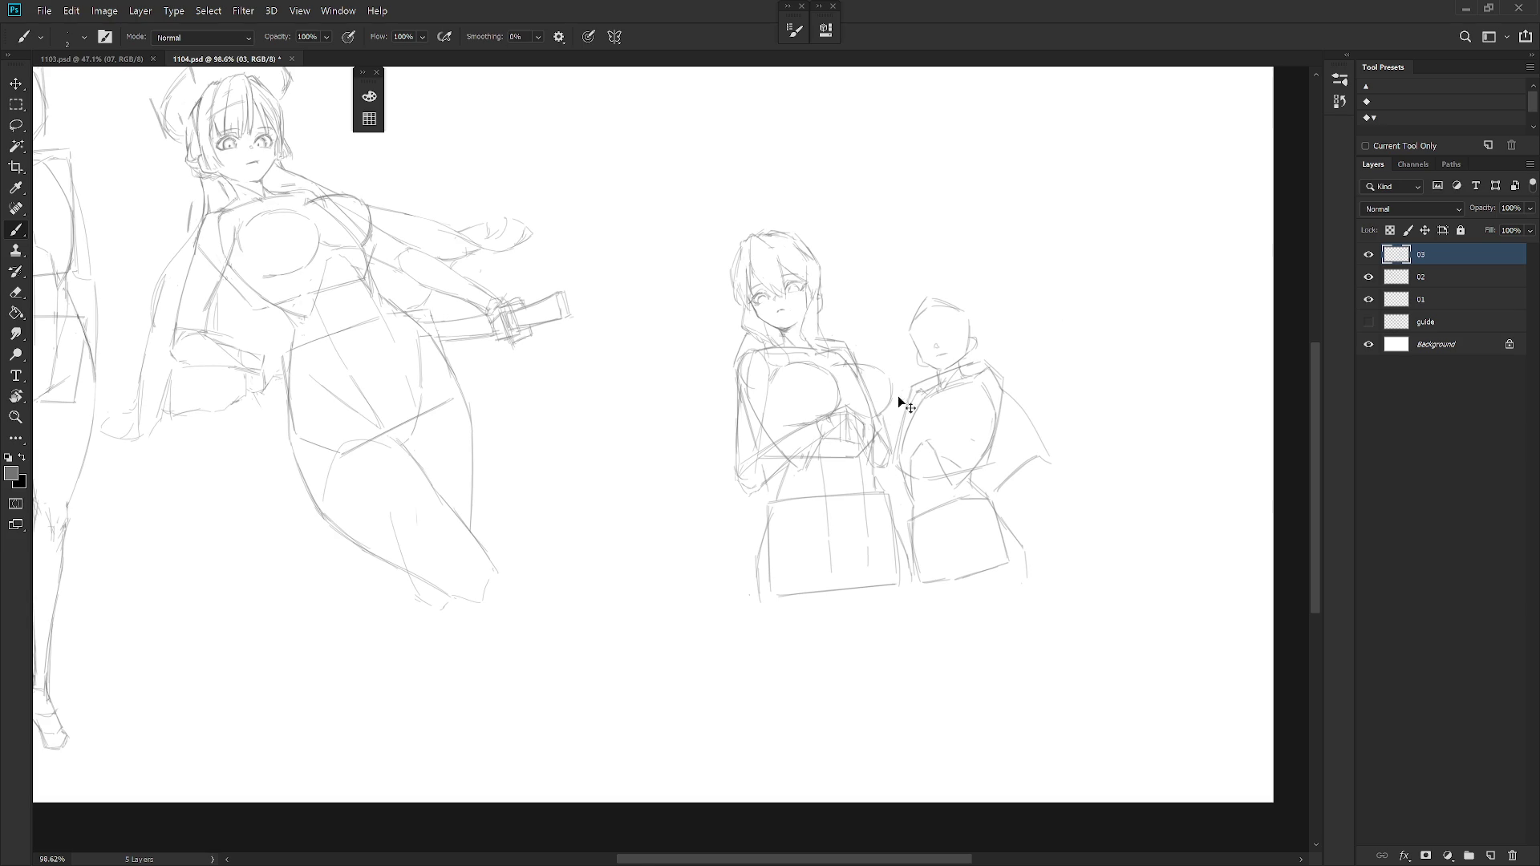
scroll(885, 409, "up", 2)
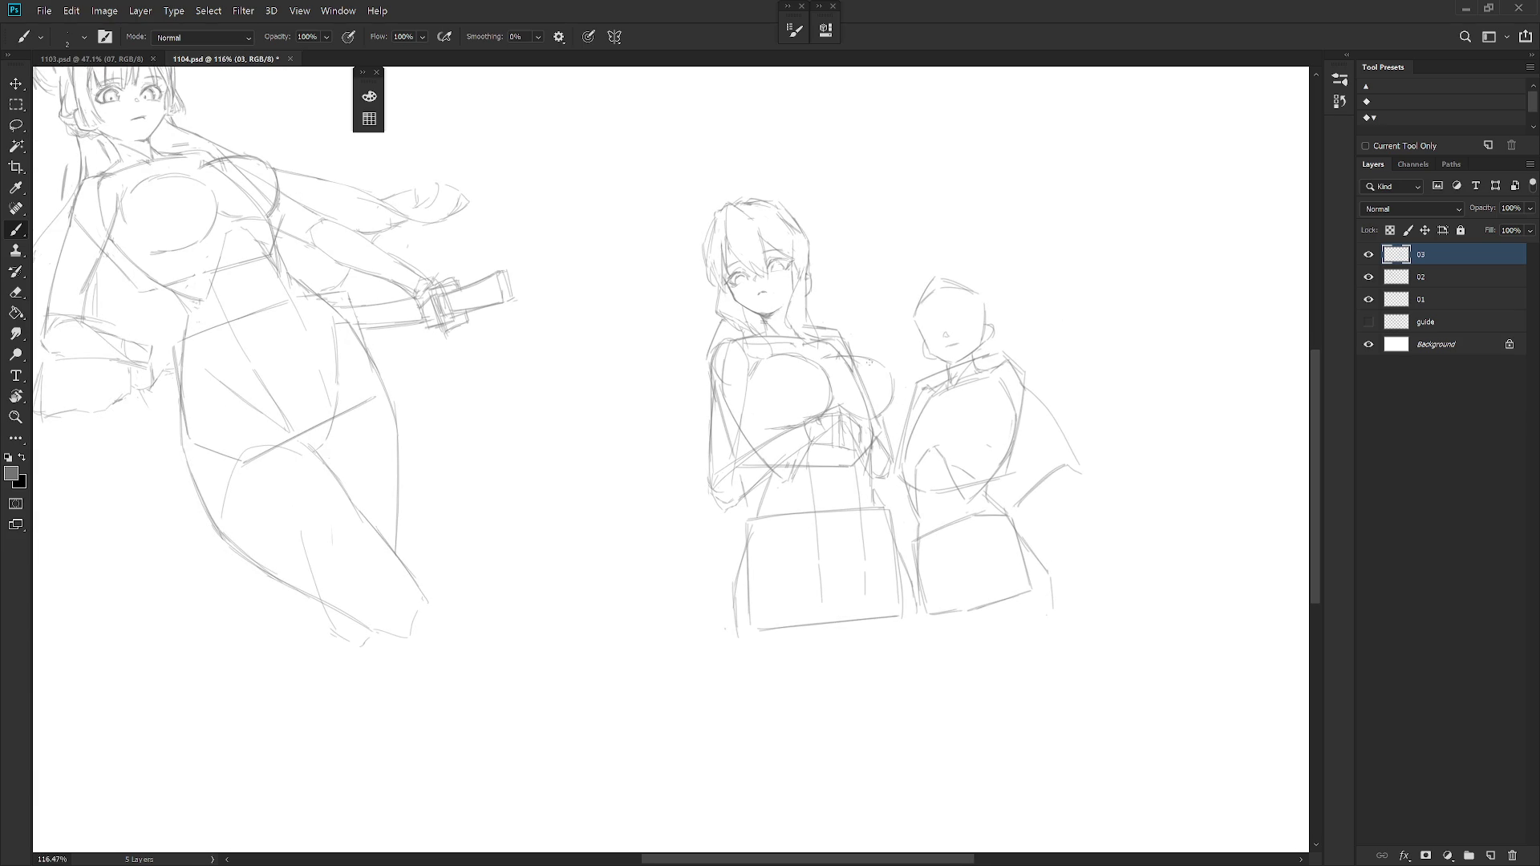
Trace the left and upper chest curves and add strokes to the right chest area.
left_click_drag(759, 397, 789, 357)
left_click_drag(805, 359, 833, 390)
left_click_drag(761, 404, 796, 351)
key("e")
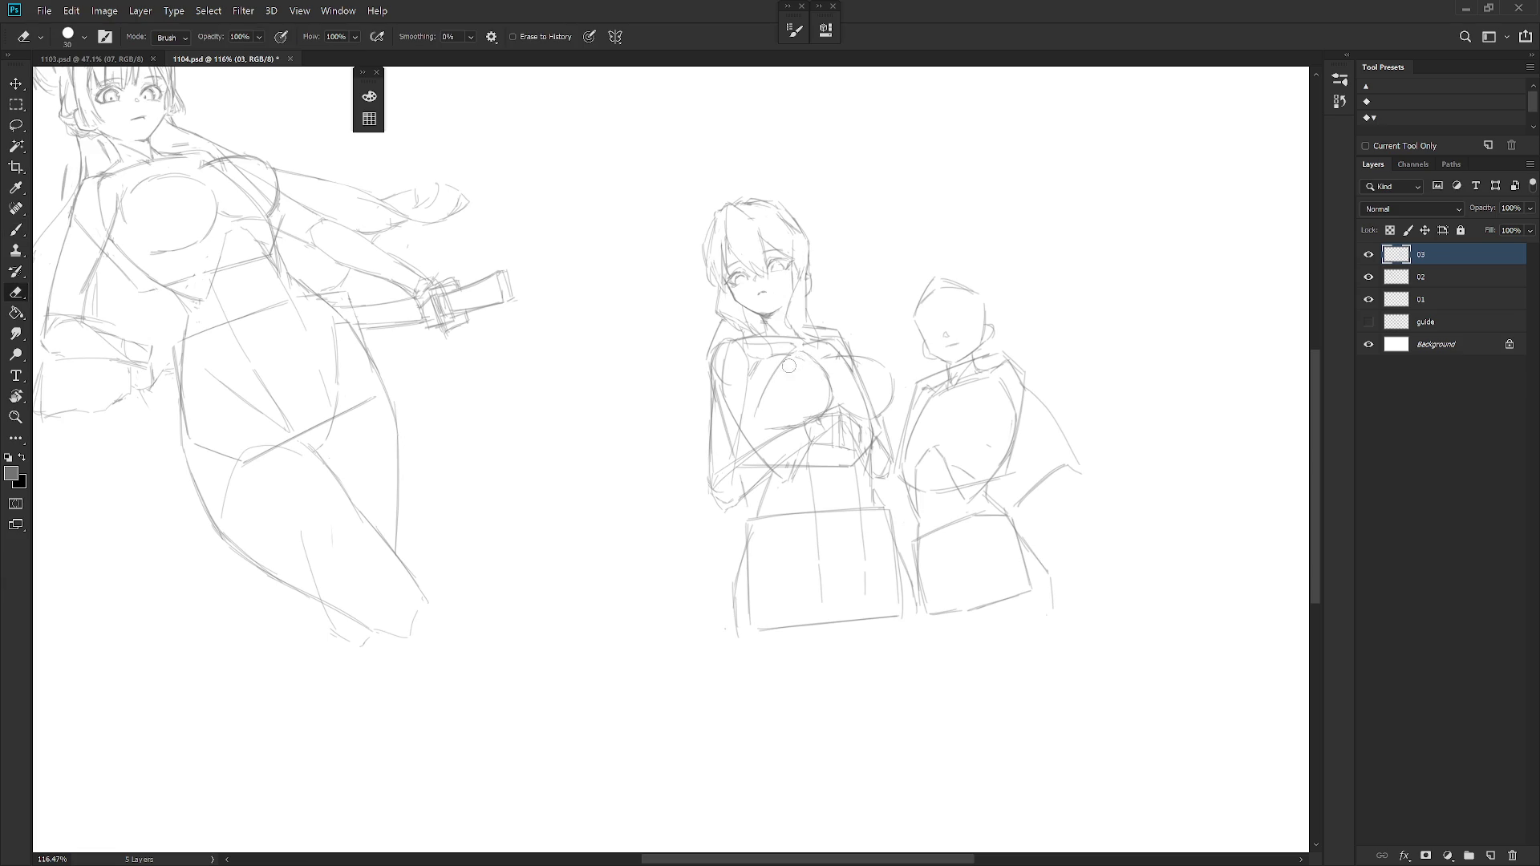
key("b")
key("b")
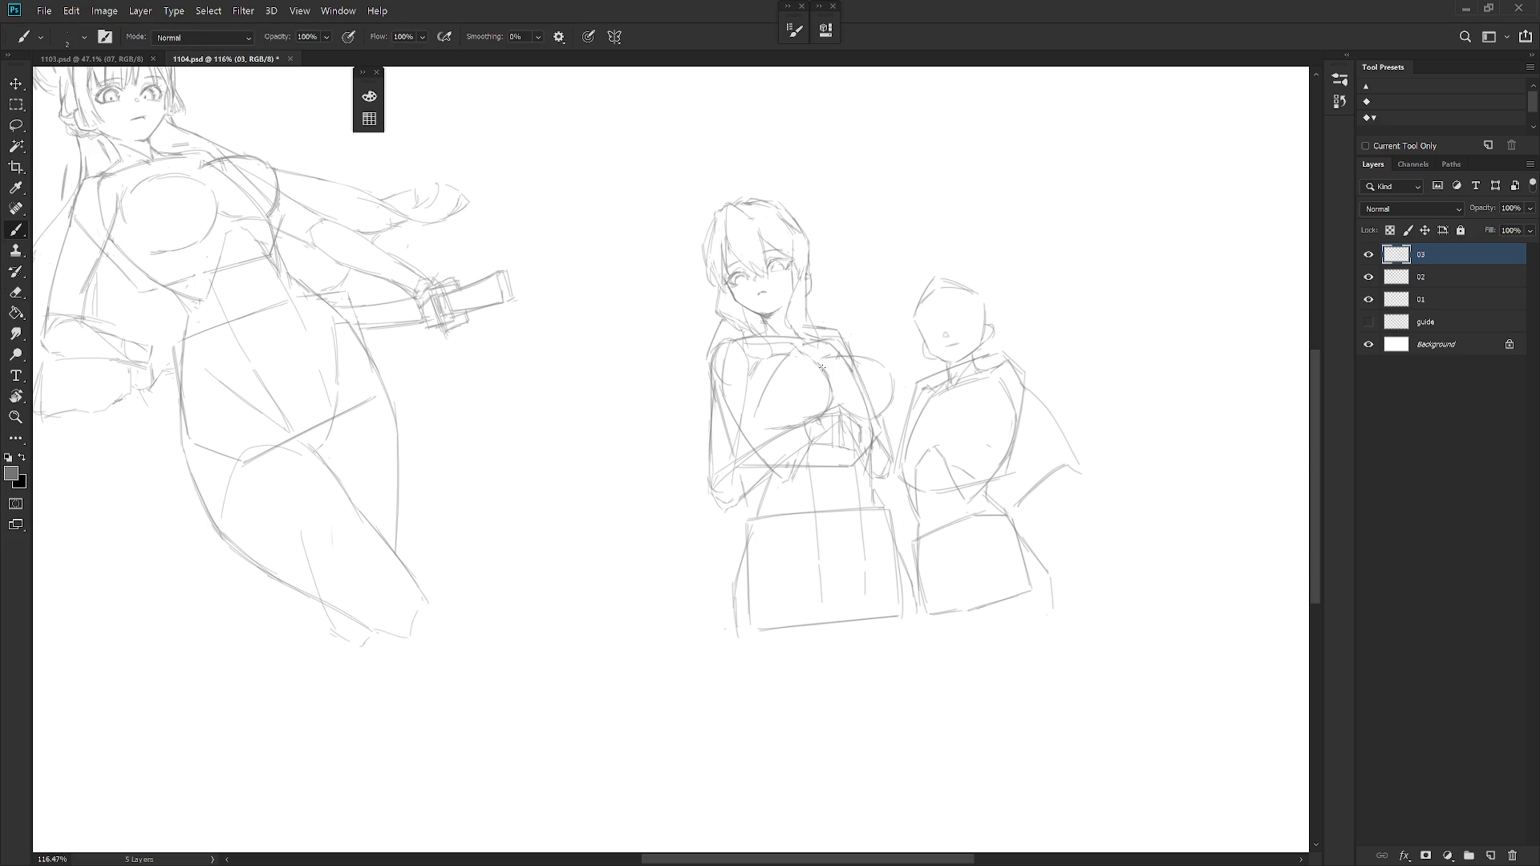
left_click_drag(779, 345, 796, 365)
left_click_drag(873, 374, 843, 399)
Darken the chest curves, undoing trial strokes, and draw a firm curve down the left chest.
key("e")
key("b")
left_click_drag(842, 407, 878, 375)
key("ctrl+z")
left_click_drag(789, 349, 776, 395)
key("ctrl+z")
left_click_drag(789, 351, 759, 413)
left_click_drag(786, 348, 771, 426)
Clean up stray marks on the bunny girl, alternating eraser and brush.
key("e")
key("b")
key("e")
key("b")
key("e")
key("b")
key("e")
key("b")
key("e")
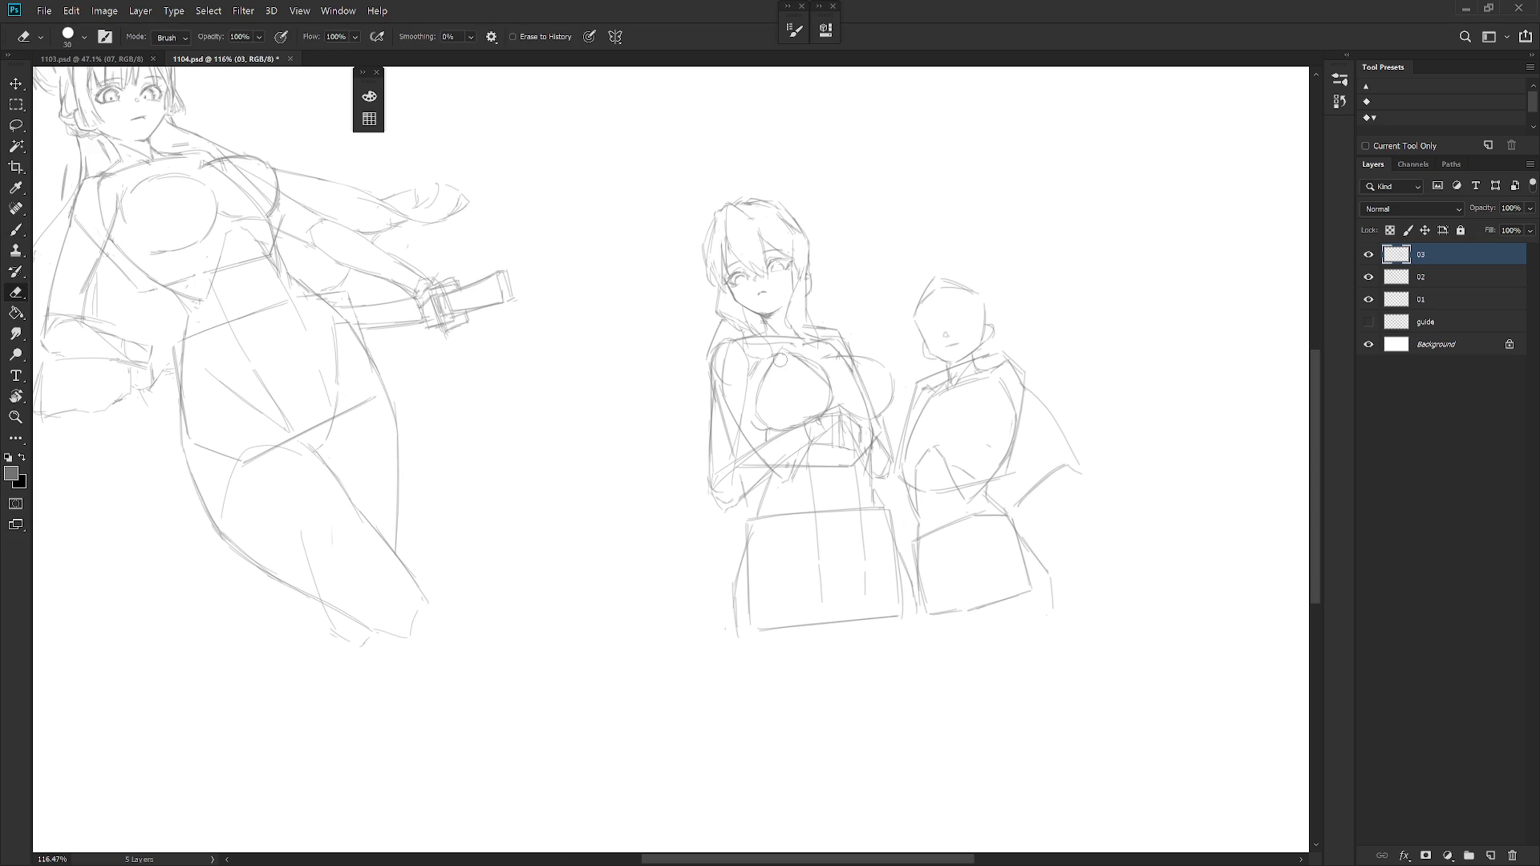
key("b")
key("e")
key("b")
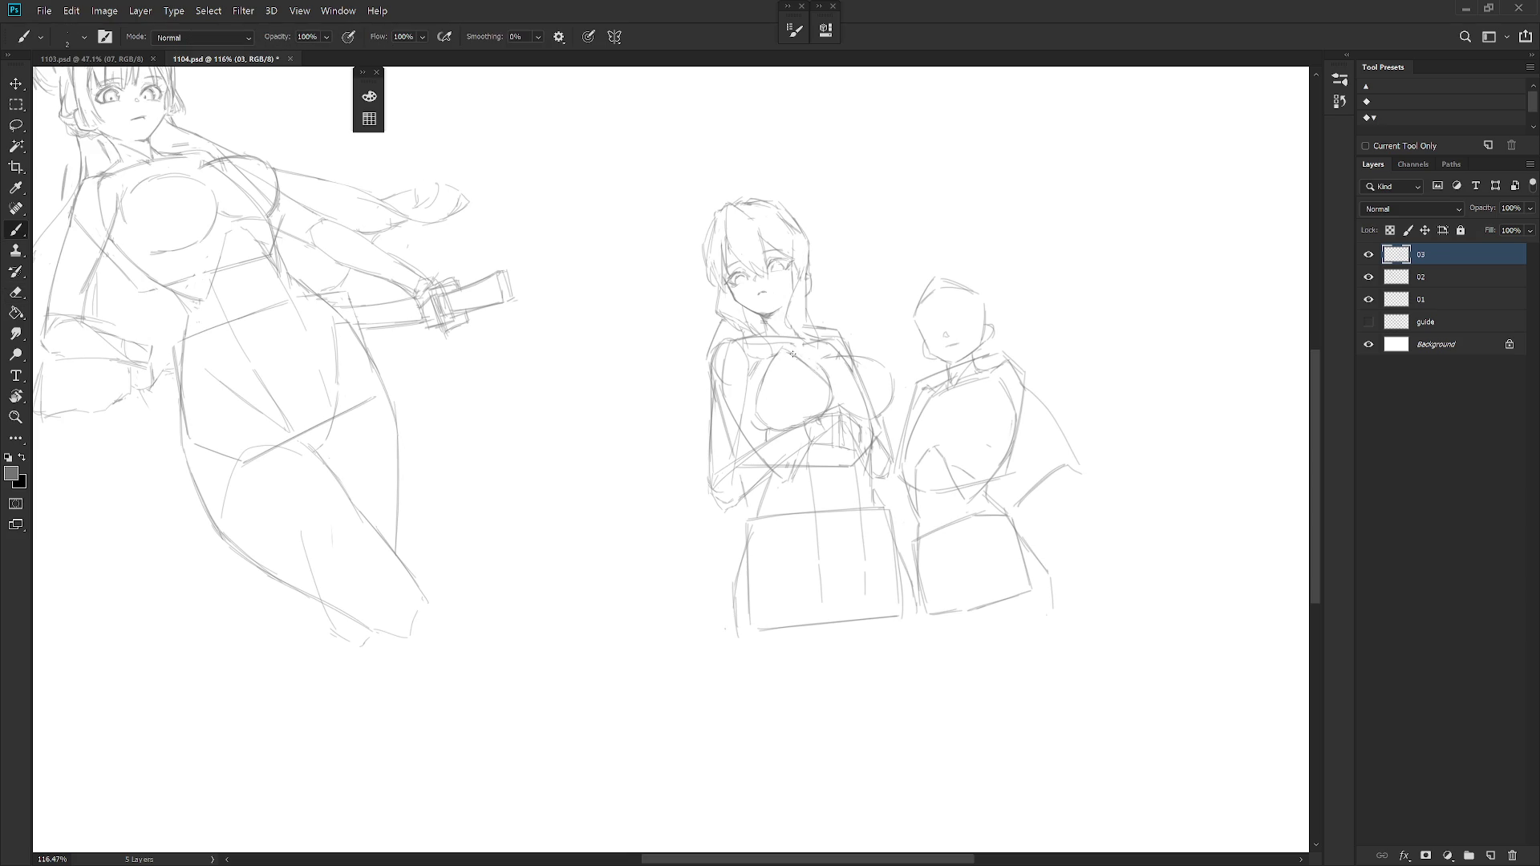
key("e")
key("b")
Refine her right shoulder and chest outlines and darken lines on the crossed arms.
left_click_drag(879, 362, 874, 383)
left_click_drag(875, 353, 874, 376)
left_click_drag(882, 361, 897, 385)
left_click_drag(869, 416, 844, 421)
left_click_drag(839, 404, 872, 387)
key("e")
key("b")
left_click_drag(756, 389, 761, 422)
key("e")
key("b")
Try hair strands above her head, undoing and erasing the unwanted strokes.
mouse_move(700, 161)
left_mouse_down()
mouse_move(725, 192)
mouse_move(679, 214)
mouse_move(705, 169)
left_mouse_up()
key("ctrl+z")
key("ctrl+z")
mouse_move(691, 196)
left_mouse_down()
mouse_move(709, 206)
mouse_move(722, 191)
mouse_move(677, 185)
mouse_move(732, 204)
left_mouse_up()
key("ctrl+z")
key("e")
mouse_move(683, 166)
left_mouse_down()
mouse_move(671, 204)
mouse_move(670, 184)
mouse_move(718, 207)
left_mouse_up()
key("b")
Sketch a second rabbit ear above her head and refine its left edge.
mouse_move(746, 158)
left_mouse_down()
mouse_move(777, 189)
mouse_move(794, 170)
mouse_move(748, 192)
left_mouse_up()
key("ctrl+z")
key("ctrl+z")
left_click_drag(746, 157, 754, 198)
key("e")
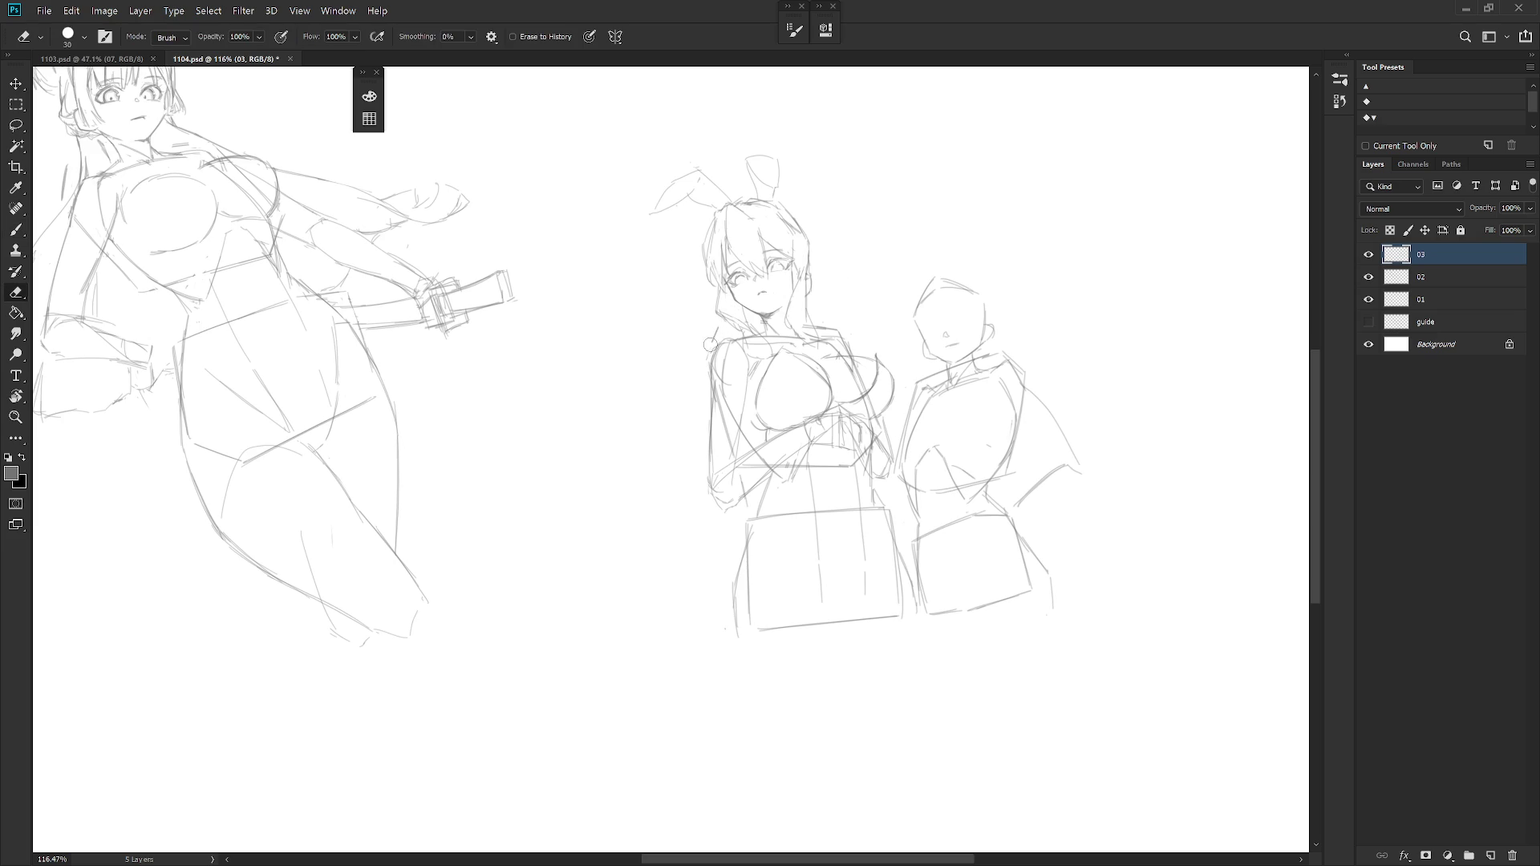
key("b")
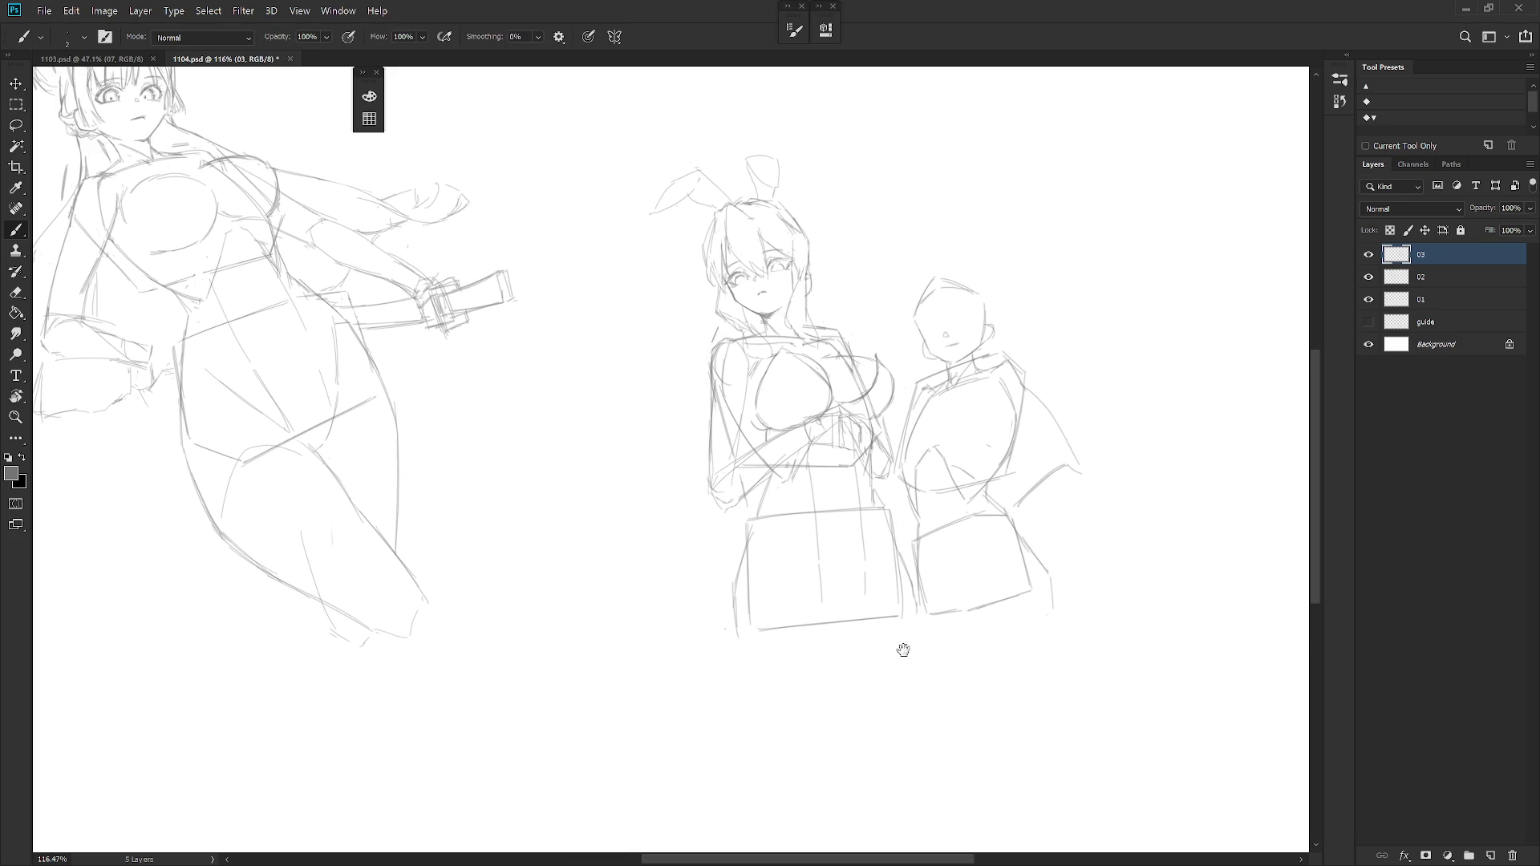
left_click_drag(908, 646, 884, 633)
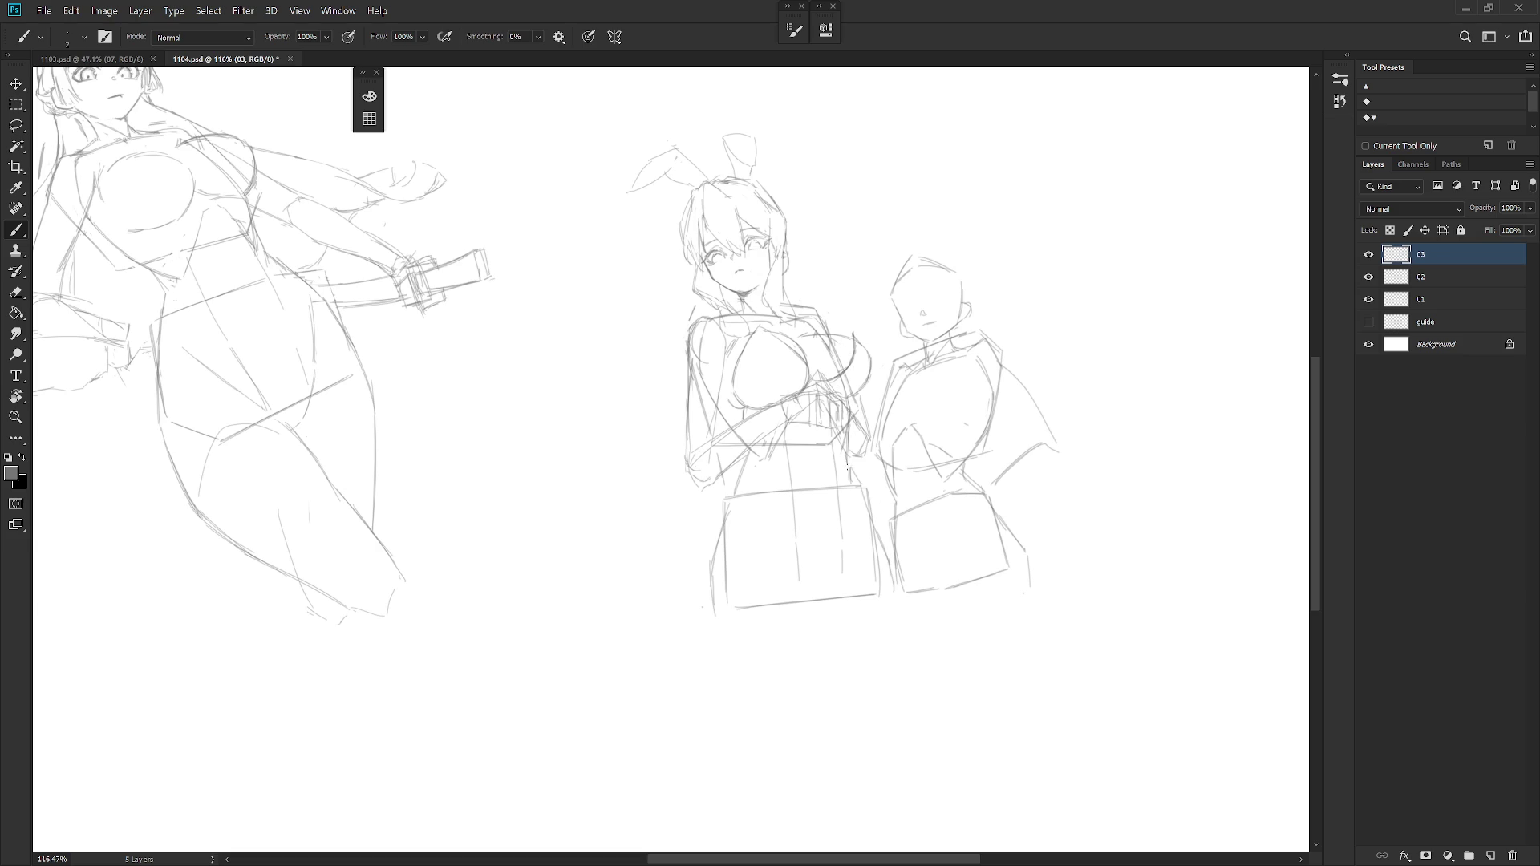
Draw a diagonal fold across the skirt and its right vertical edge, redoing misplaced strokes.
left_click_drag(857, 464, 852, 488)
left_click_drag(737, 488, 799, 562)
left_click_drag(849, 486, 833, 584)
key("ctrl+z")
mouse_move(849, 507)
left_mouse_down()
mouse_move(835, 567)
mouse_move(774, 488)
mouse_move(803, 578)
left_mouse_up()
key("ctrl+z")
mouse_move(755, 477)
left_mouse_down()
mouse_move(744, 496)
mouse_move(814, 607)
left_mouse_up()
left_click_drag(851, 488, 842, 590)
left_click_drag(851, 498, 843, 577)
key("ctrl+z")
key("ctrl+z")
Redraw the skirt's bottom and right side, add diagonal folds and its lower-left edge.
left_click_drag(841, 567, 817, 611)
left_click_drag(848, 480, 833, 582)
left_click_drag(761, 519, 784, 541)
left_click_drag(778, 536, 815, 596)
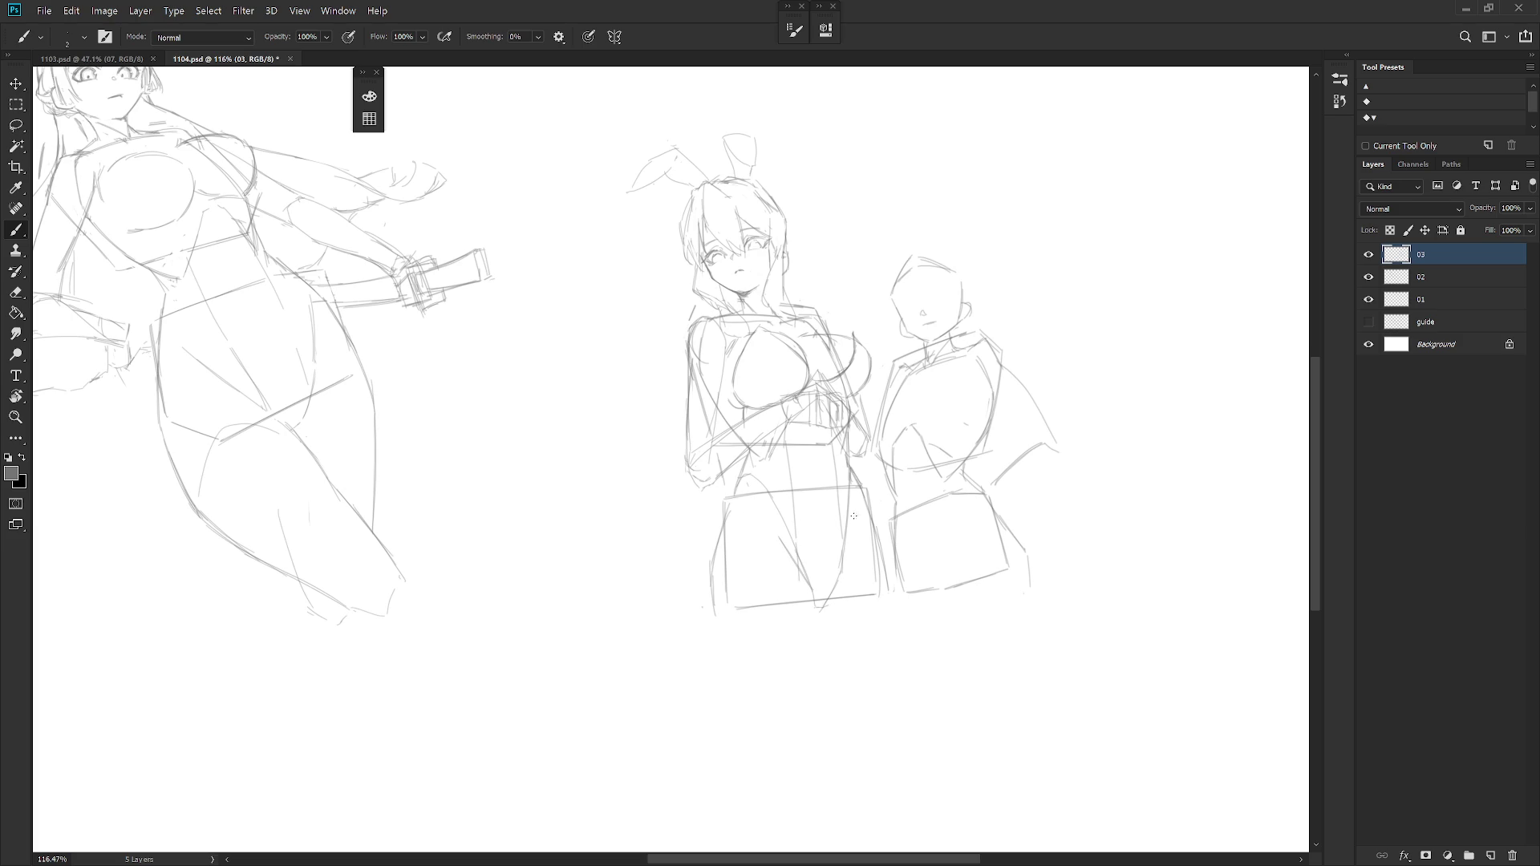
left_click_drag(850, 527, 842, 565)
key("e")
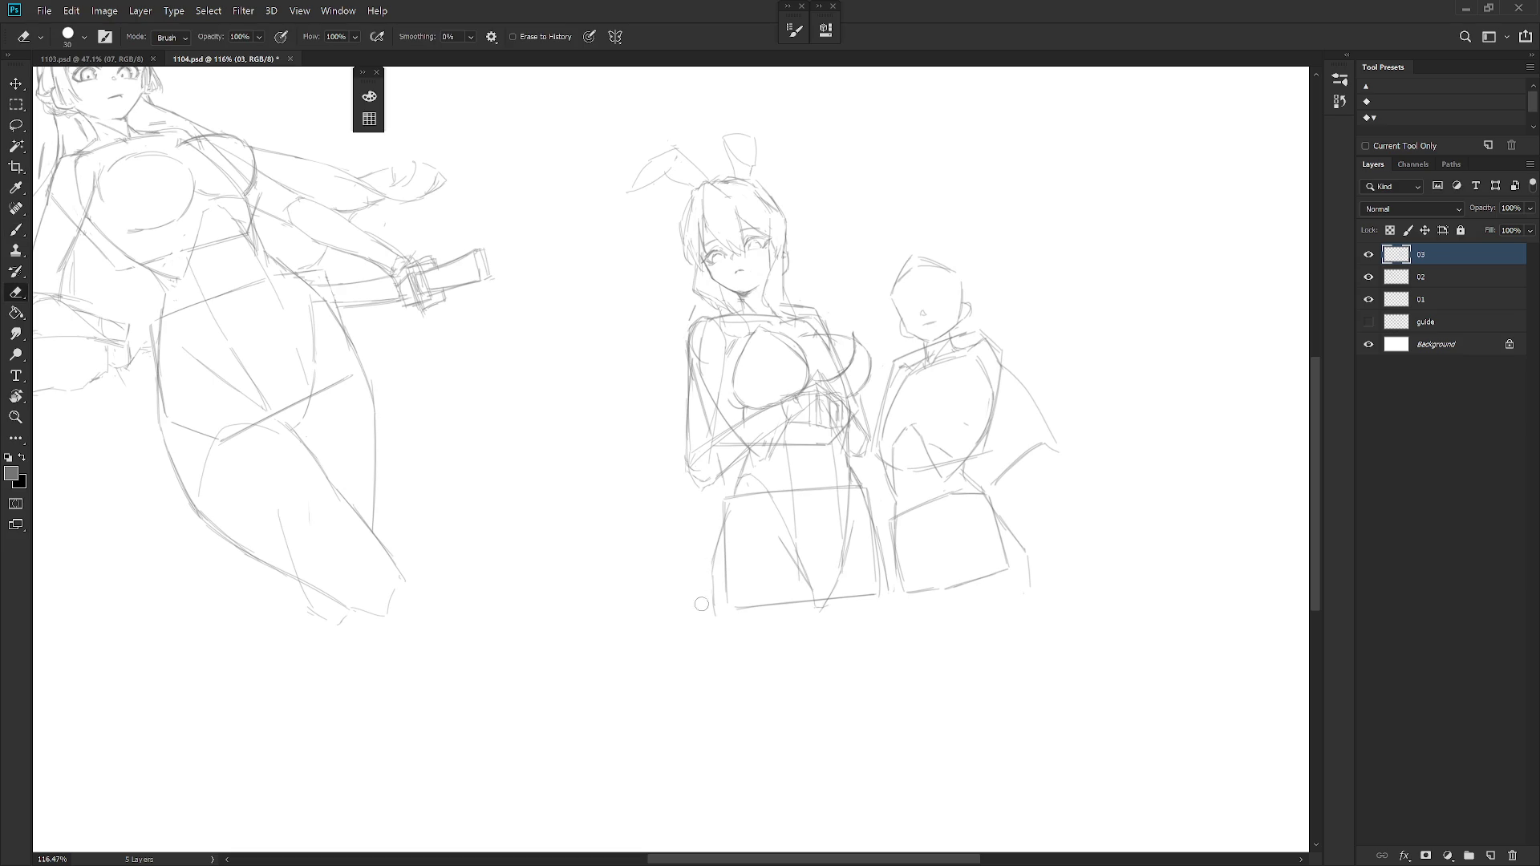
key("b")
left_click_drag(717, 558, 710, 609)
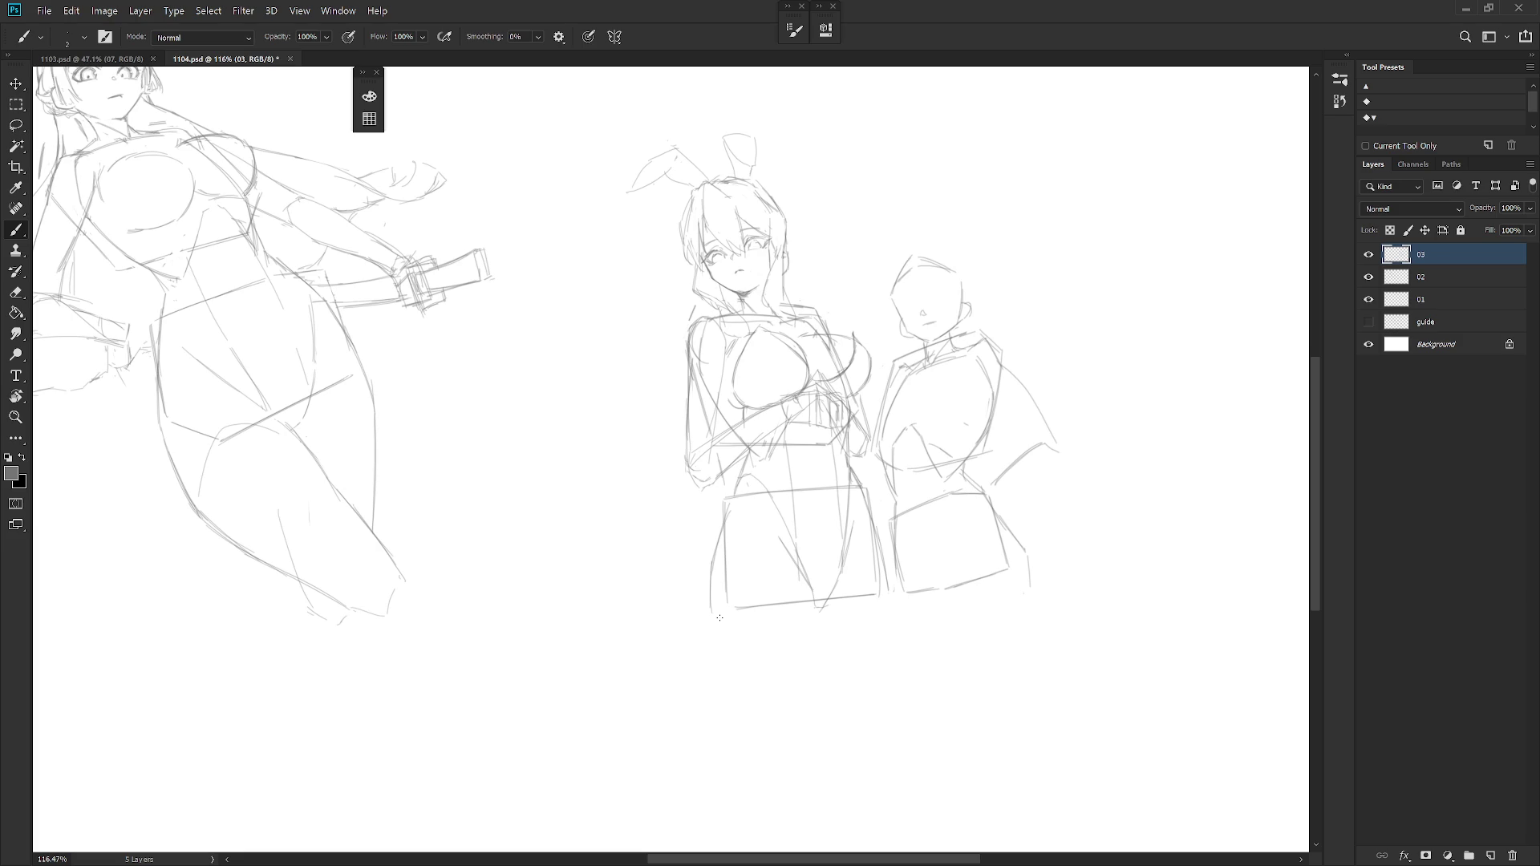
key("e")
scroll(738, 200, "up", 2)
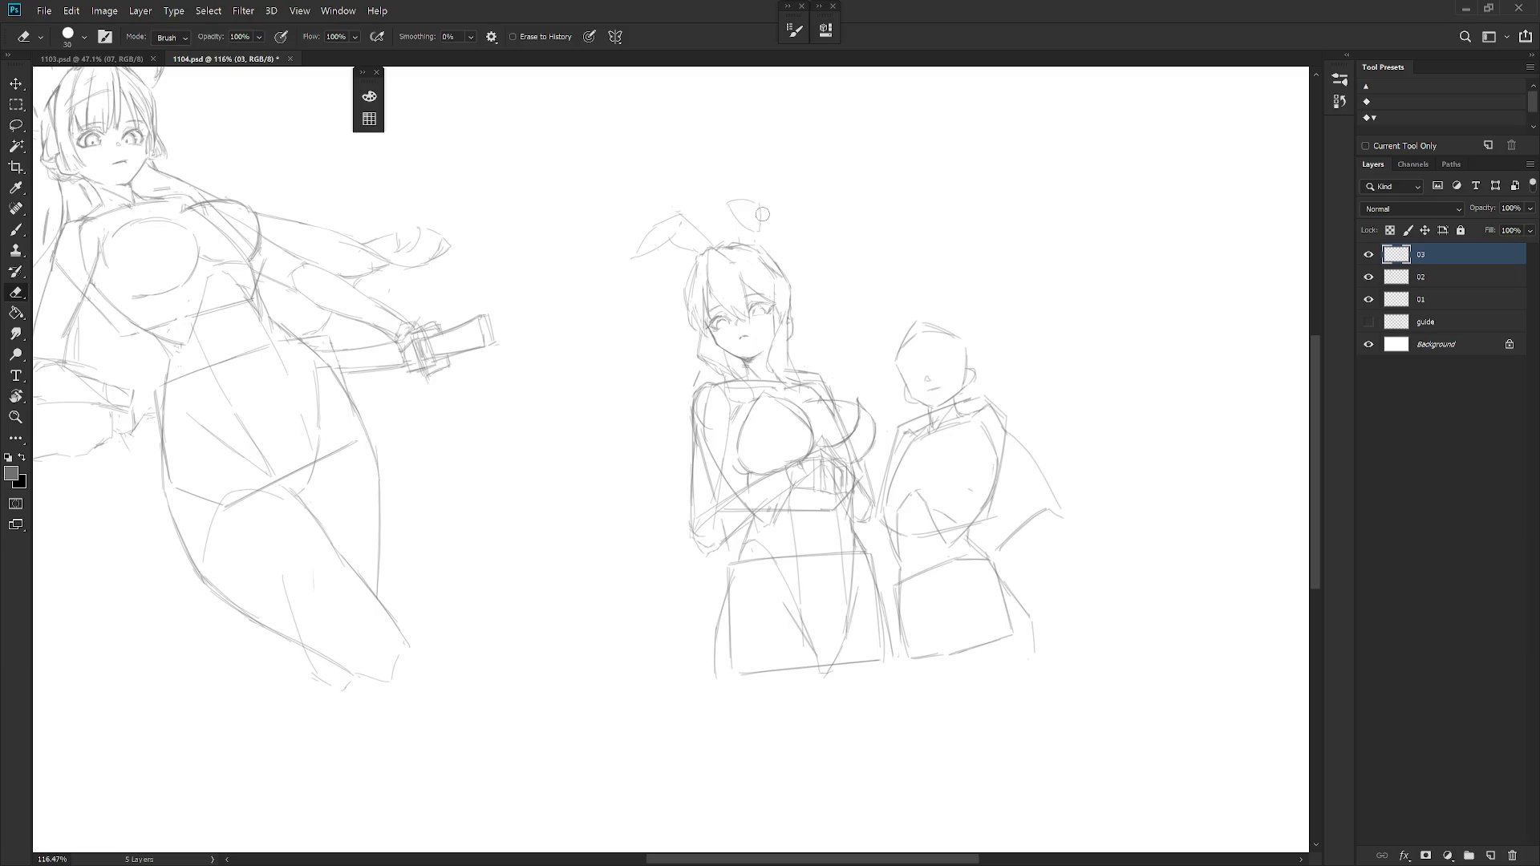
Extend the second bunny ear's edge and add a hair strand and small curve beside her face.
key("b")
mouse_move(723, 196)
left_mouse_down()
mouse_move(756, 198)
mouse_move(736, 229)
mouse_move(758, 236)
mouse_move(757, 219)
left_mouse_up()
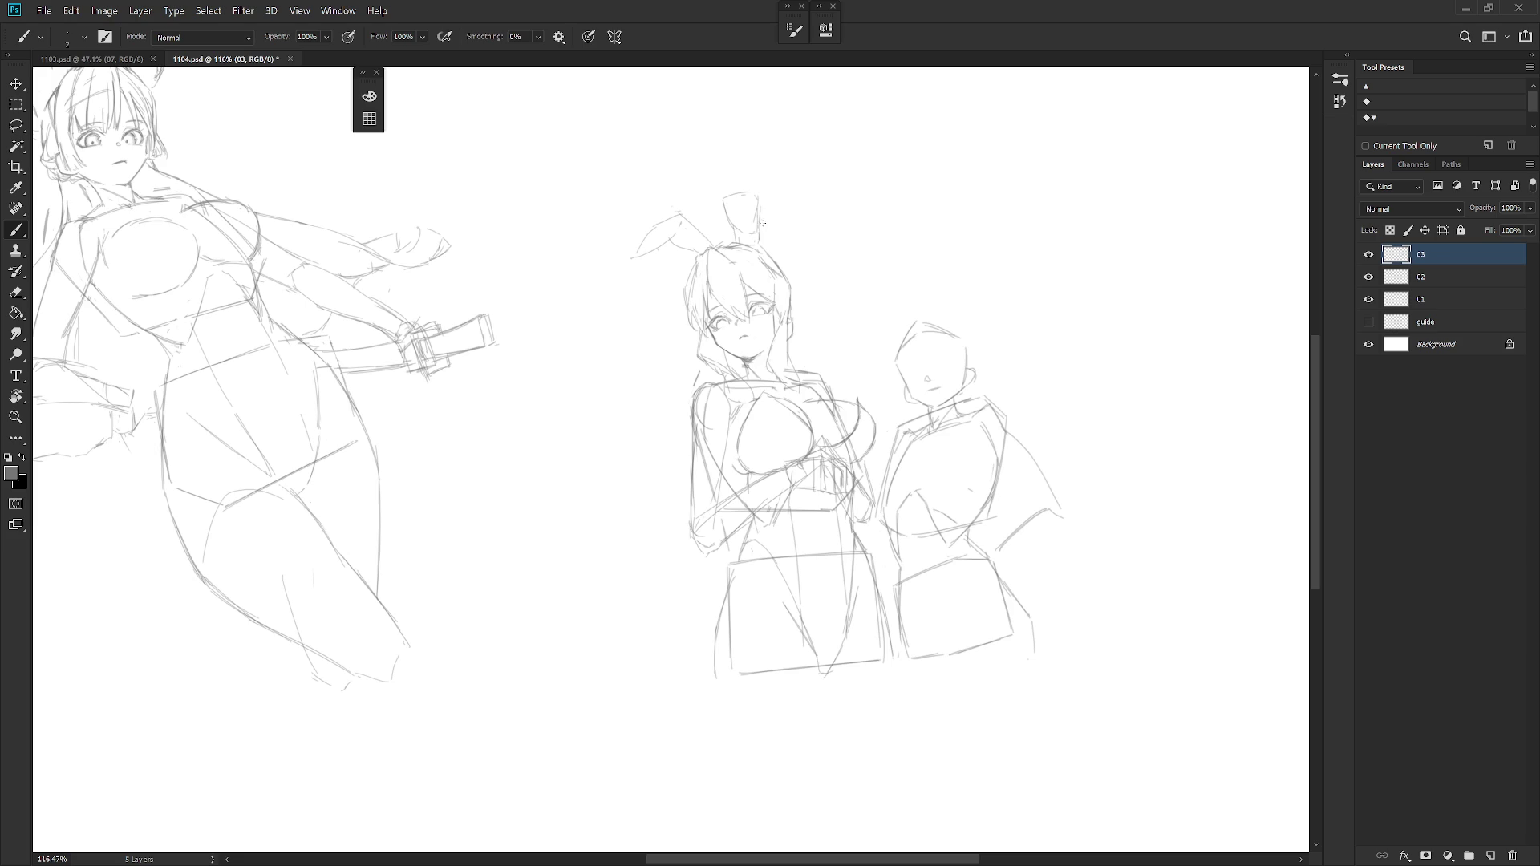
left_click_drag(760, 203, 755, 240)
left_click_drag(794, 327, 792, 360)
mouse_move(796, 306)
left_mouse_down()
mouse_move(794, 333)
mouse_move(801, 319)
left_mouse_up()
Erase stray lines around the figure, alternating eraser sizes and the thin brush.
key("e")
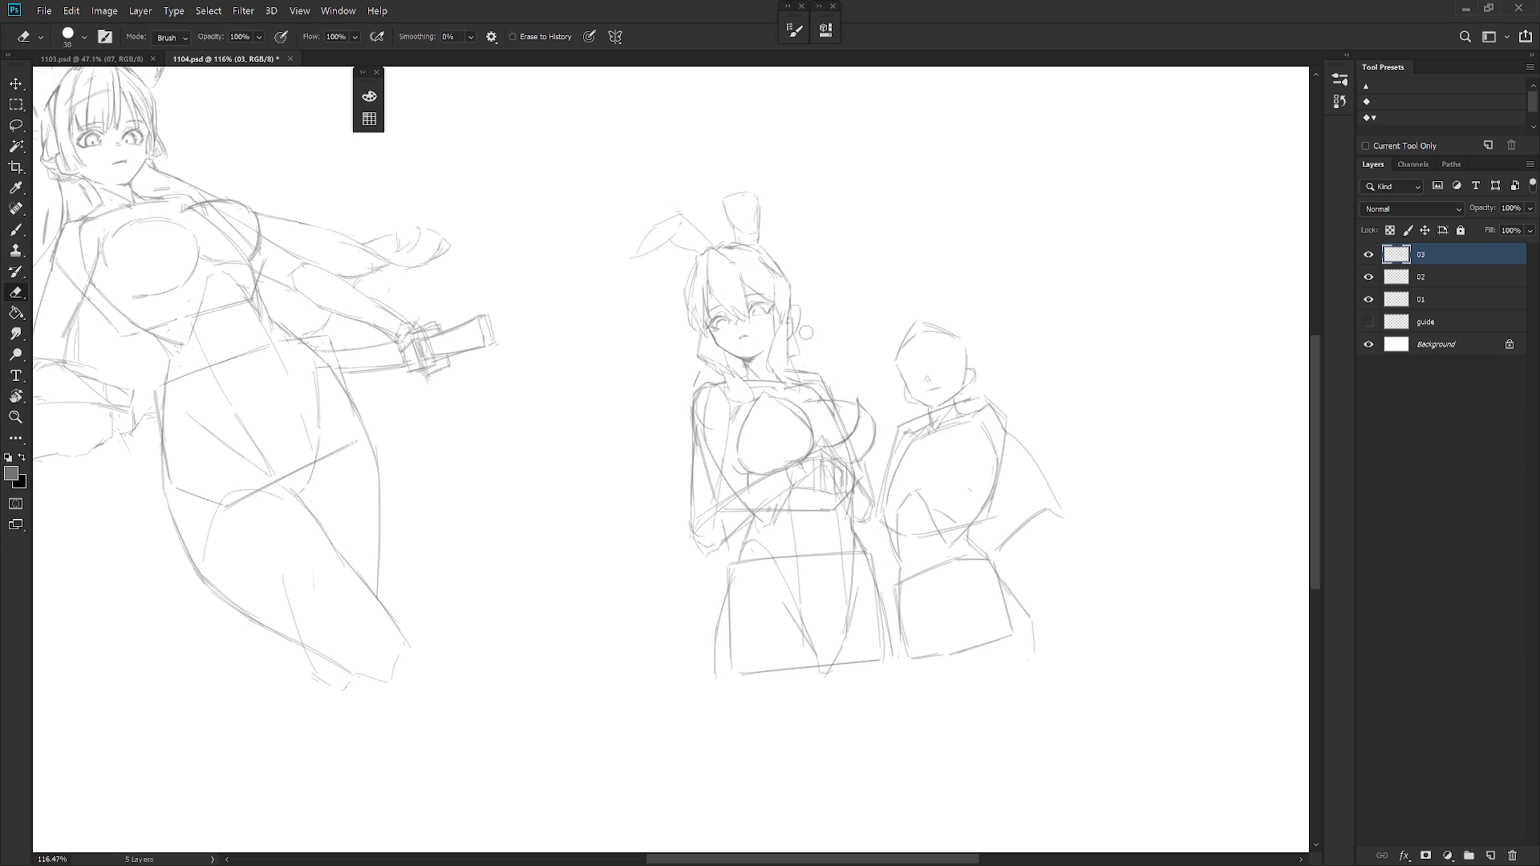
key("b")
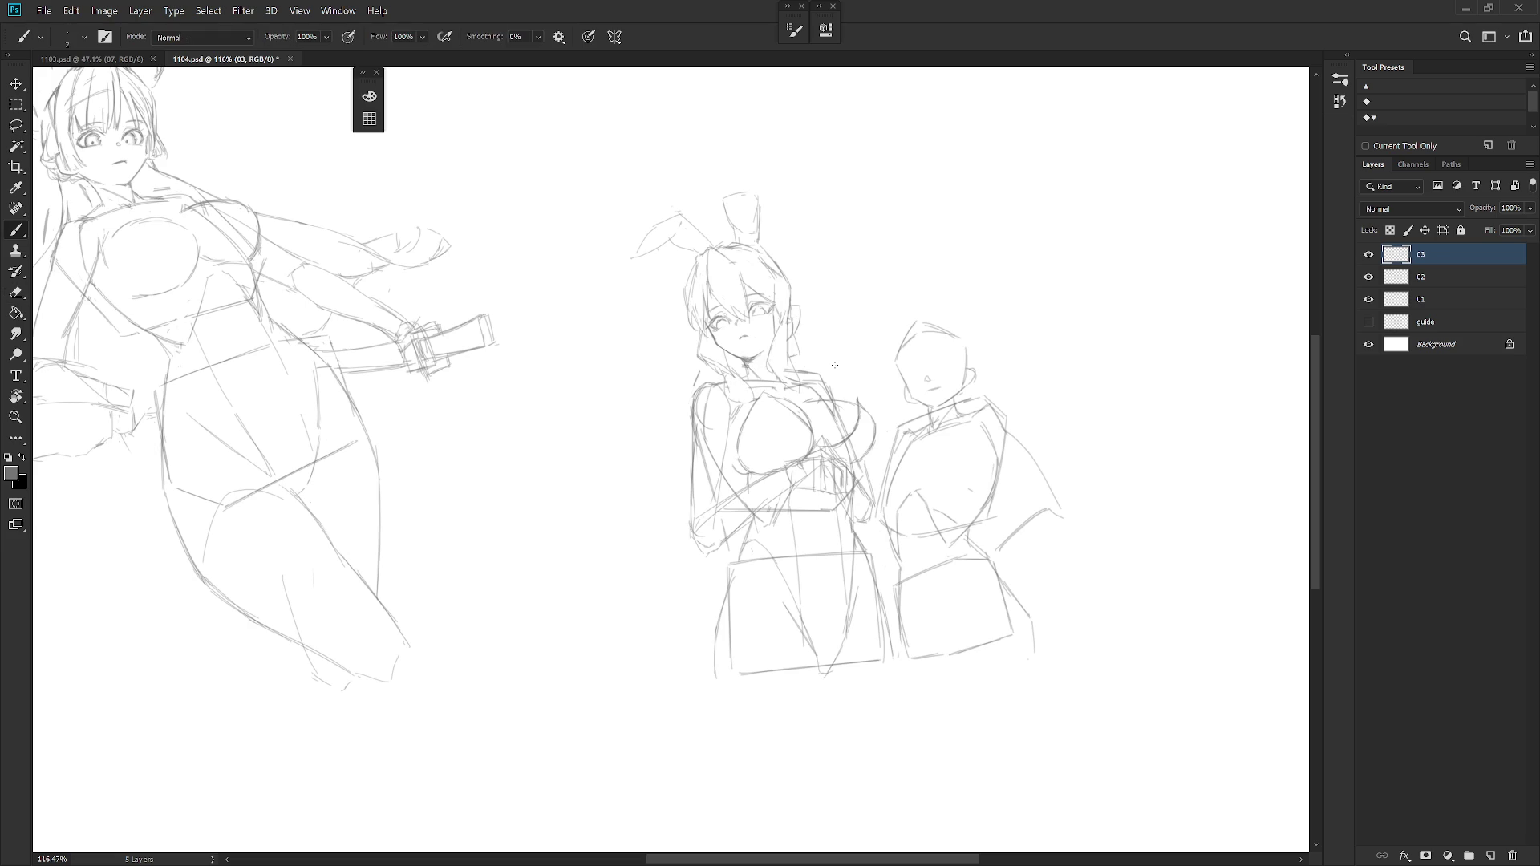
key("e")
key("b")
key("e")
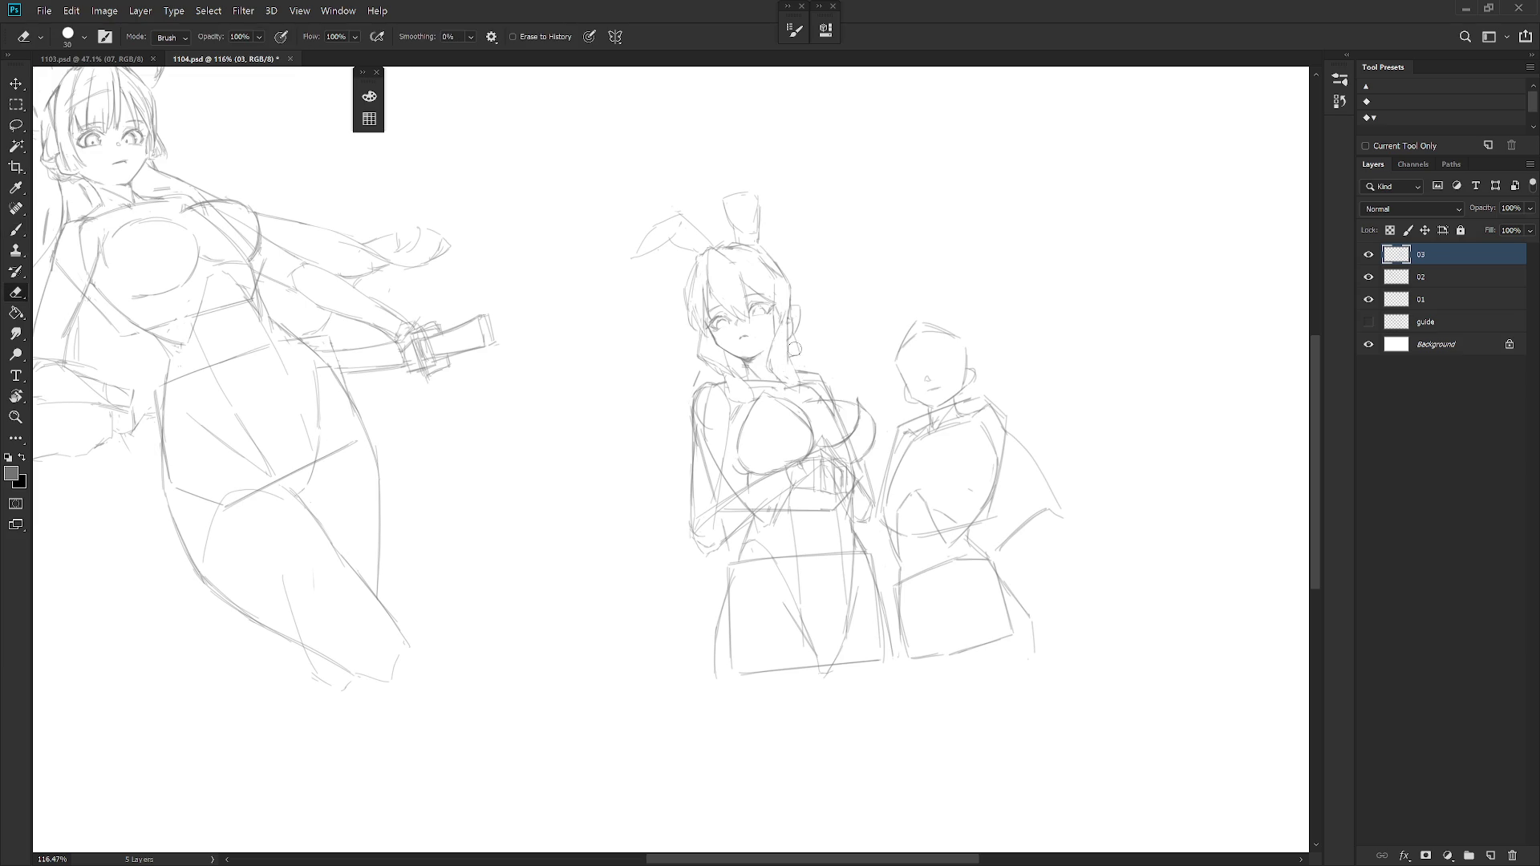
key("b")
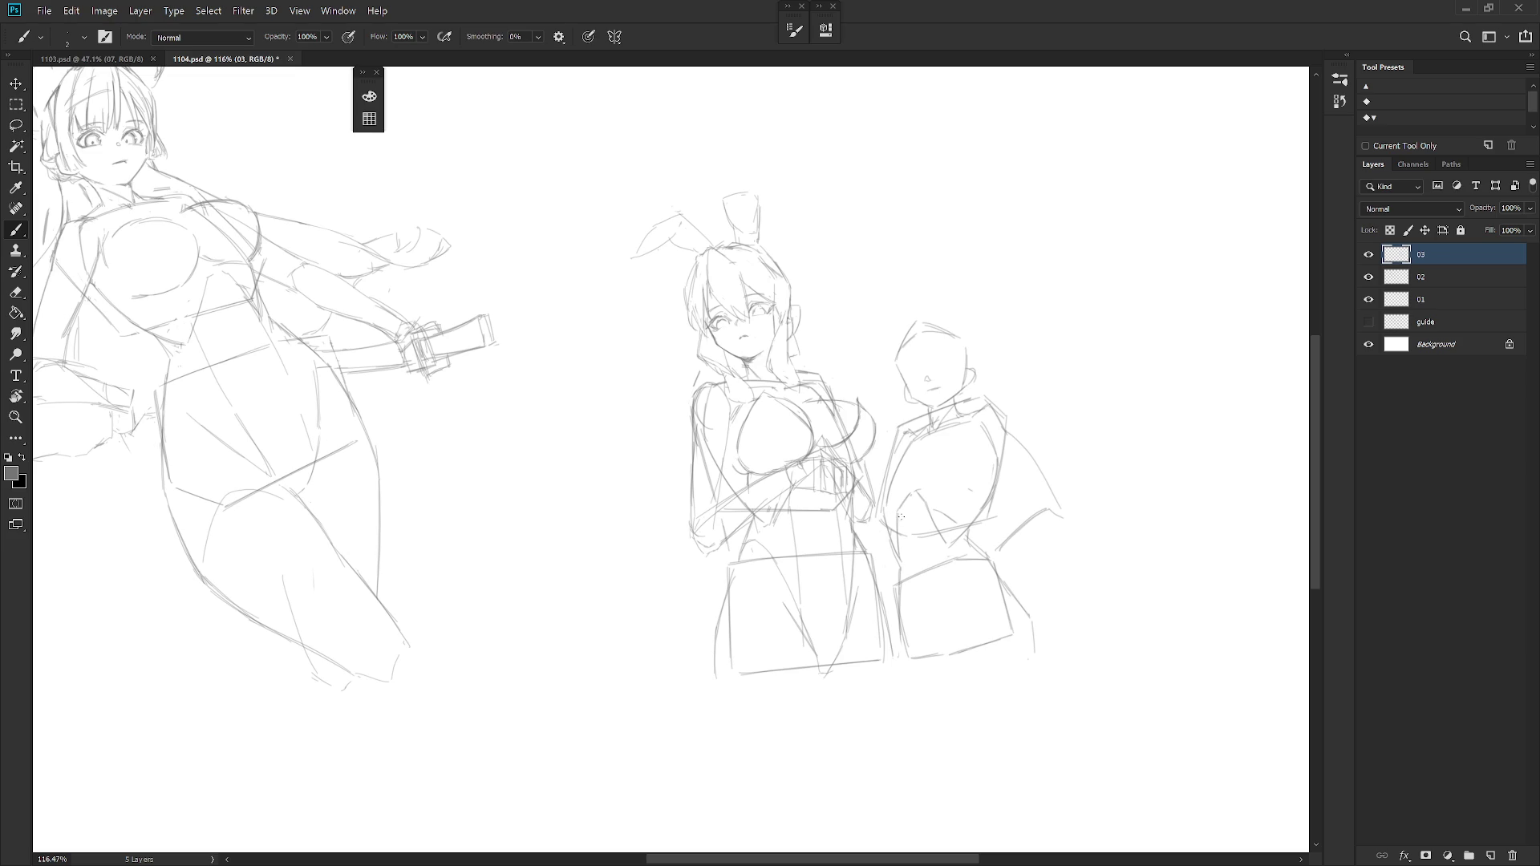
key("e")
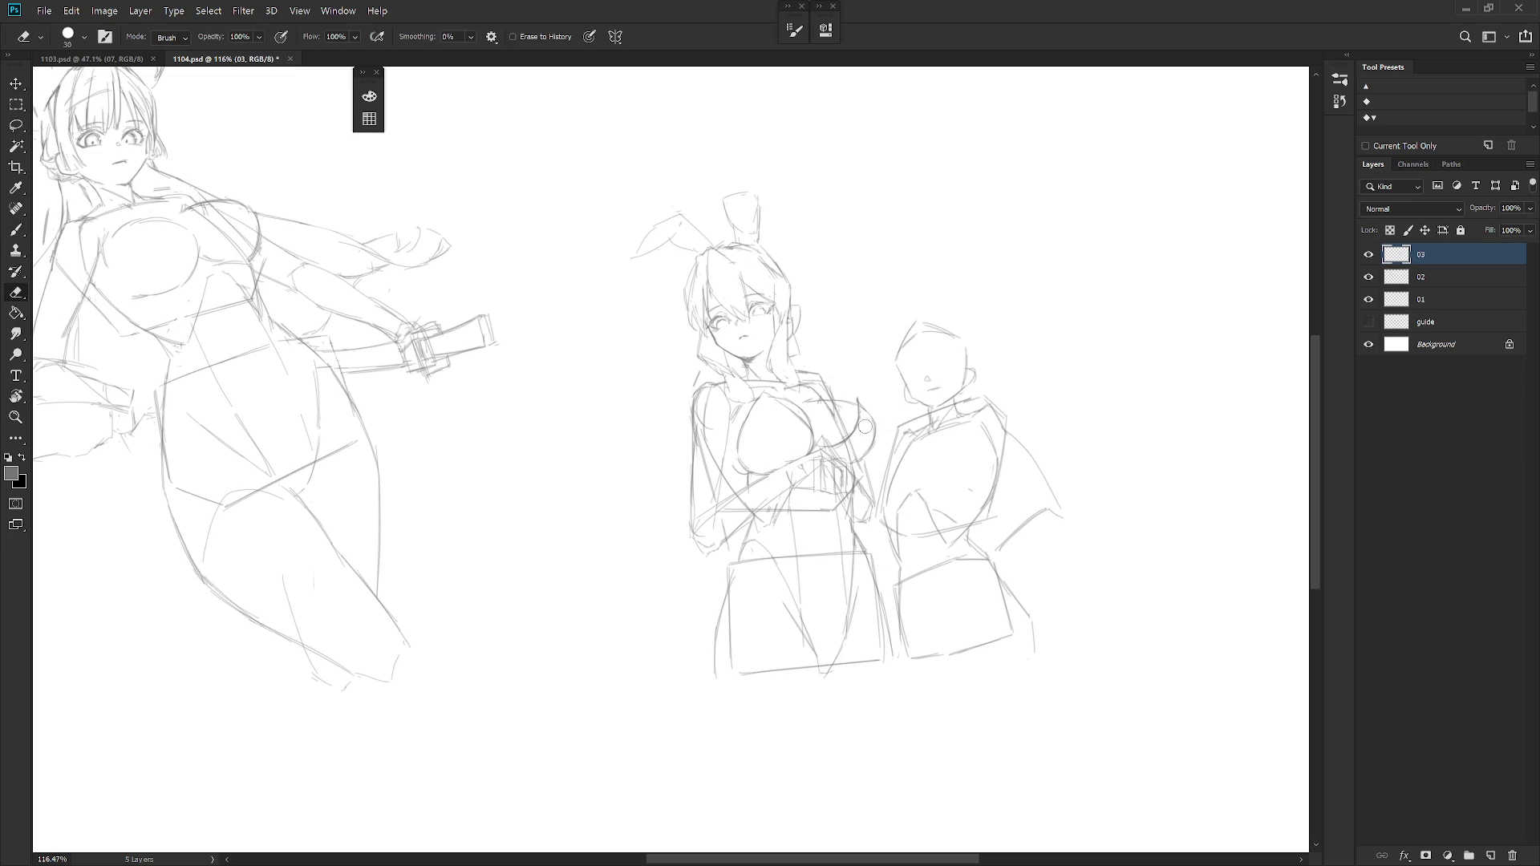
key("b")
Redraw the short vertical strokes of her hand resting at the chest.
mouse_move(780, 483)
left_mouse_down()
mouse_move(806, 472)
mouse_move(813, 488)
left_mouse_up()
key("e")
key("b")
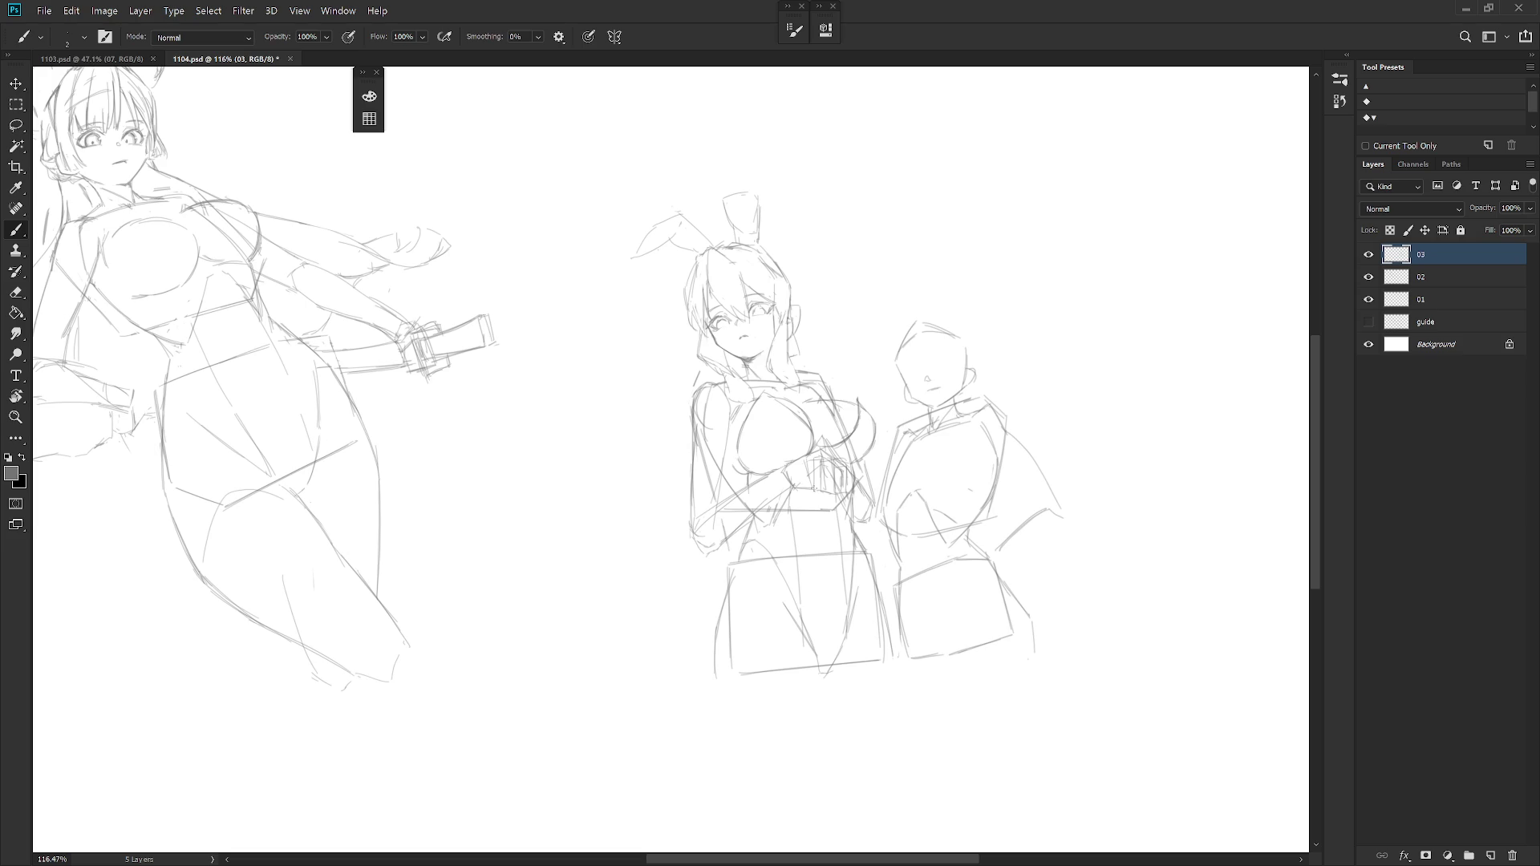
mouse_move(829, 436)
left_mouse_down()
mouse_move(830, 462)
mouse_move(810, 469)
mouse_move(823, 476)
left_mouse_up()
key("e")
key("b")
left_click_drag(815, 450, 816, 490)
key("e")
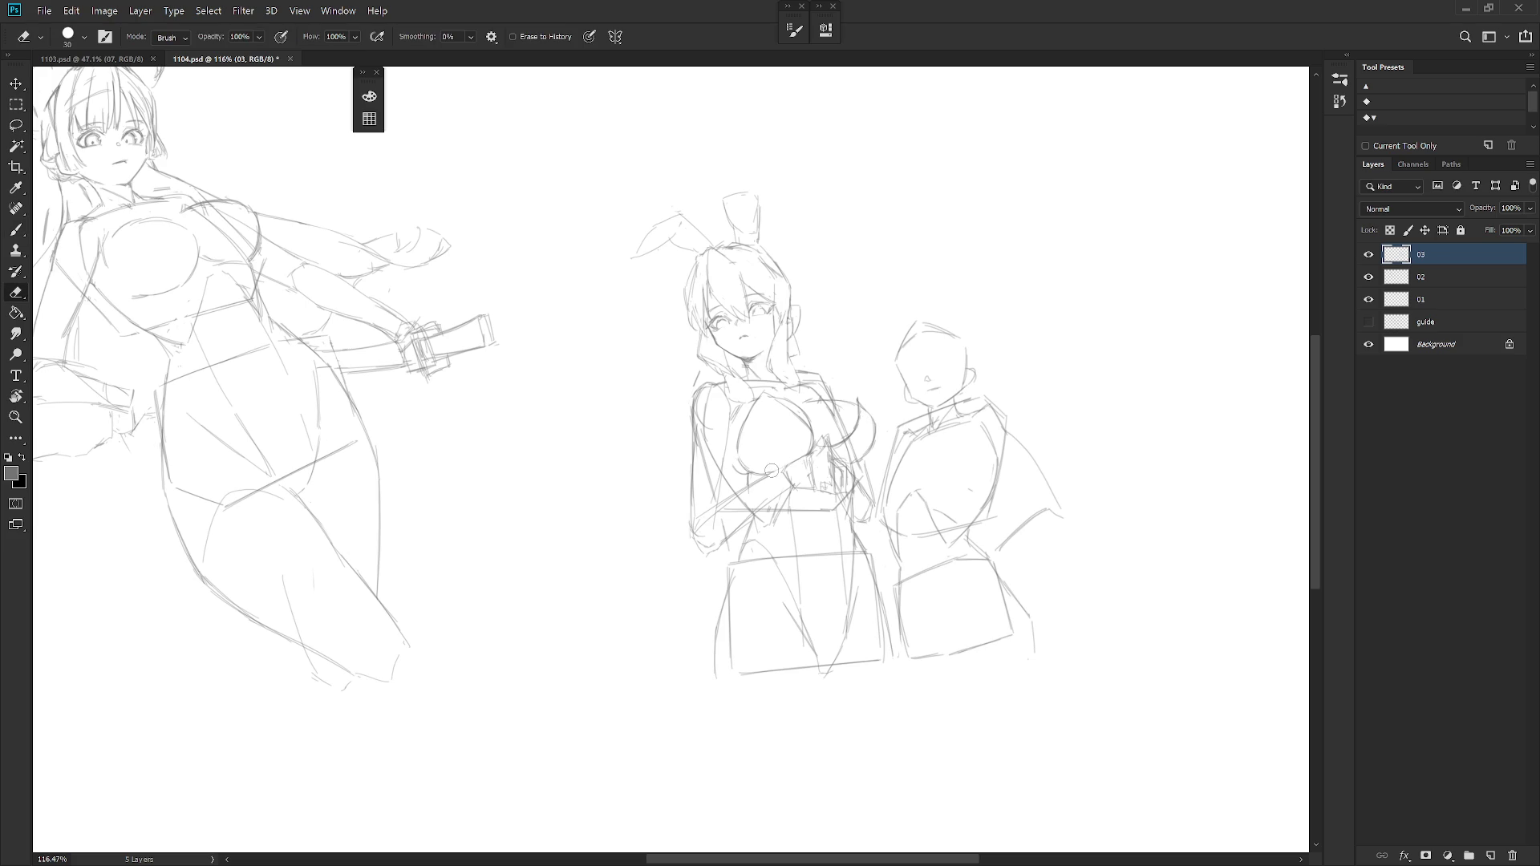
key("b")
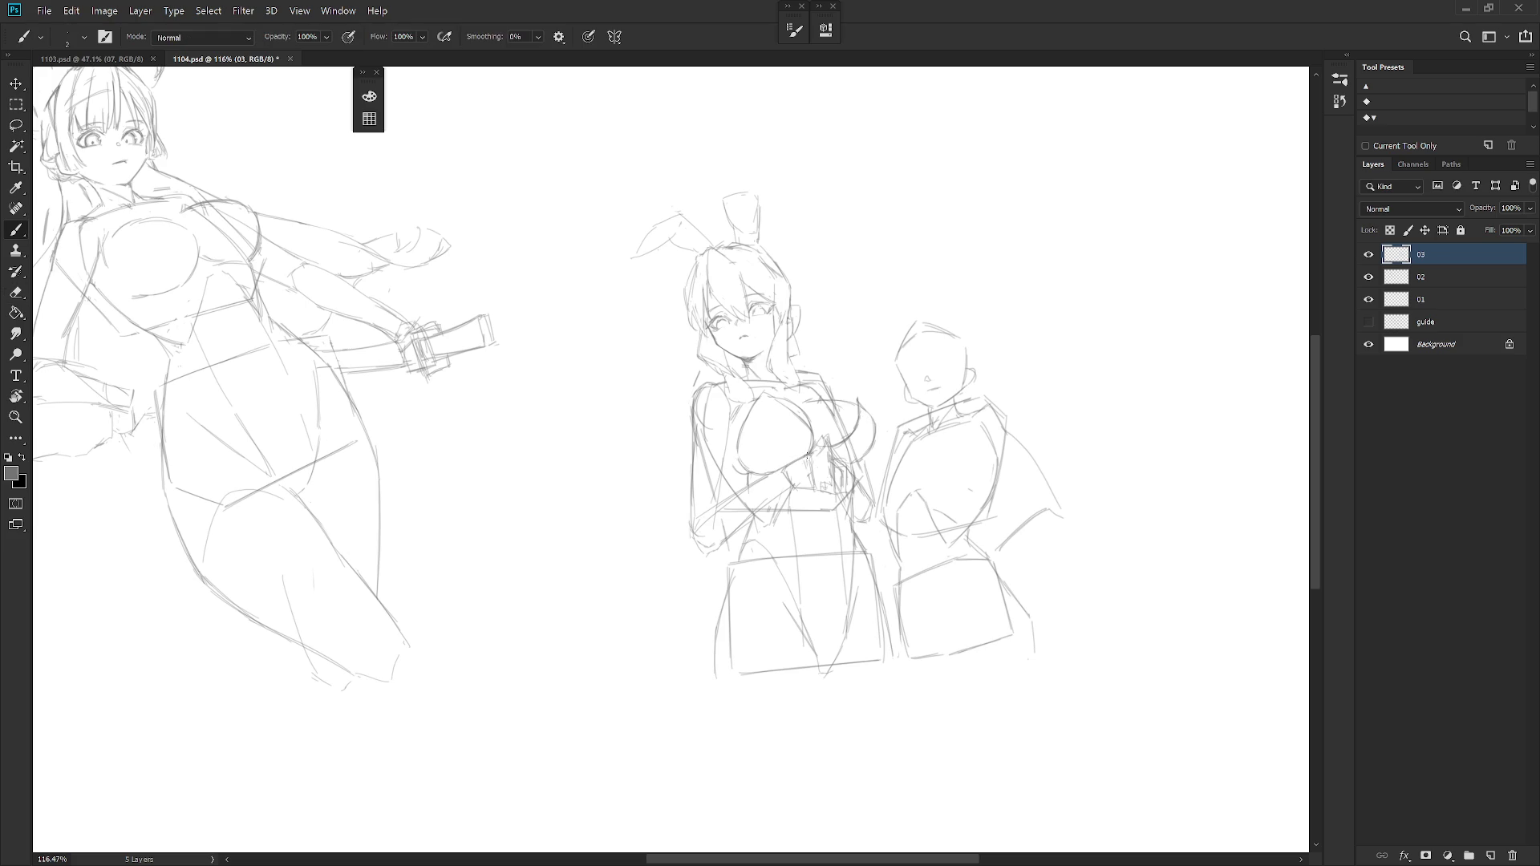
scroll(833, 482, "down", 1)
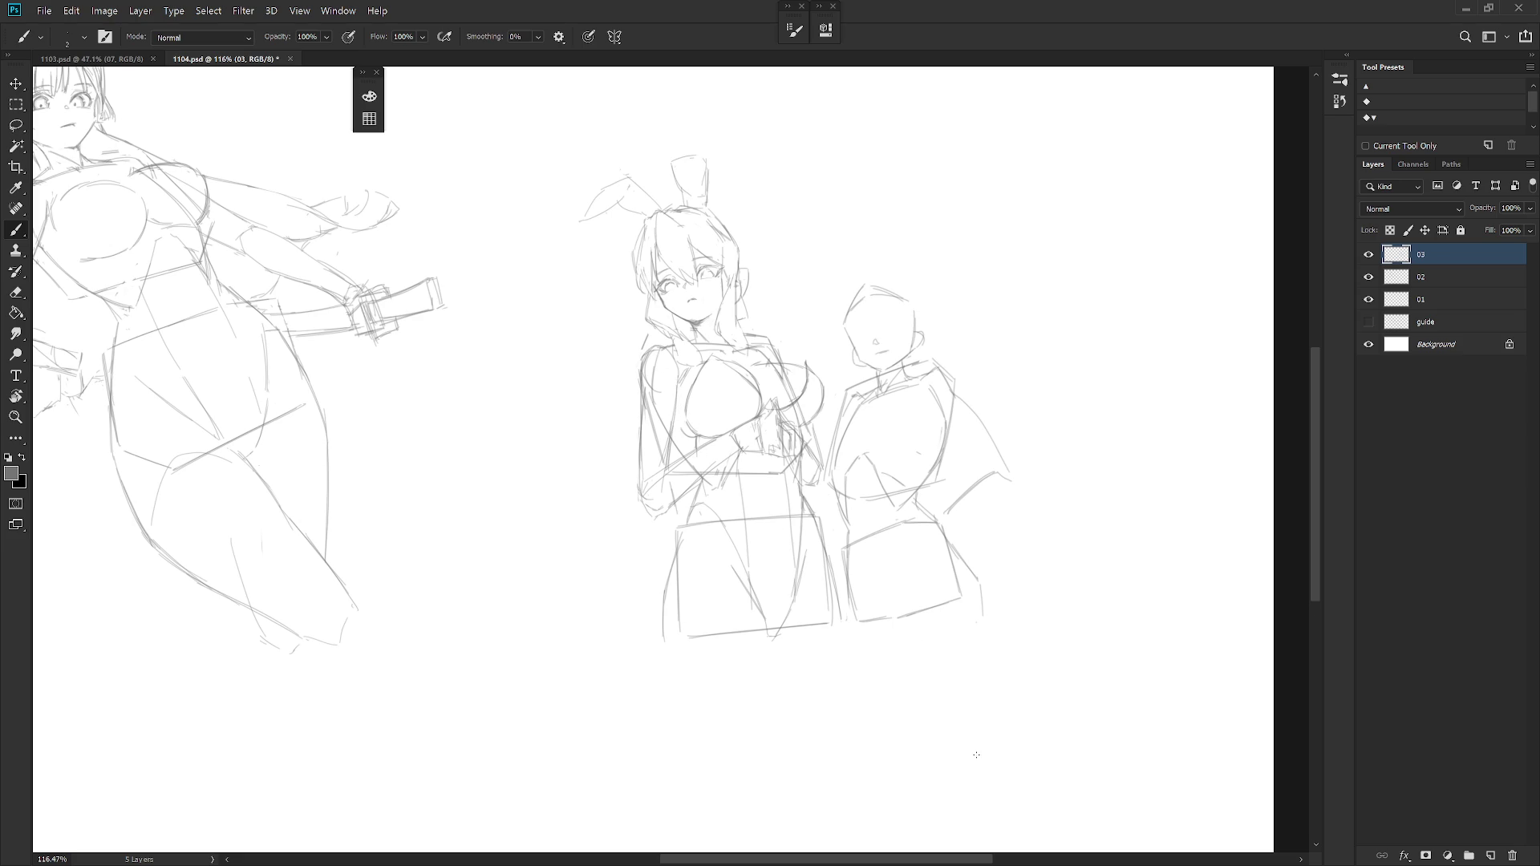
scroll(825, 663, "down", 1)
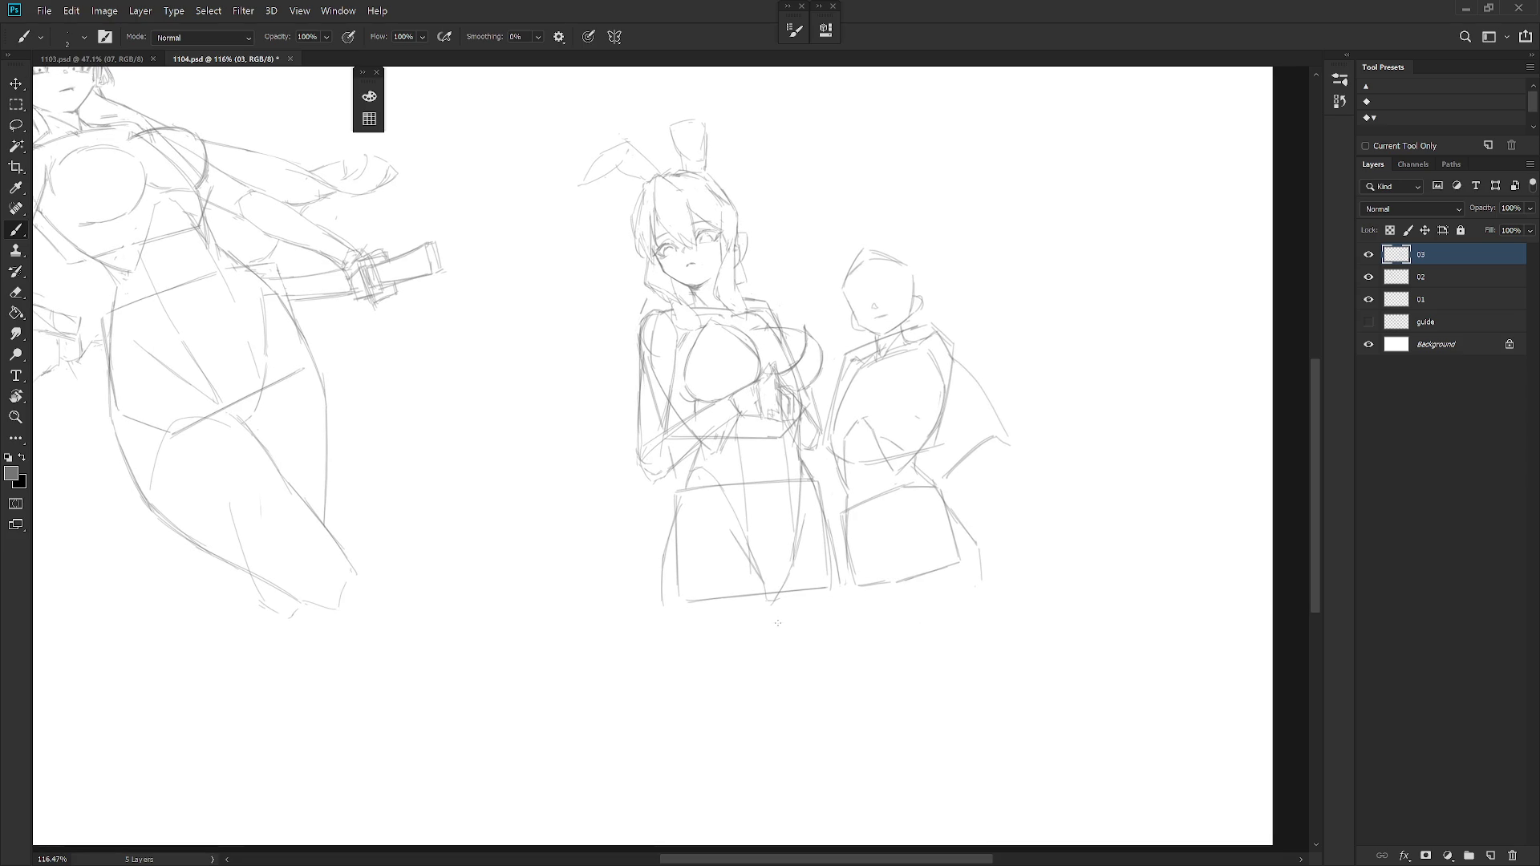
Sketch both leg outlines below the skirt, the inner leg line and a foot curve.
left_click_drag(839, 581, 820, 679)
left_click_drag(839, 594, 815, 729)
left_click_drag(665, 608, 710, 729)
left_click_drag(666, 610, 720, 743)
left_click_drag(764, 592, 770, 678)
key("ctrl+z")
left_click_drag(768, 602, 774, 741)
key("ctrl+z")
mouse_move(769, 655)
left_mouse_down()
mouse_move(772, 747)
mouse_move(755, 753)
left_mouse_up()
Erase part of the left leg line and redraw it extending down to the foot.
key("e")
left_click_drag(662, 589, 693, 680)
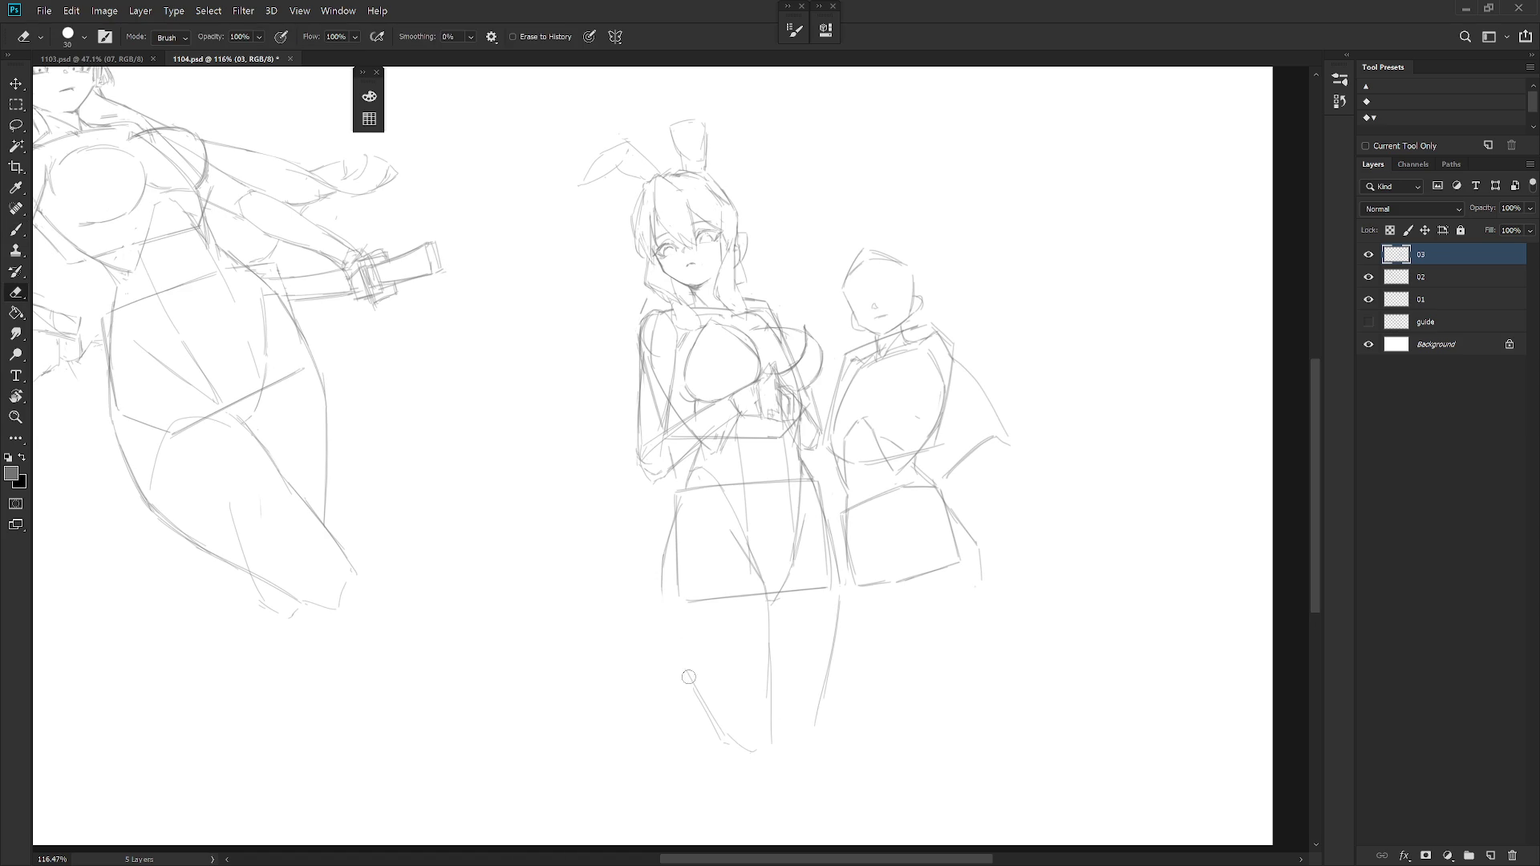
key("b")
left_click_drag(664, 592, 724, 734)
key("e")
left_click_drag(693, 682, 732, 748)
key("b")
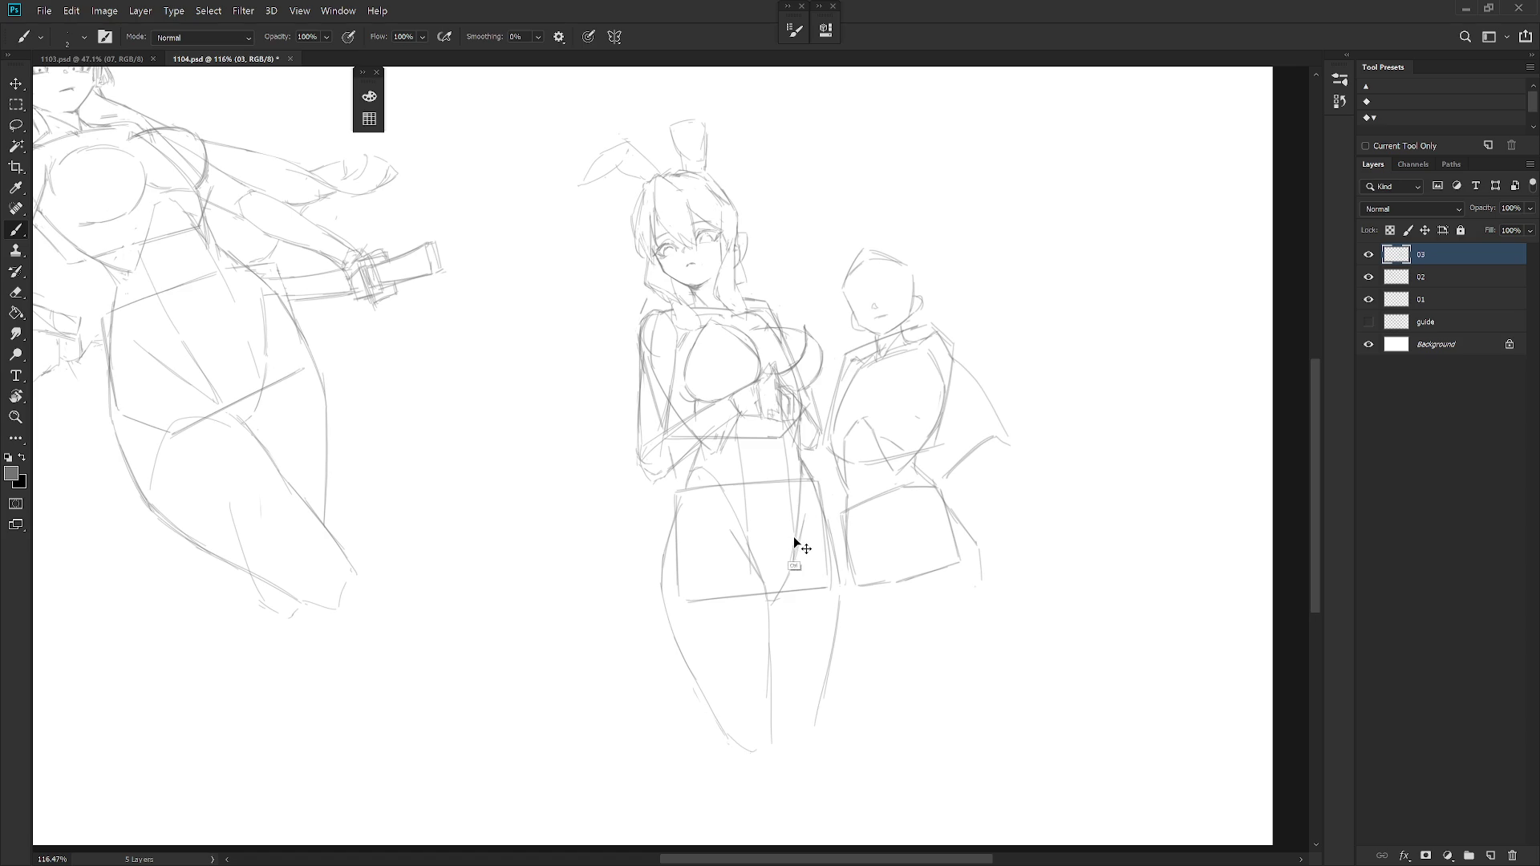
key("ctrl")
Erase the lower left leg again, draw a cleaner contour to the foot and tidy the skirt's left edge.
key("e")
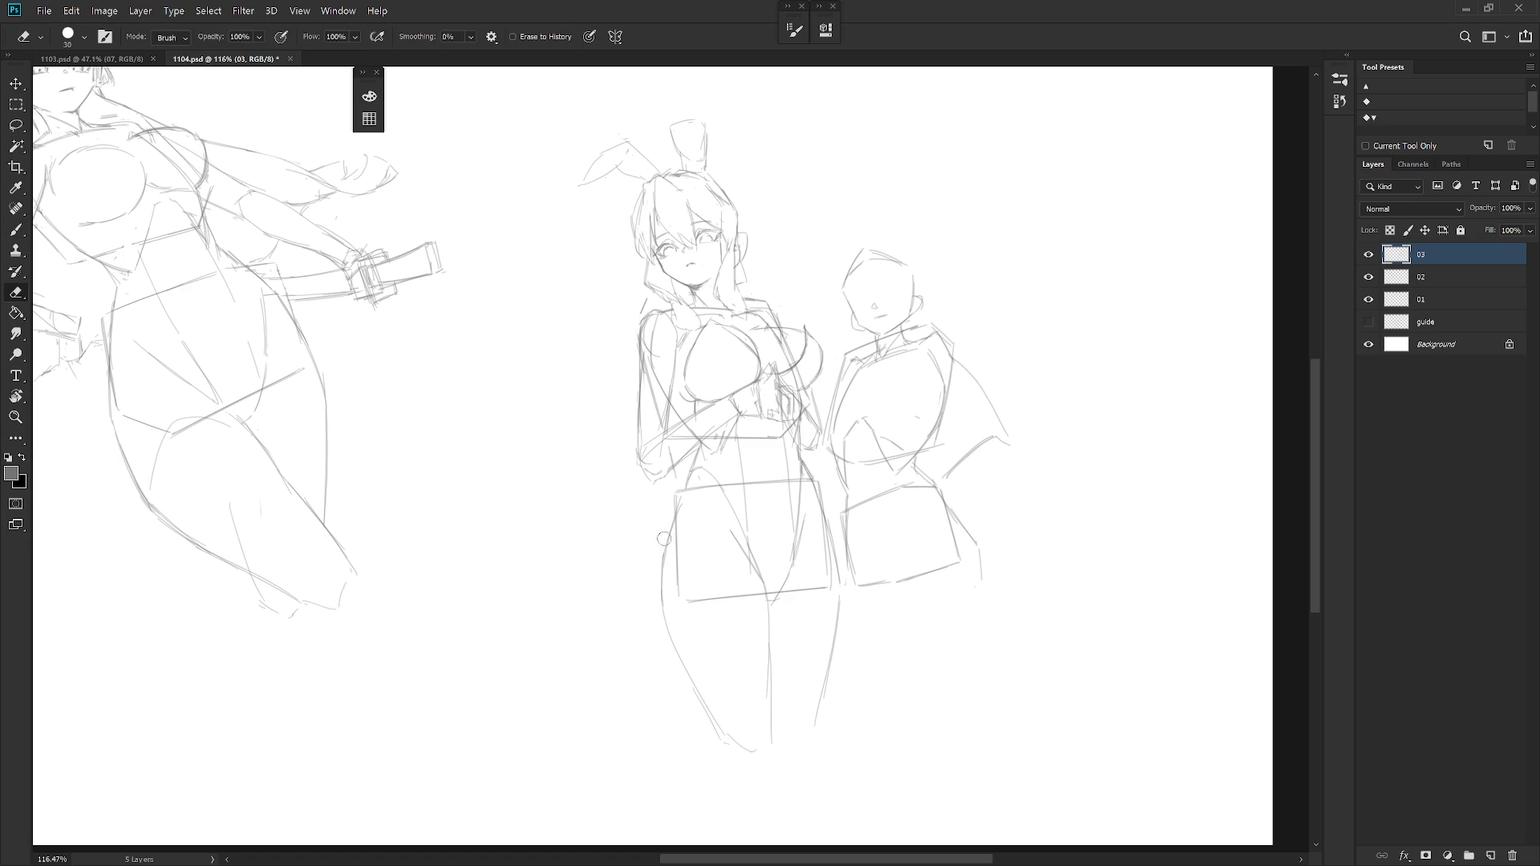
left_click_drag(661, 529, 708, 690)
key("b")
mouse_move(664, 548)
left_mouse_down()
mouse_move(671, 612)
mouse_move(712, 705)
left_mouse_up()
key("ctrl+z")
left_click_drag(674, 616, 729, 731)
left_click_drag(698, 680, 723, 739)
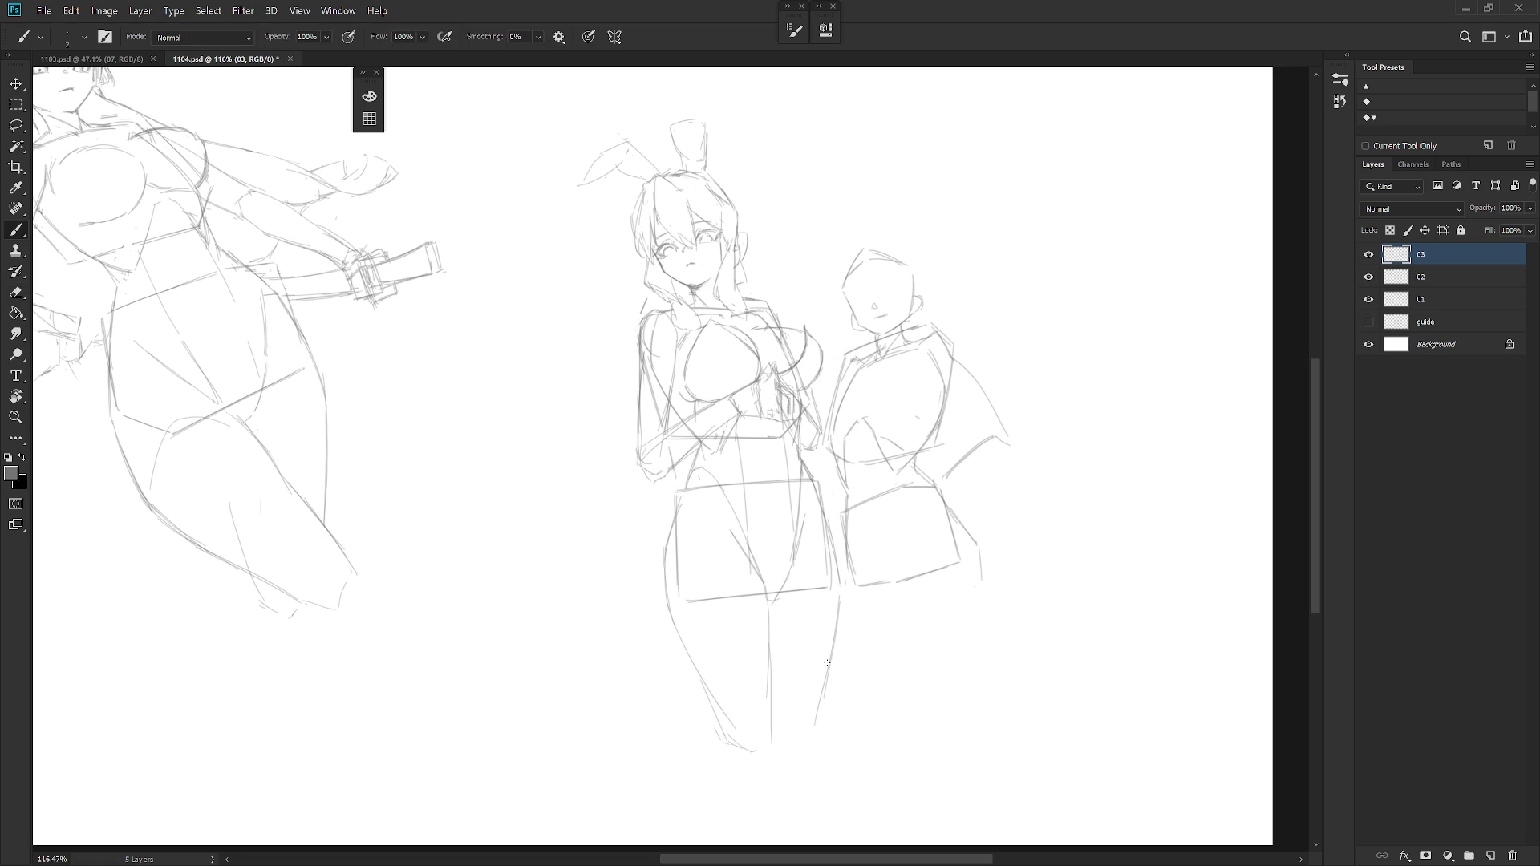
key("e")
left_click_drag(667, 529, 670, 553)
key("b")
scroll(747, 247, "up", 2)
scroll(746, 247, "up", 2)
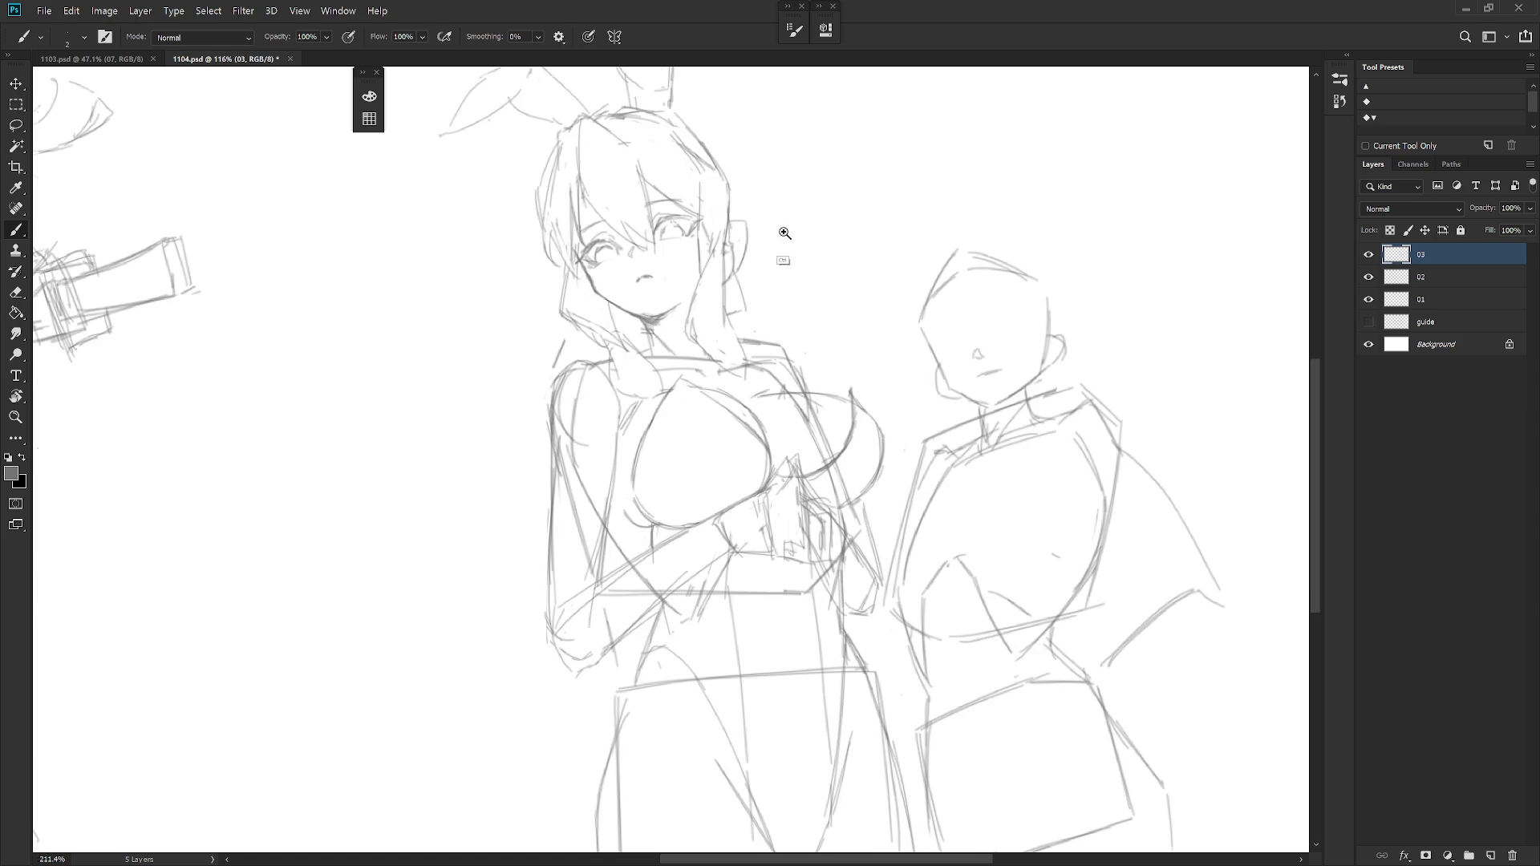
Shade the left iris darker with the hard pencil, then return to the sketching brush.
key("shift+b")
left_click_drag(602, 246, 682, 235)
left_click_drag(739, 294, 840, 349)
key("shift+b")
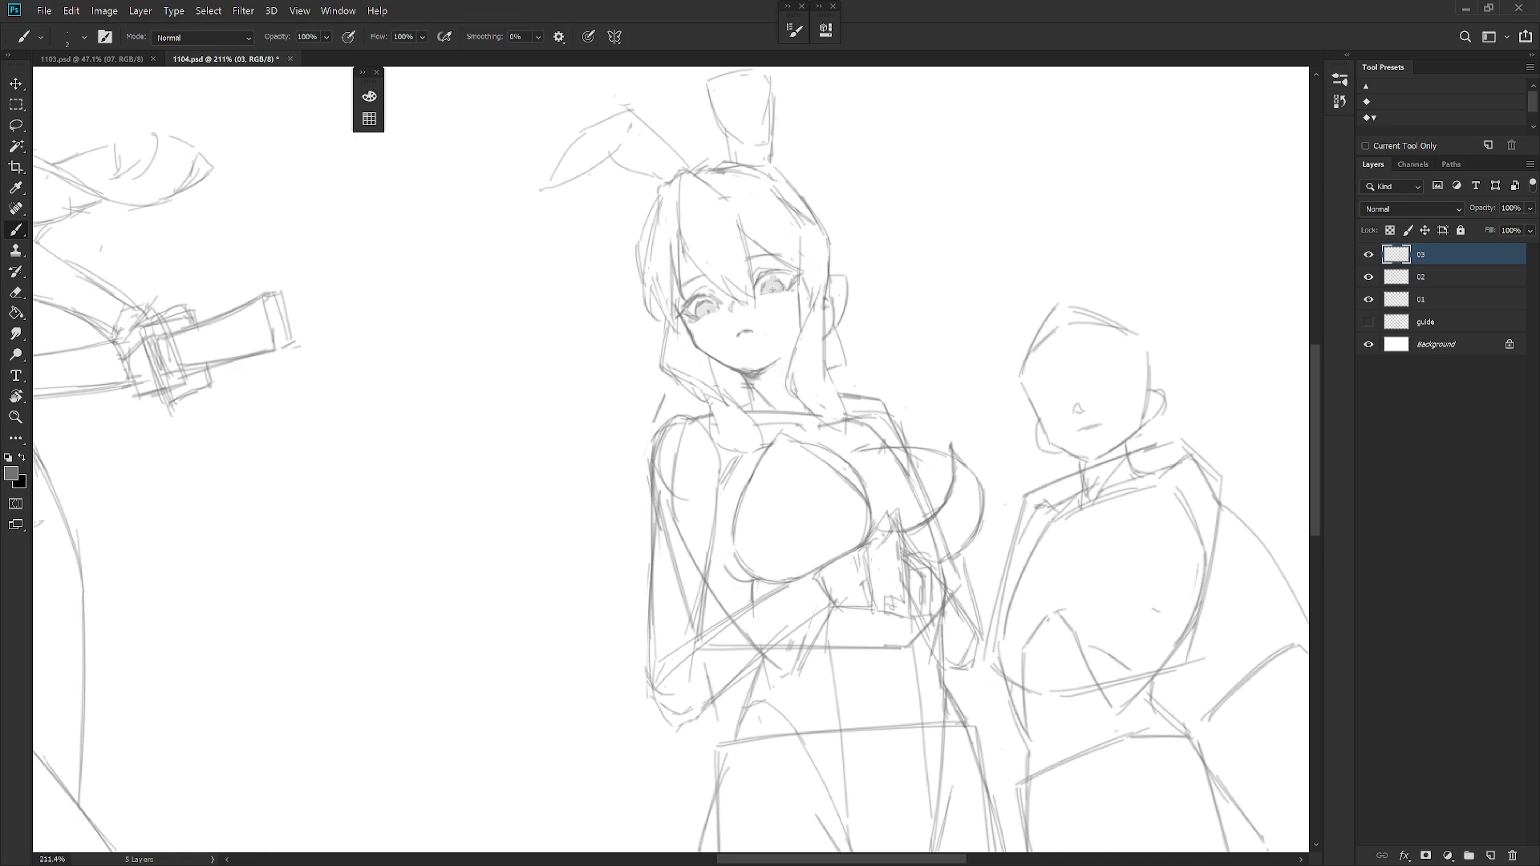
Touch up around the eye, alternating eraser and brush.
key("e")
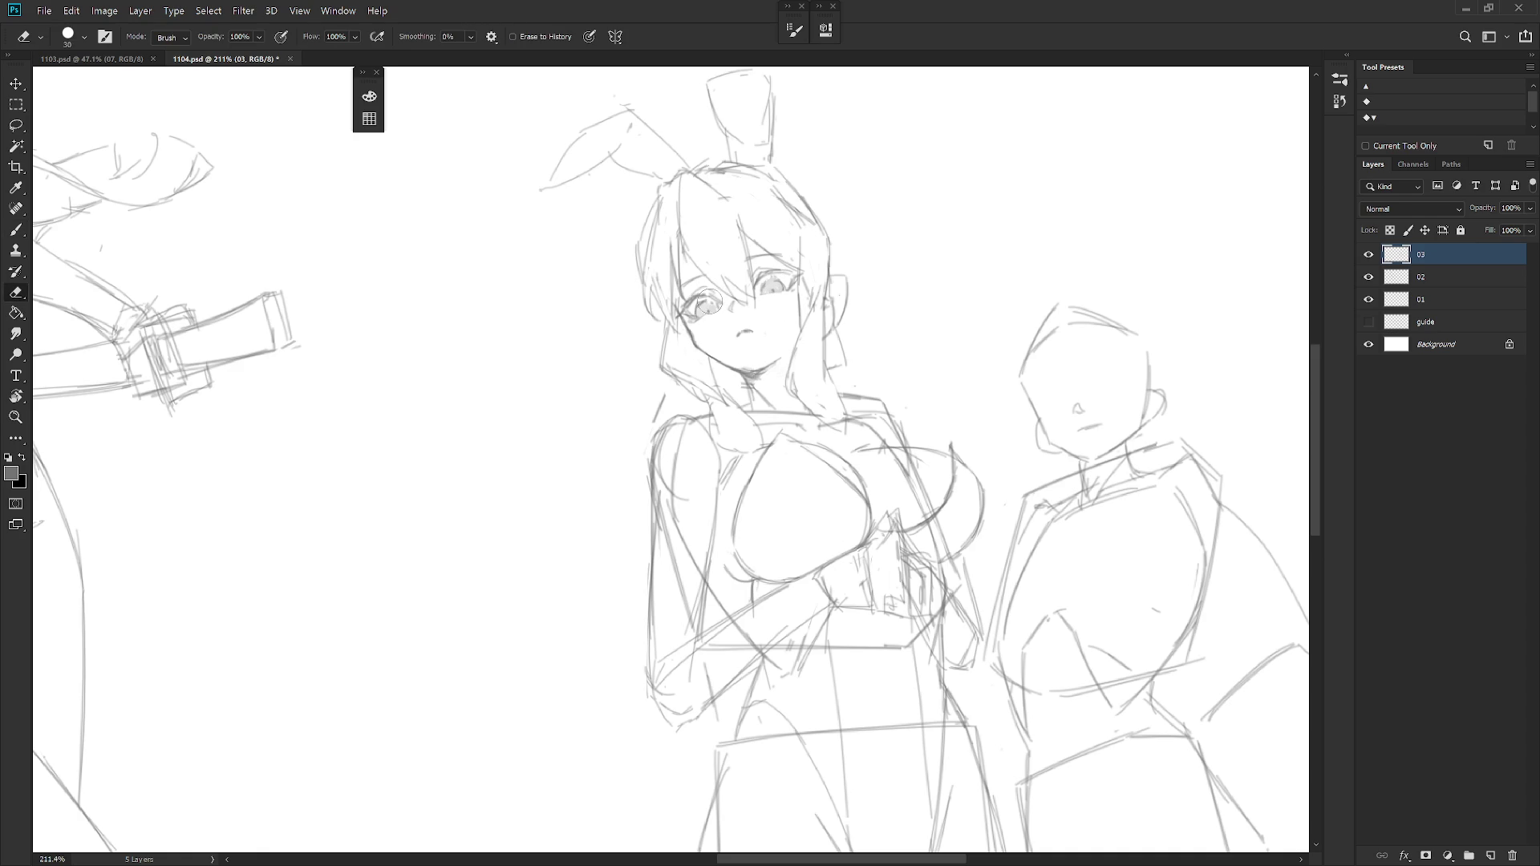
key("e")
key("b")
key("e")
key("b")
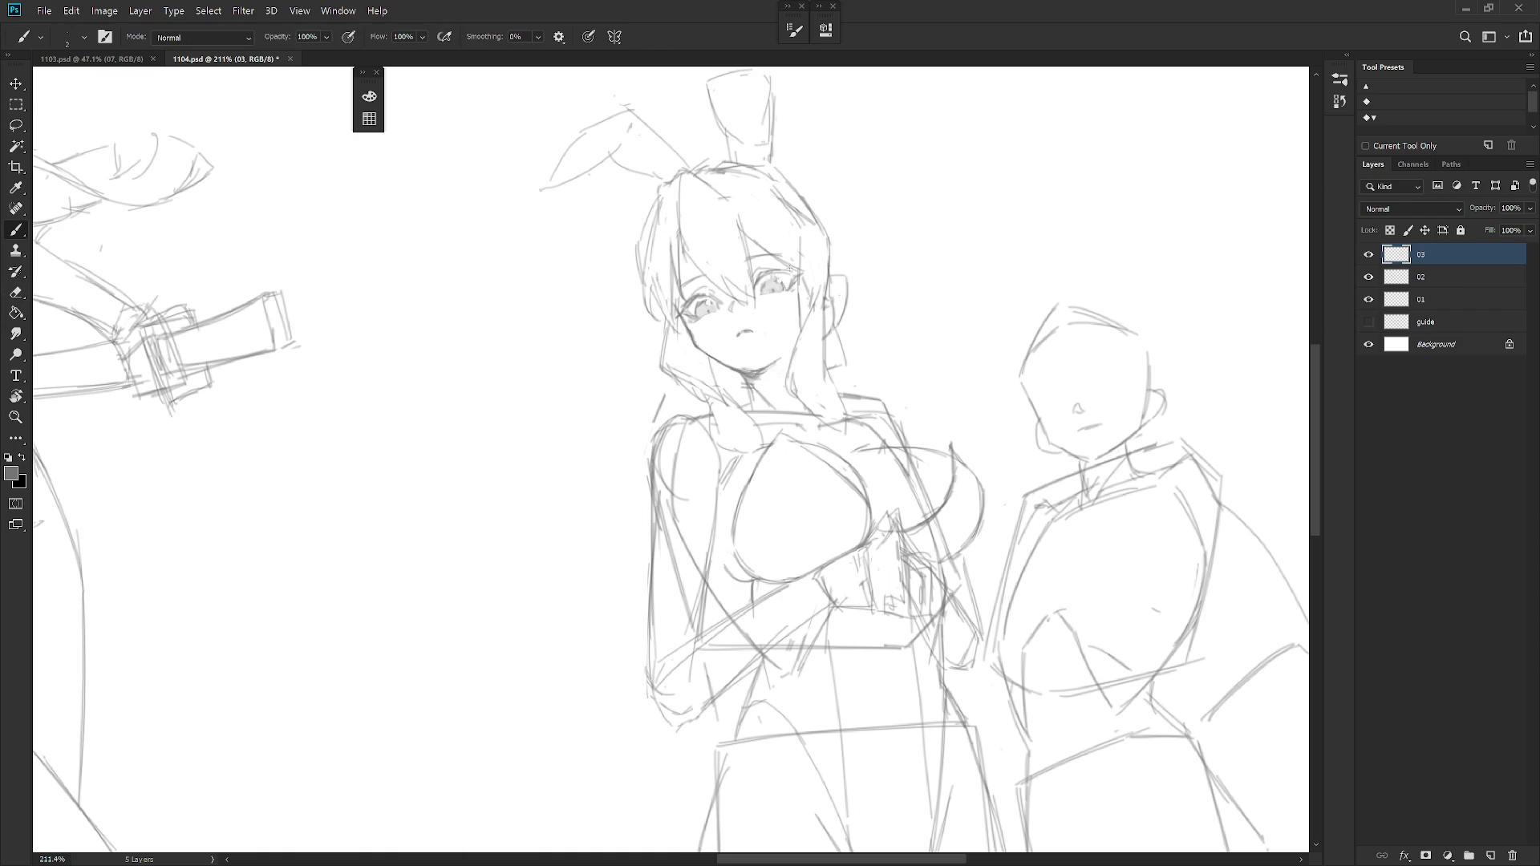
scroll(816, 269, "down", 3)
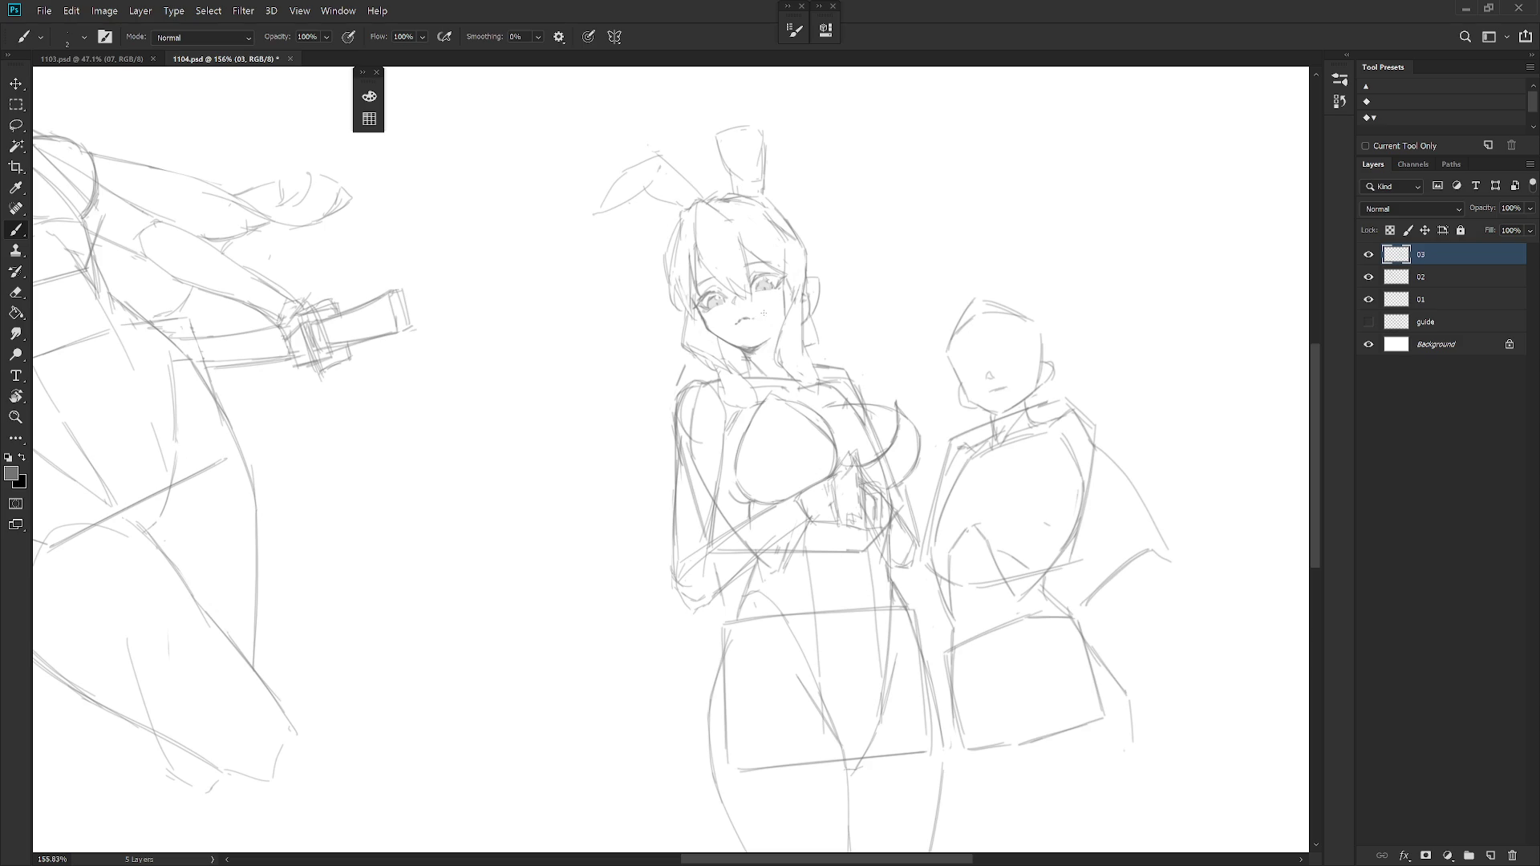
Reshape the bunny girl's small open mouth with a short stroke and erase around it.
key("Return")
key("Return")
key("e")
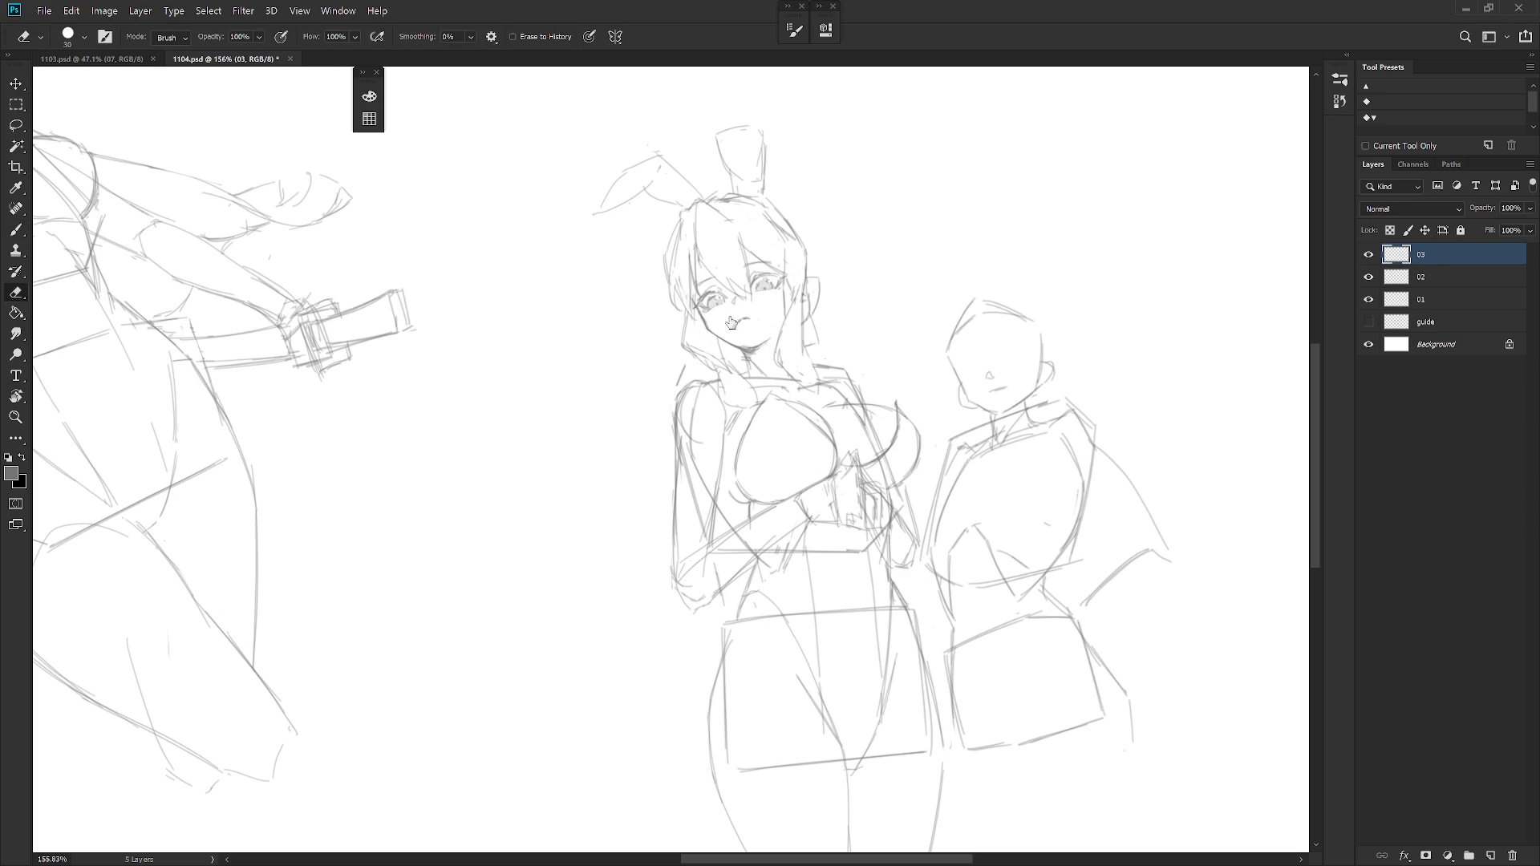
key("b")
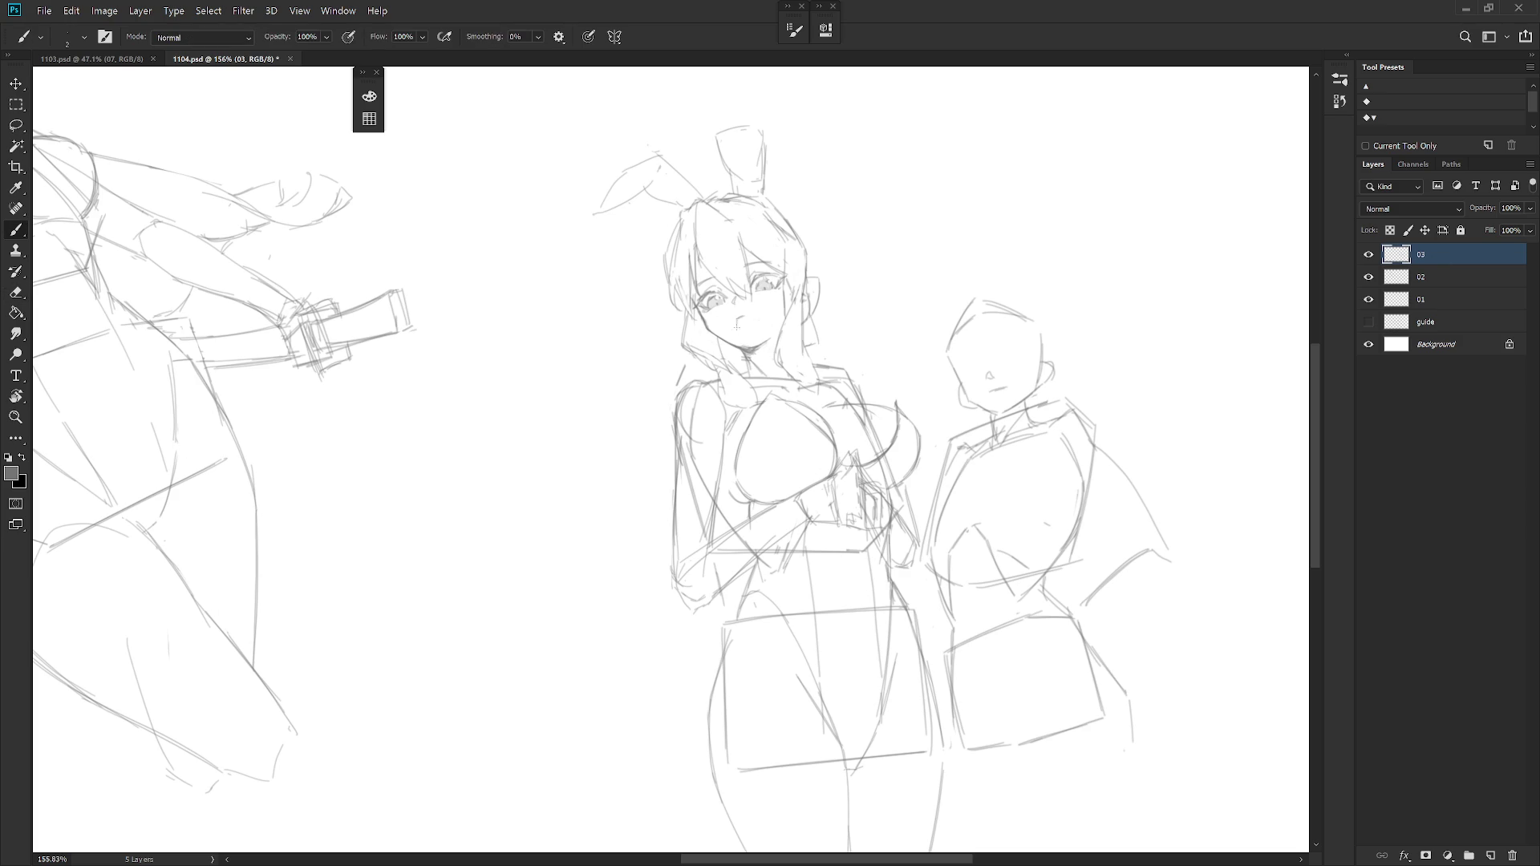
left_click_drag(750, 321, 749, 317)
key("e")
key("b")
left_click_drag(921, 429, 859, 402)
key("e")
key("b")
scroll(817, 289, "down", 1, "alt")
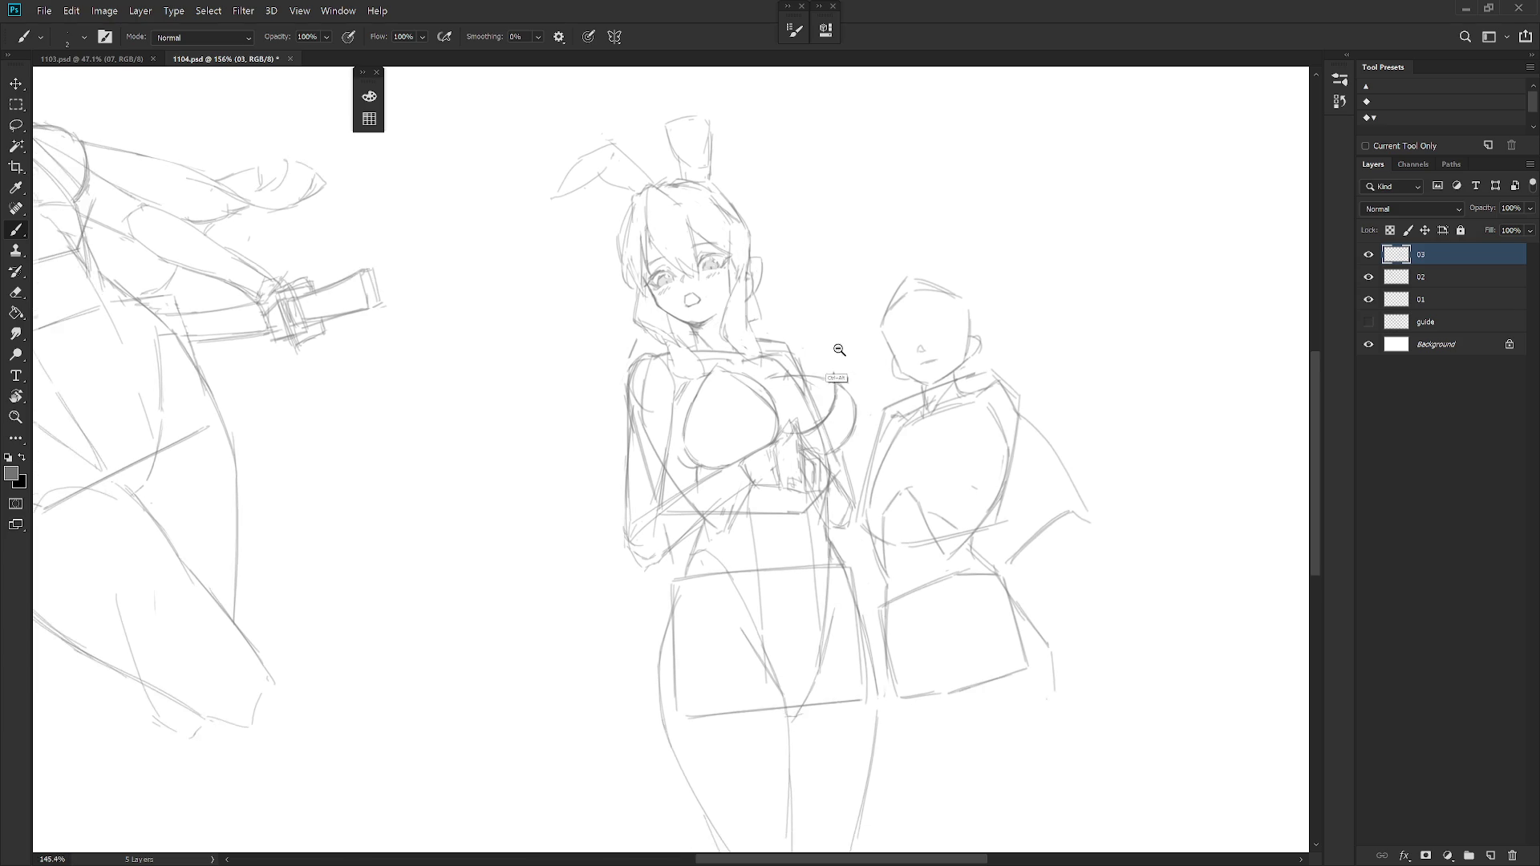
scroll(817, 353, "down", 1, "alt")
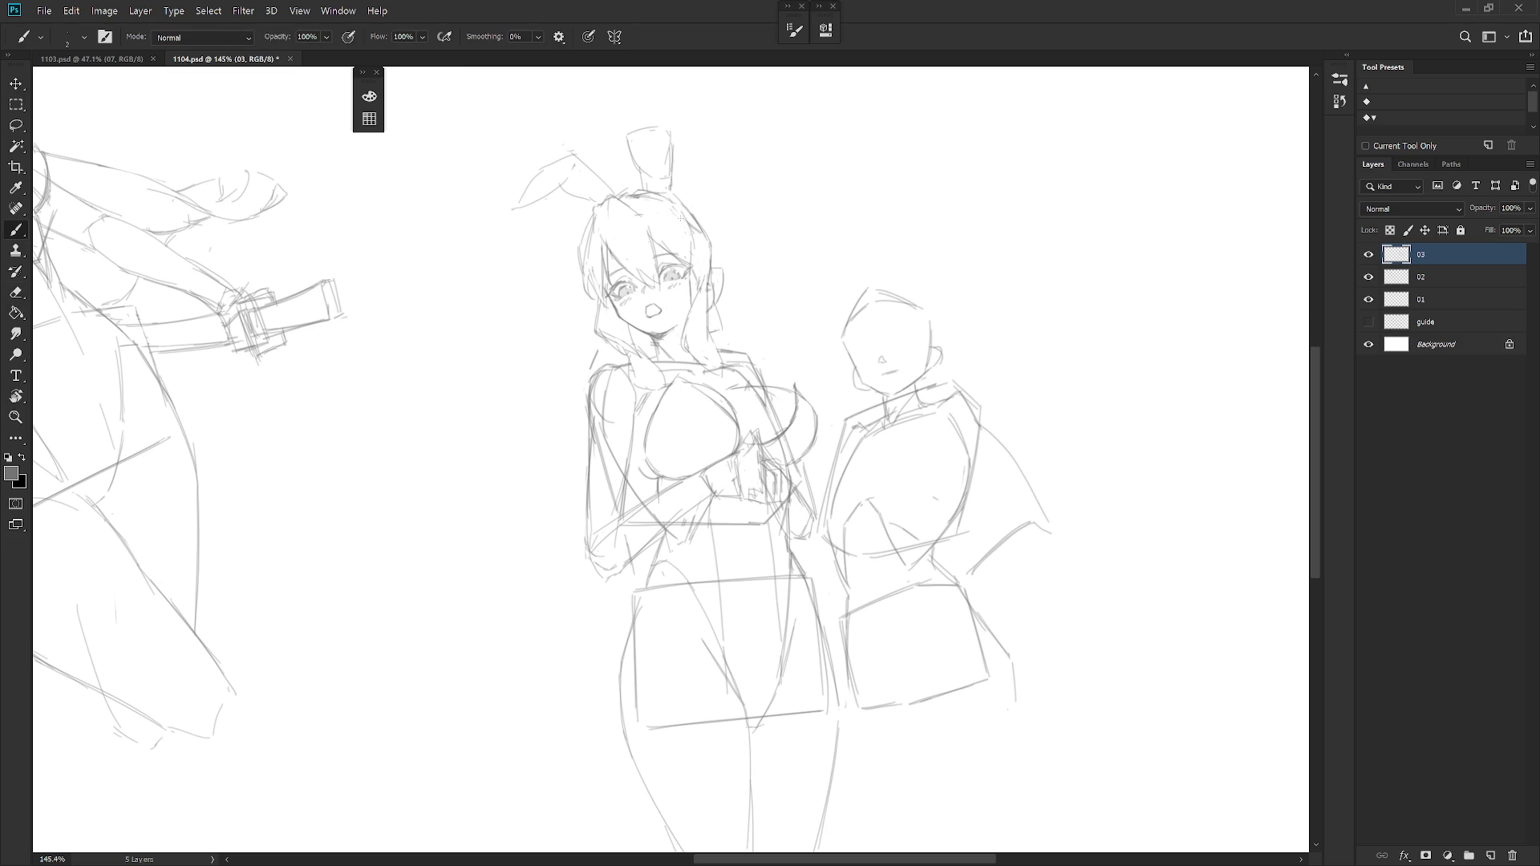
Erase and redraw the hair lines beside her face.
left_click_drag(688, 253, 682, 214)
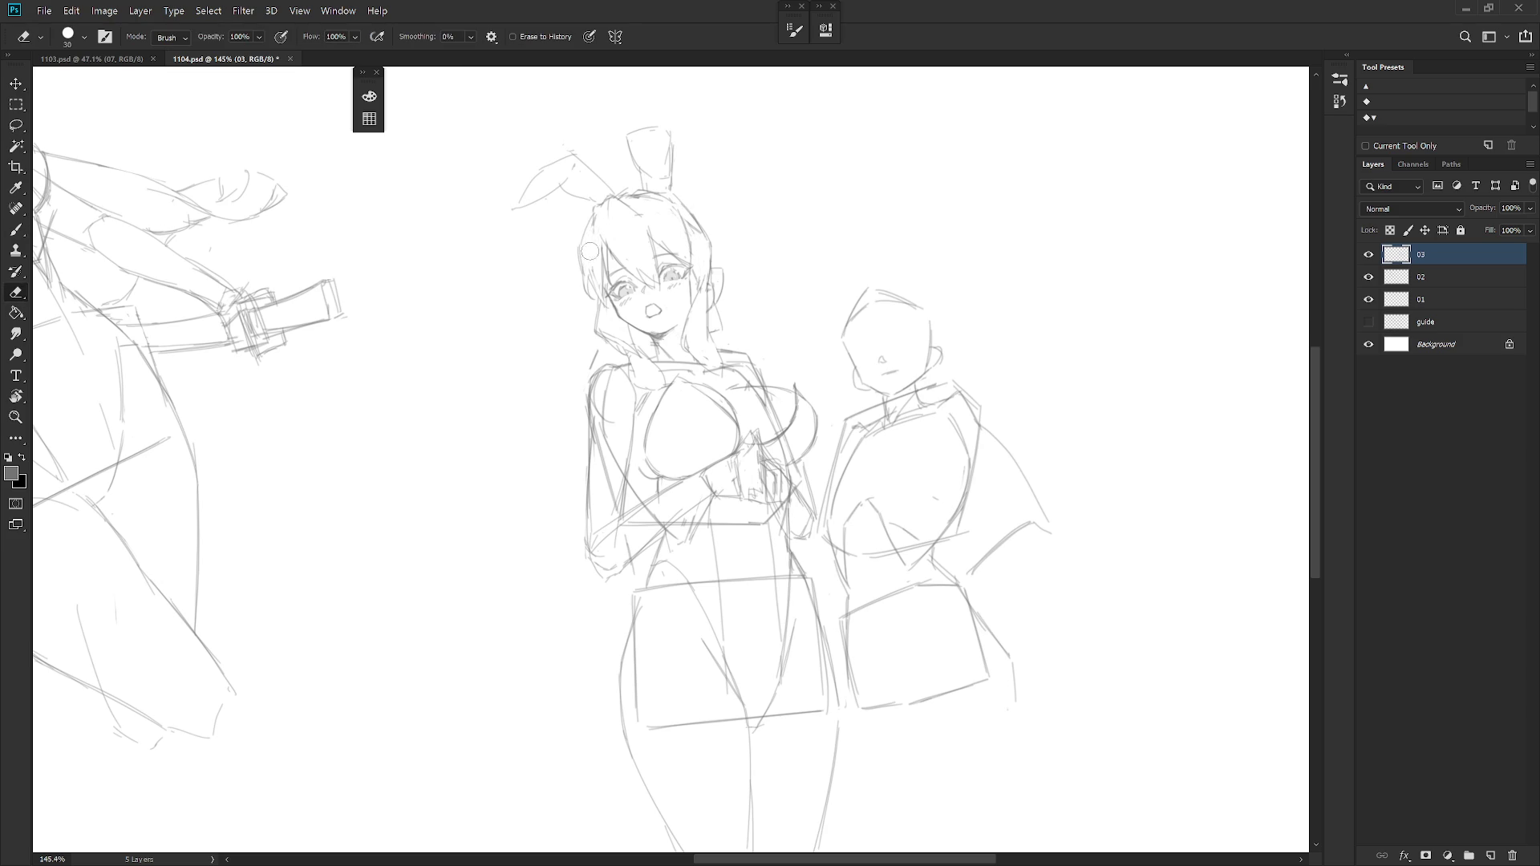
key("e")
left_click_drag(578, 237, 581, 276)
key("b")
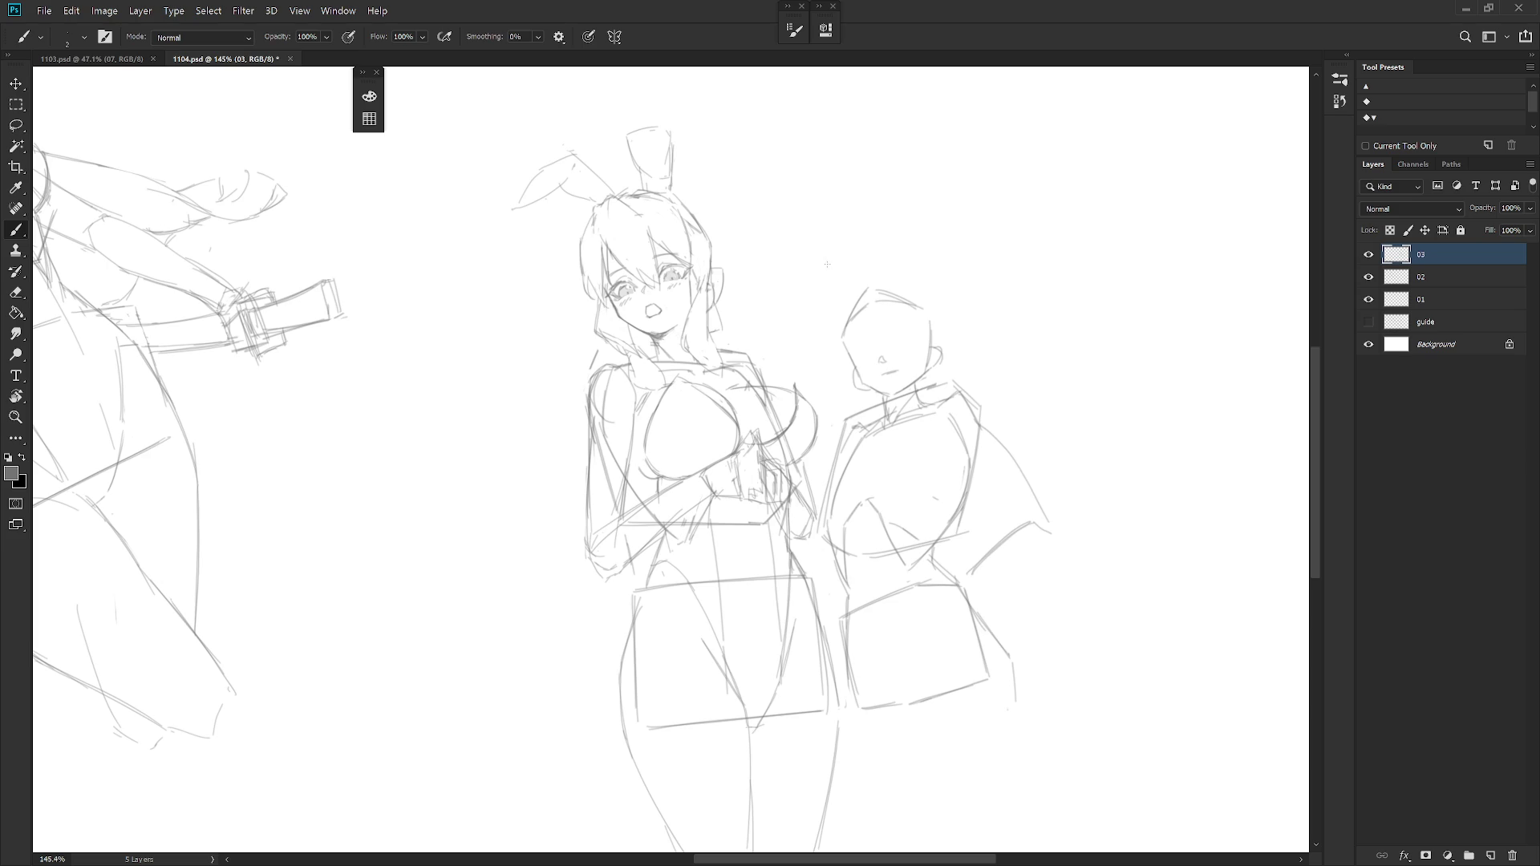
scroll(732, 272, "down", 2)
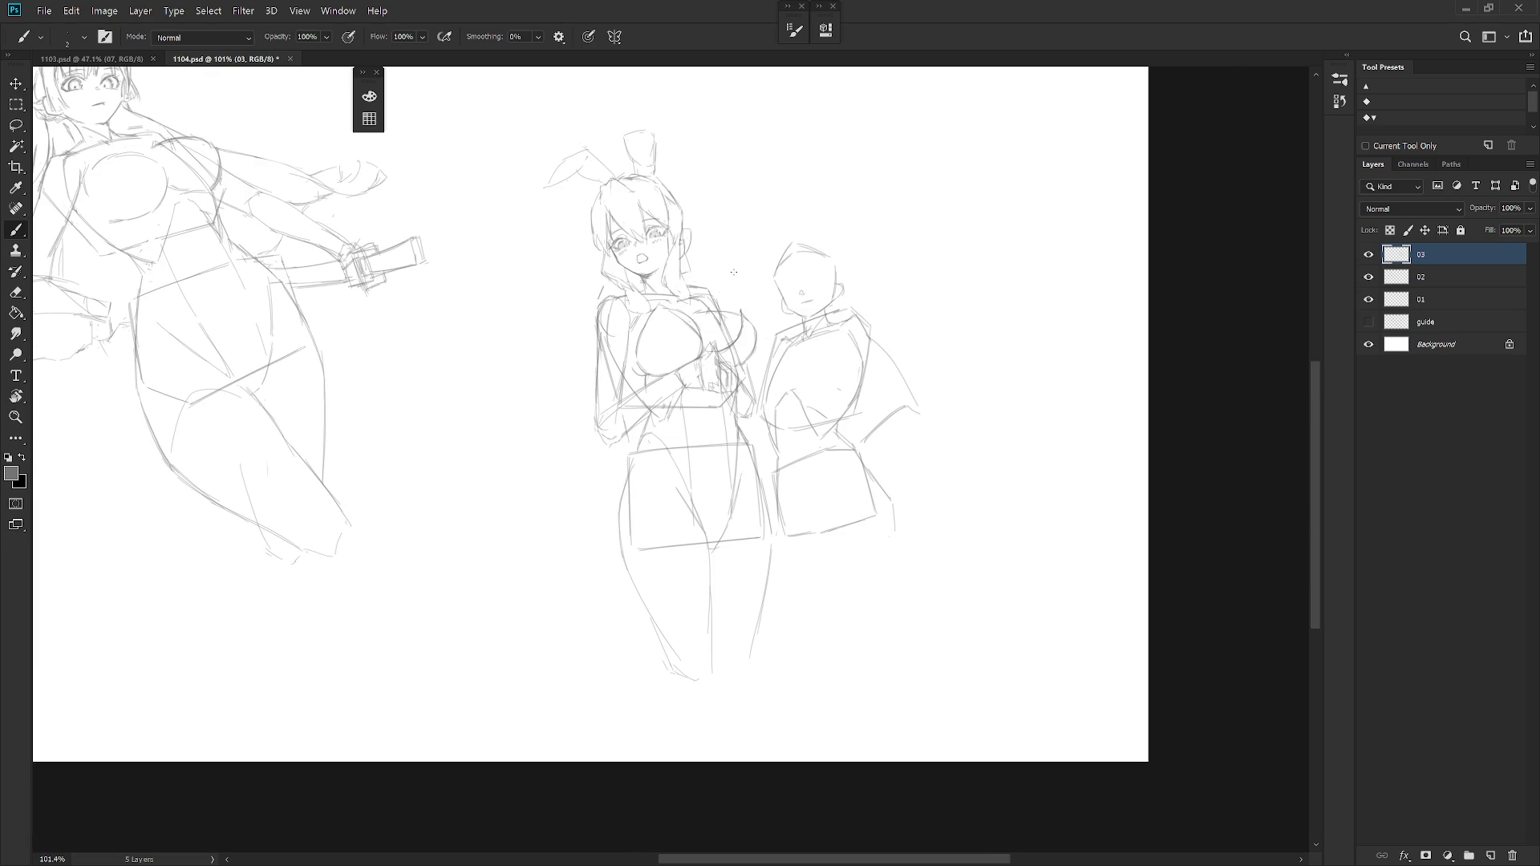
scroll(733, 272, "up", 1)
key("e")
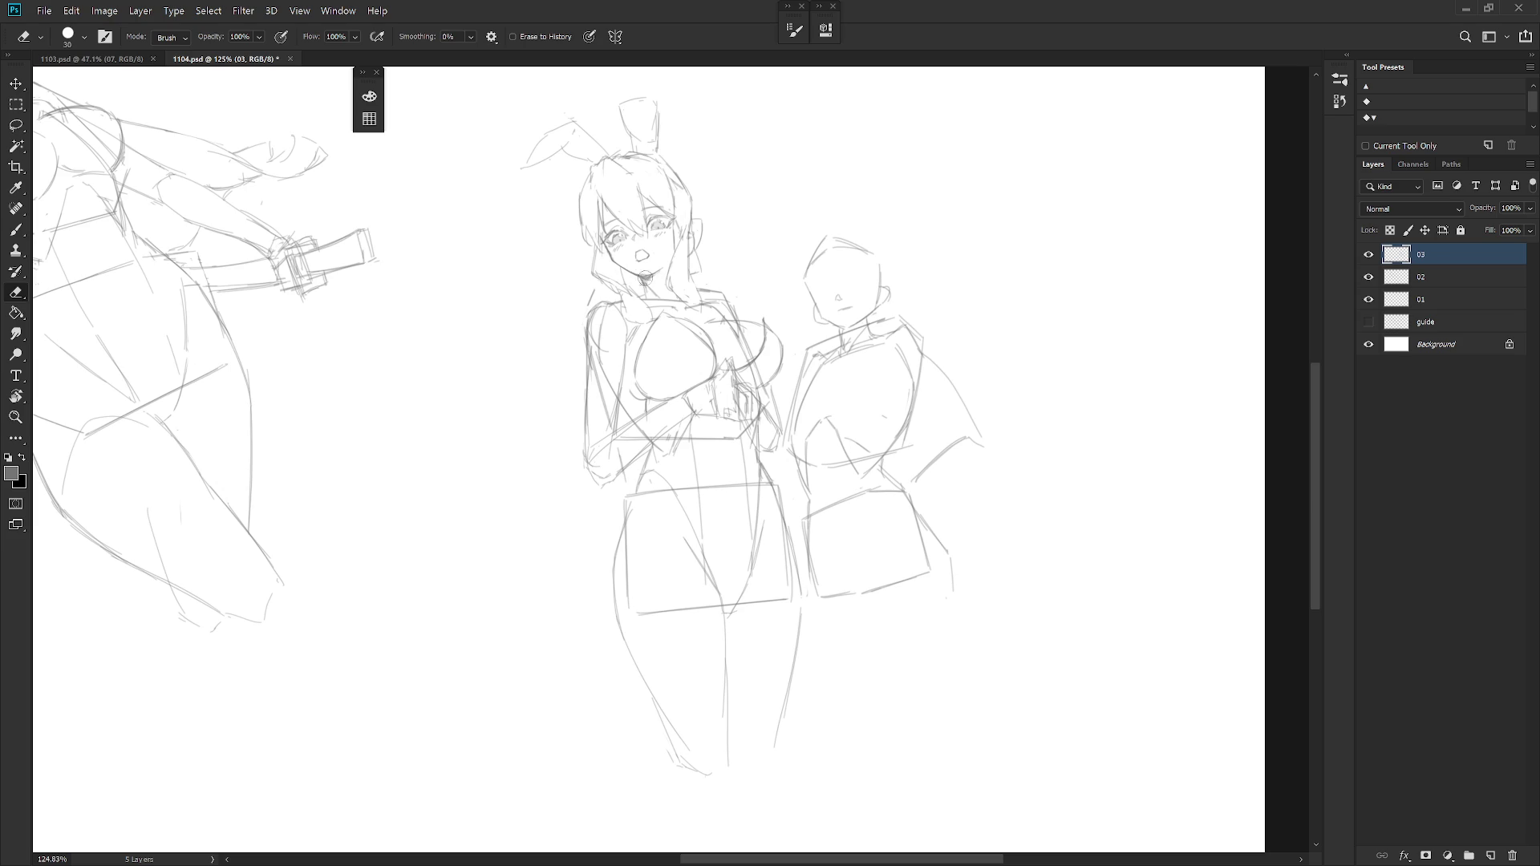
key("b")
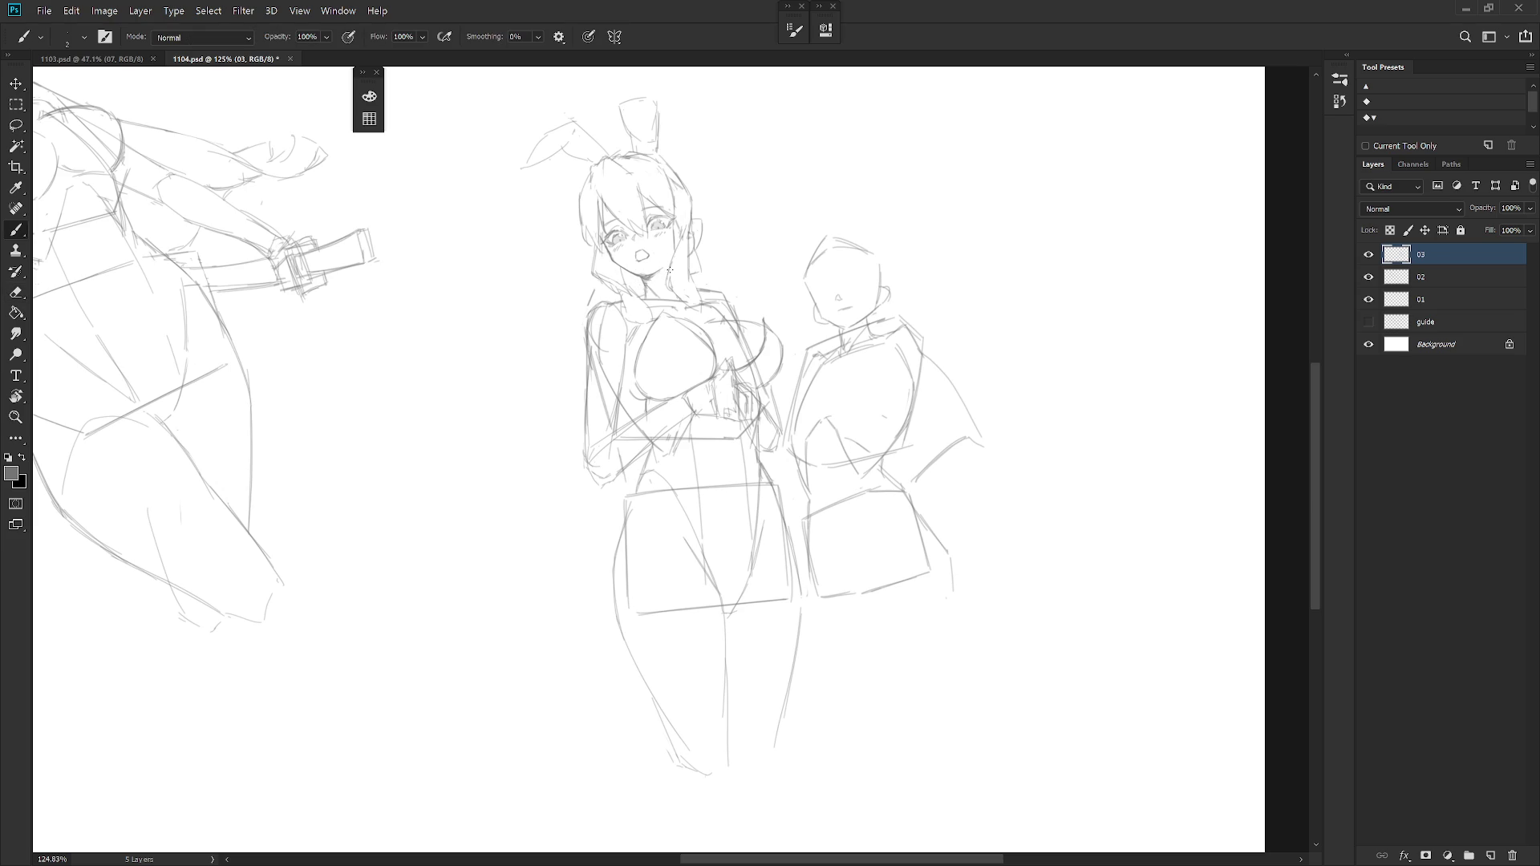
key("e")
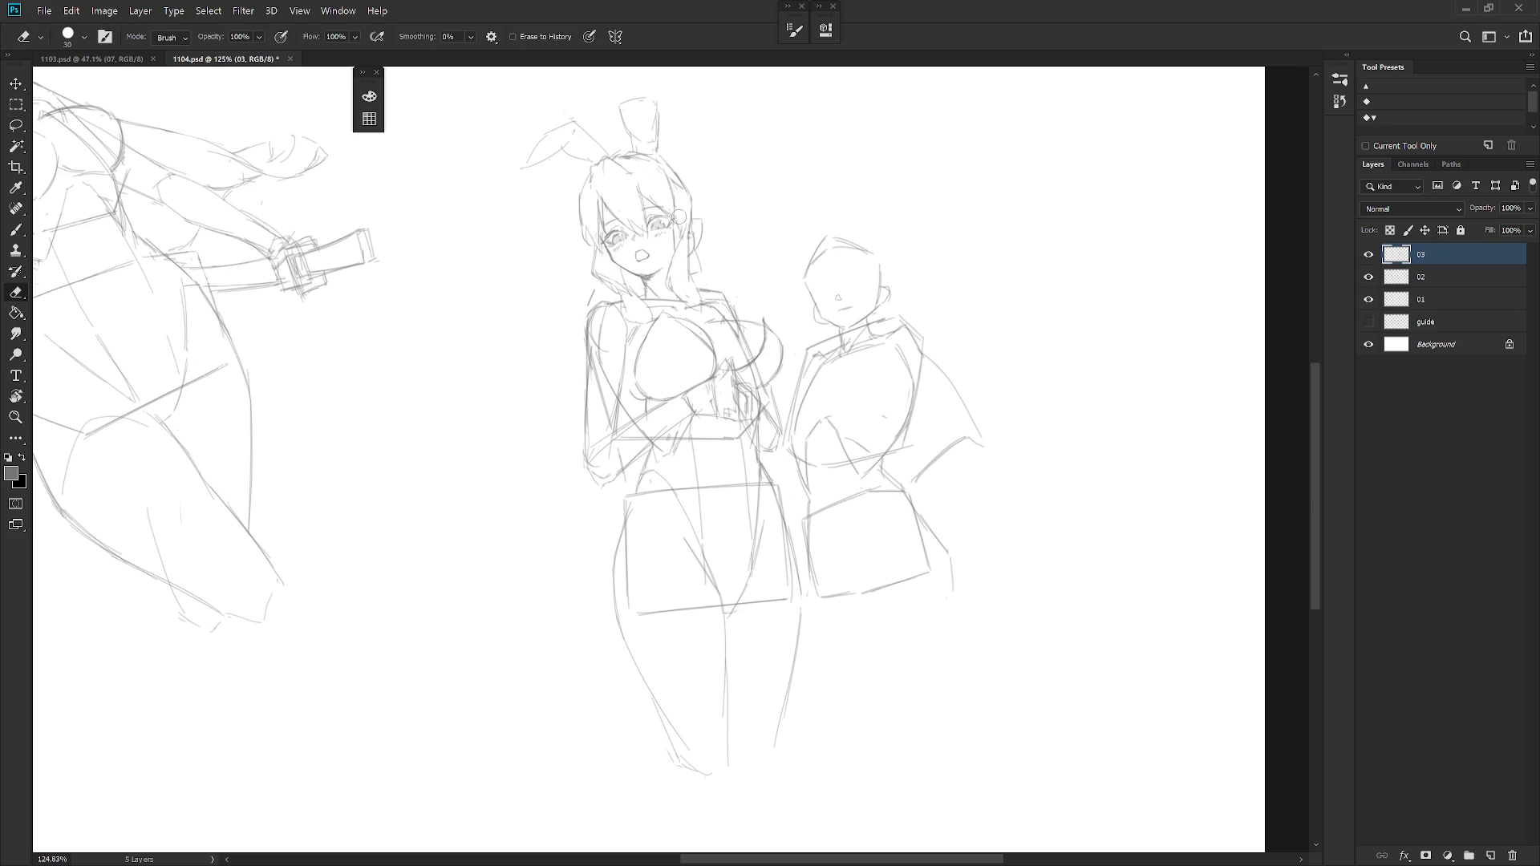
key("b")
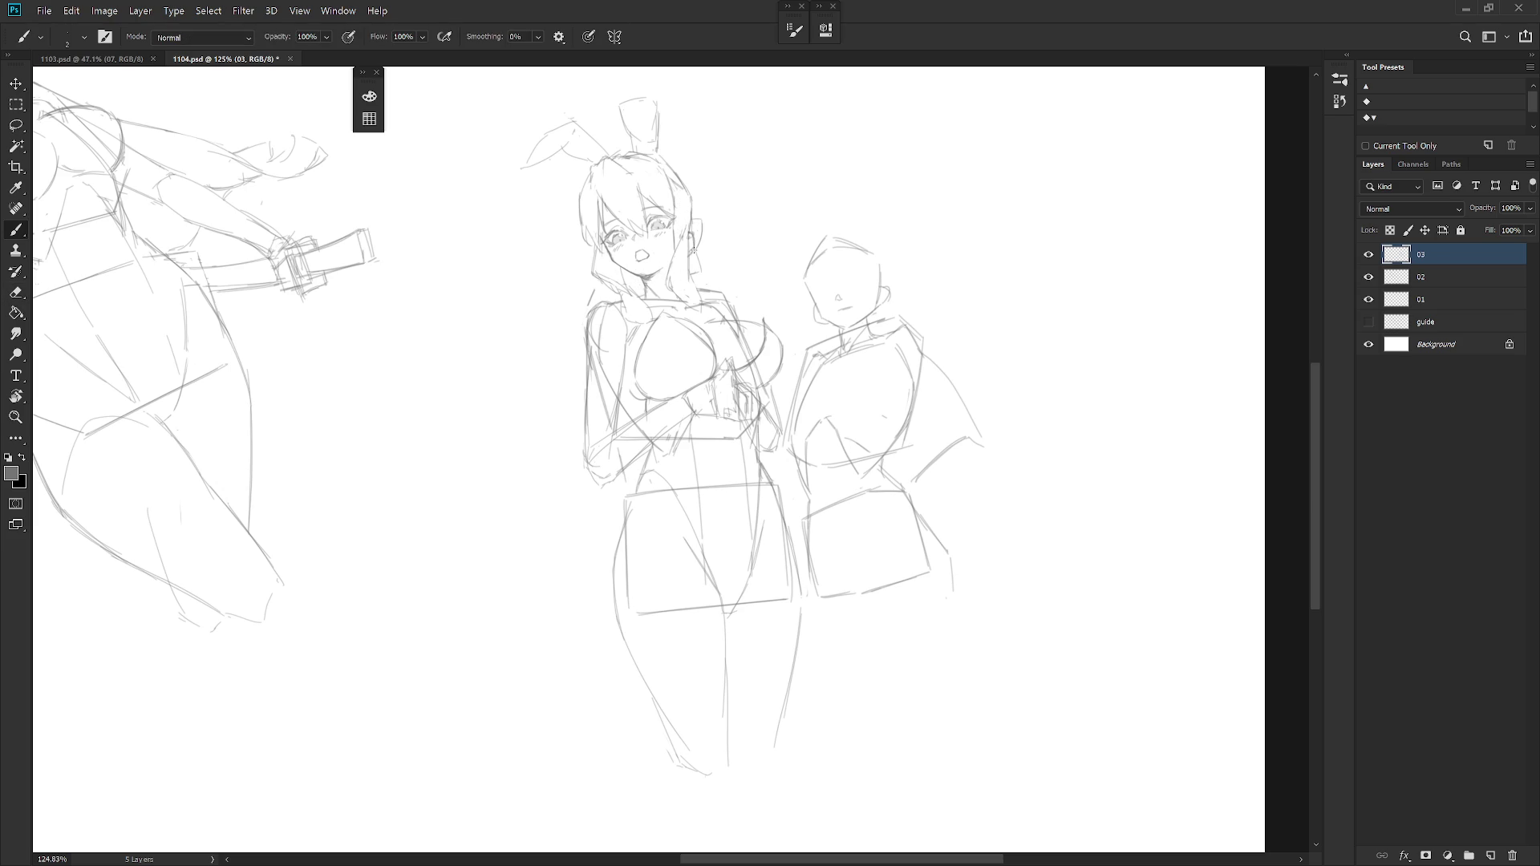
Add a short line beside her mouth, then fit the canvas and flip it horizontally to check proportions.
left_click_drag(722, 482, 818, 325)
key("e")
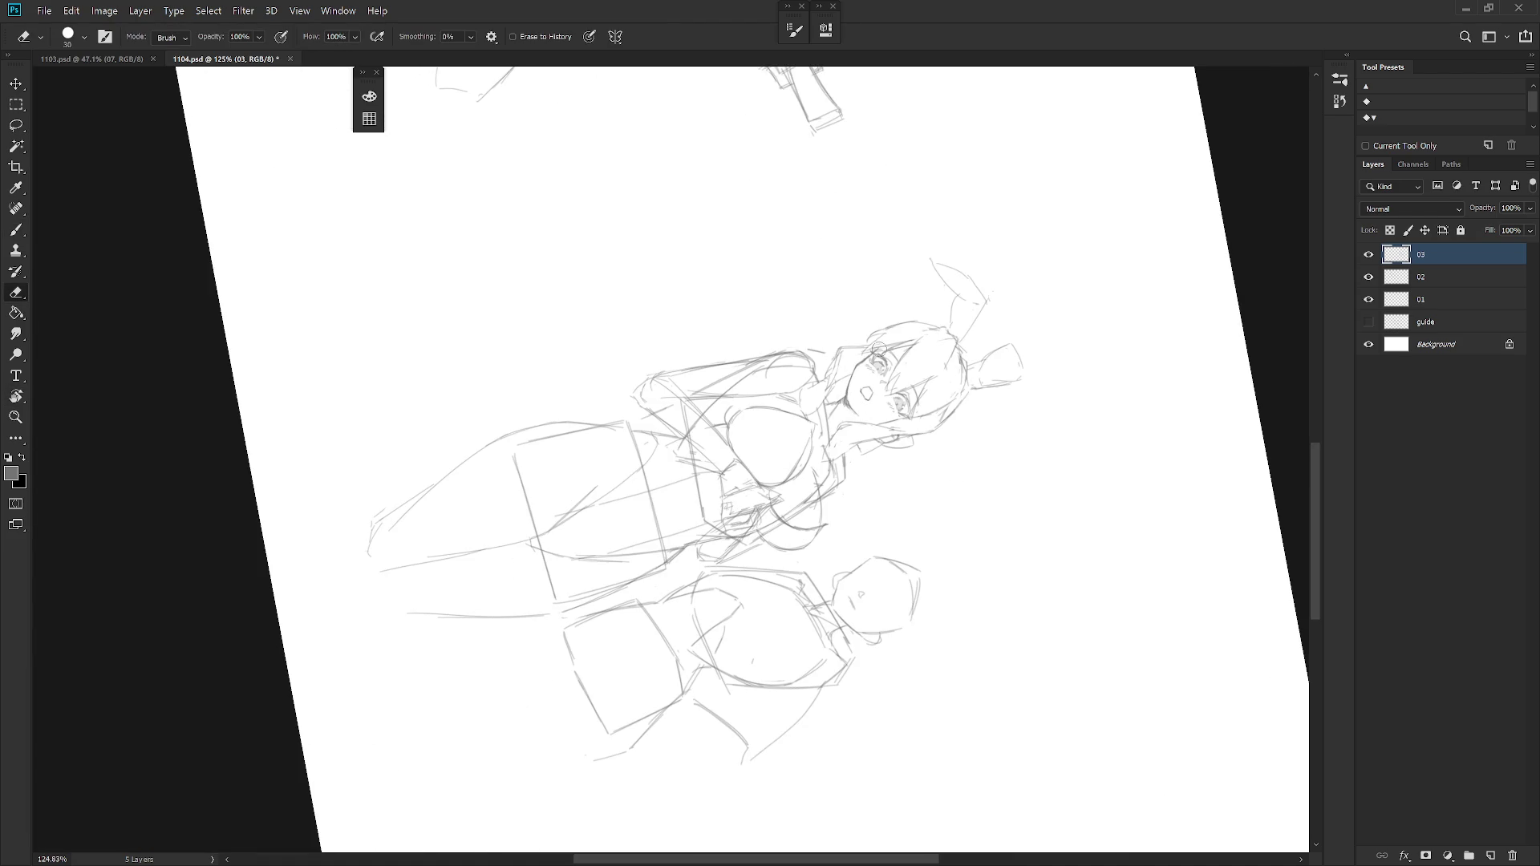
key("Escape")
key("r")
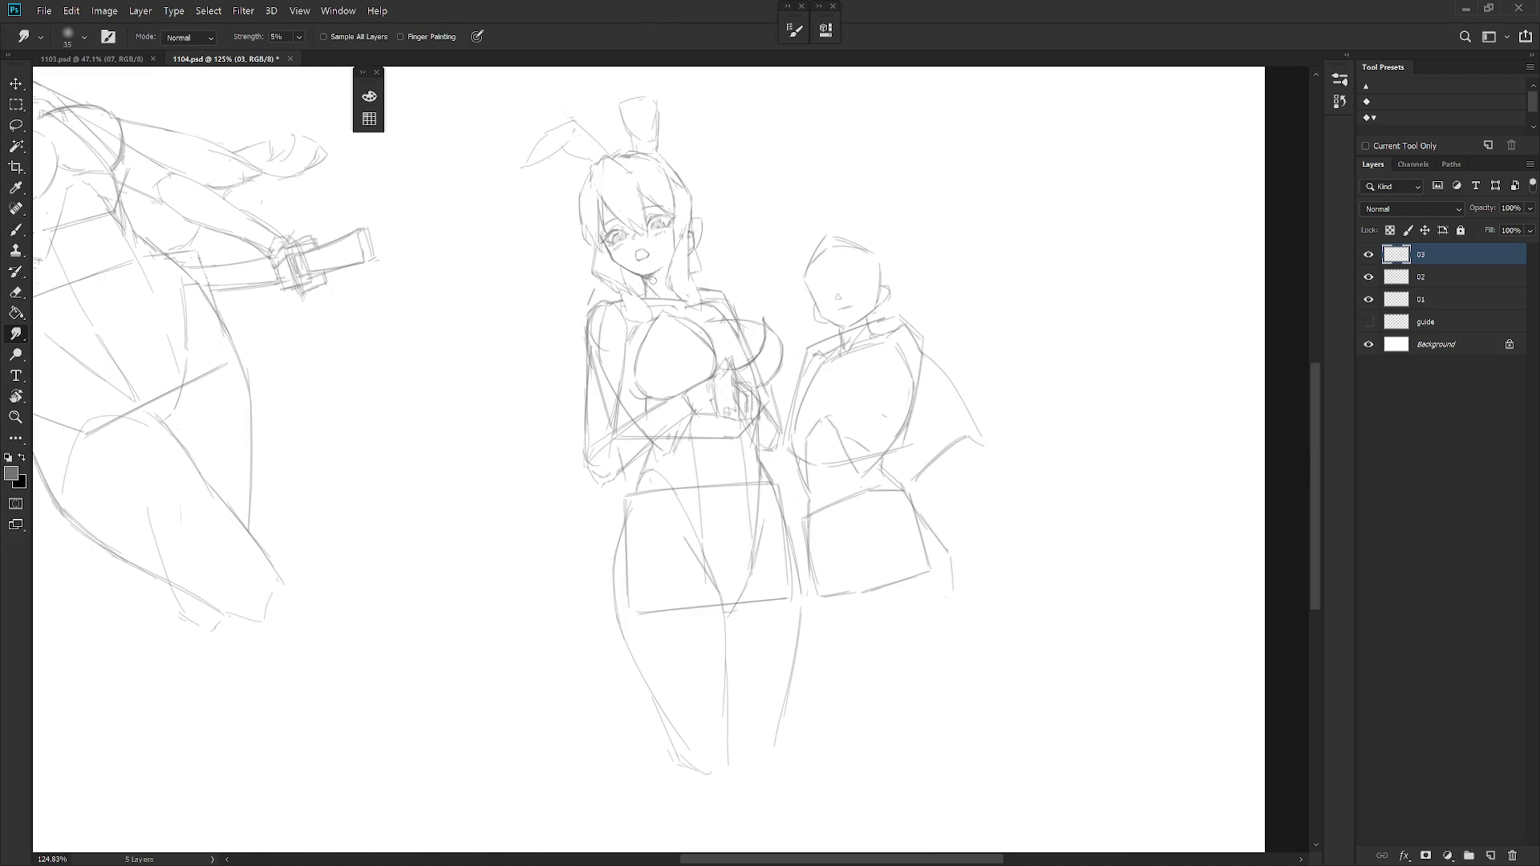
key("e")
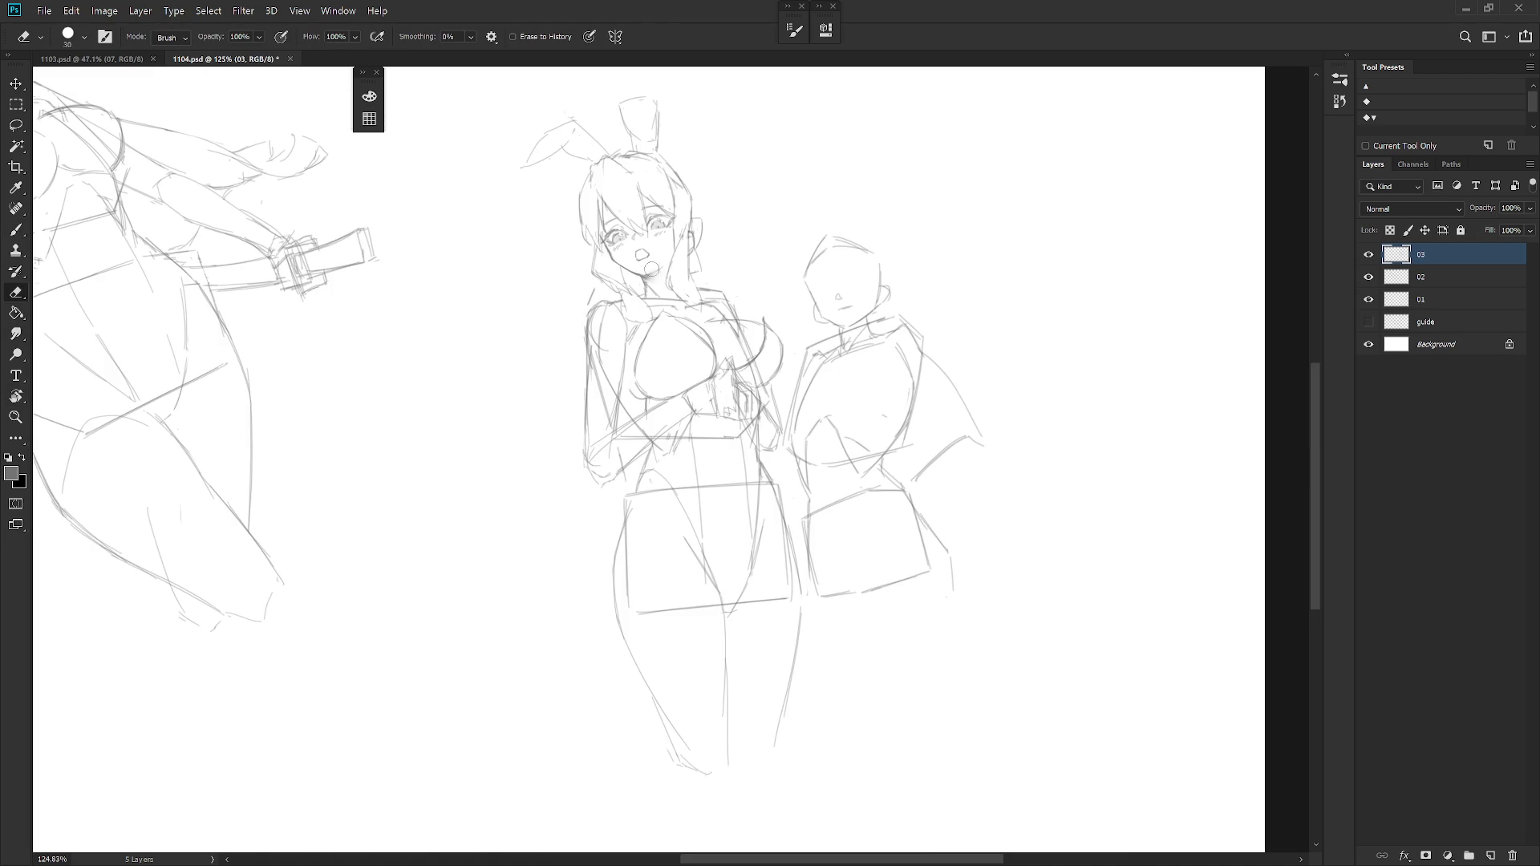
key("b")
mouse_move(645, 264)
left_mouse_down()
mouse_move(664, 278)
mouse_move(646, 284)
left_mouse_up()
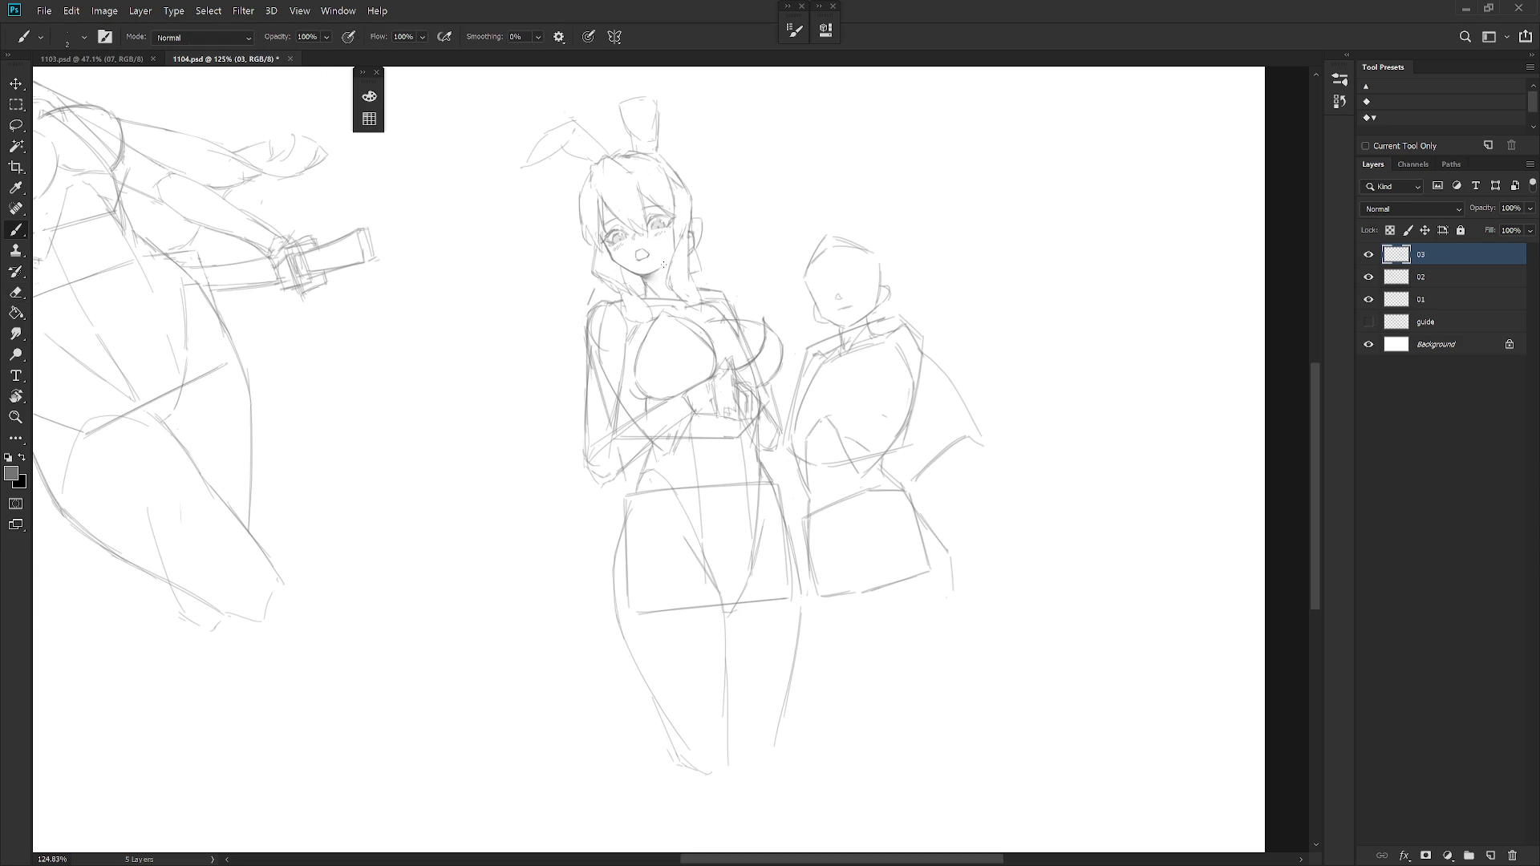
key("ctrl+0")
key("h")
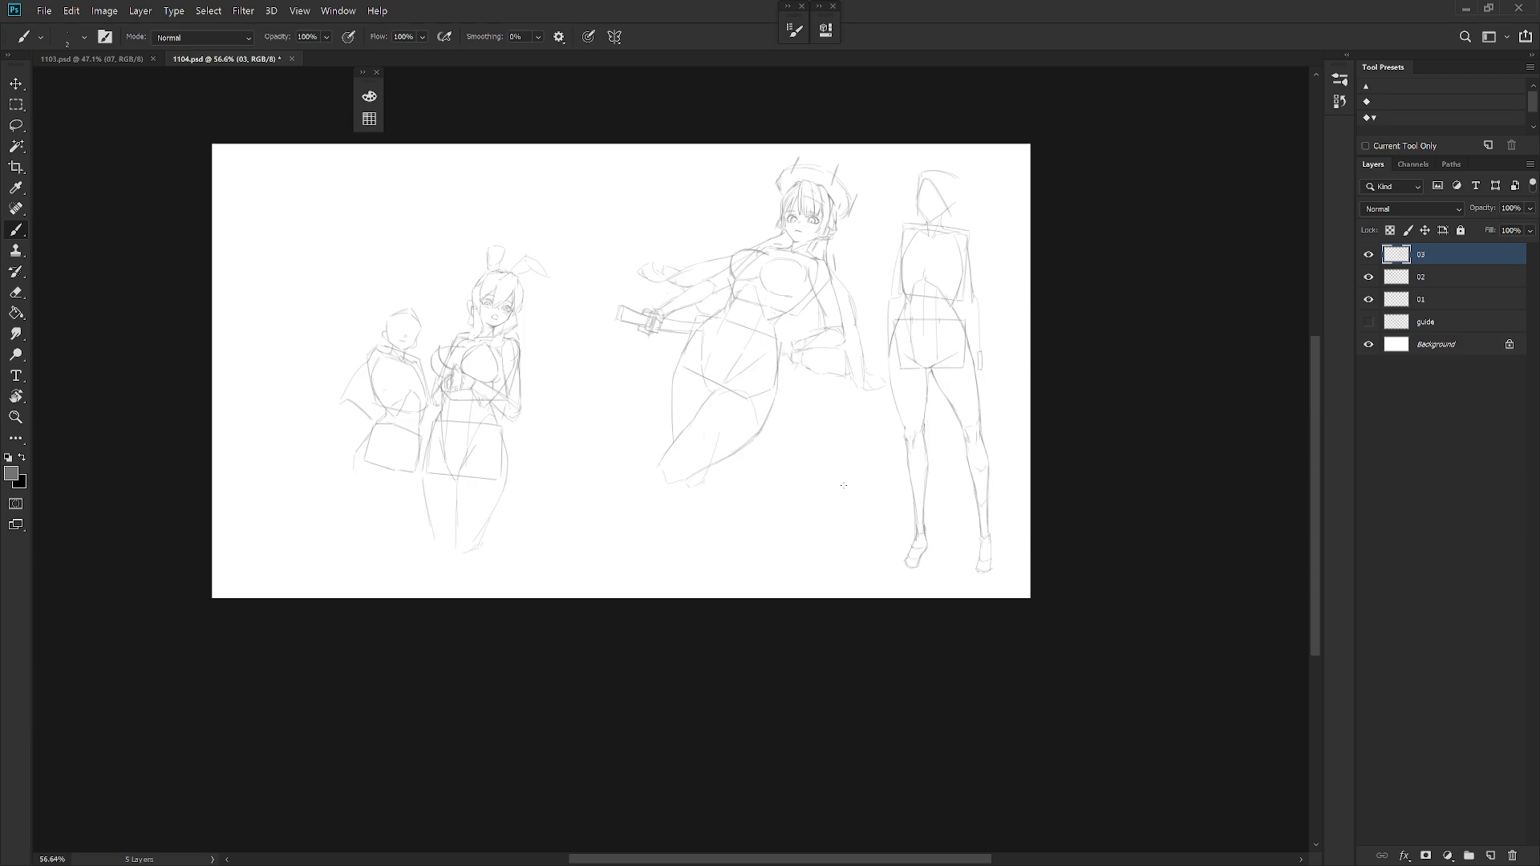
scroll(787, 388, "up", 5)
Lasso a freehand selection around the bunny-eared girl's left eye.
key("r")
mouse_move(664, 495)
left_mouse_down()
mouse_move(691, 468)
mouse_move(690, 531)
mouse_move(812, 562)
left_mouse_up()
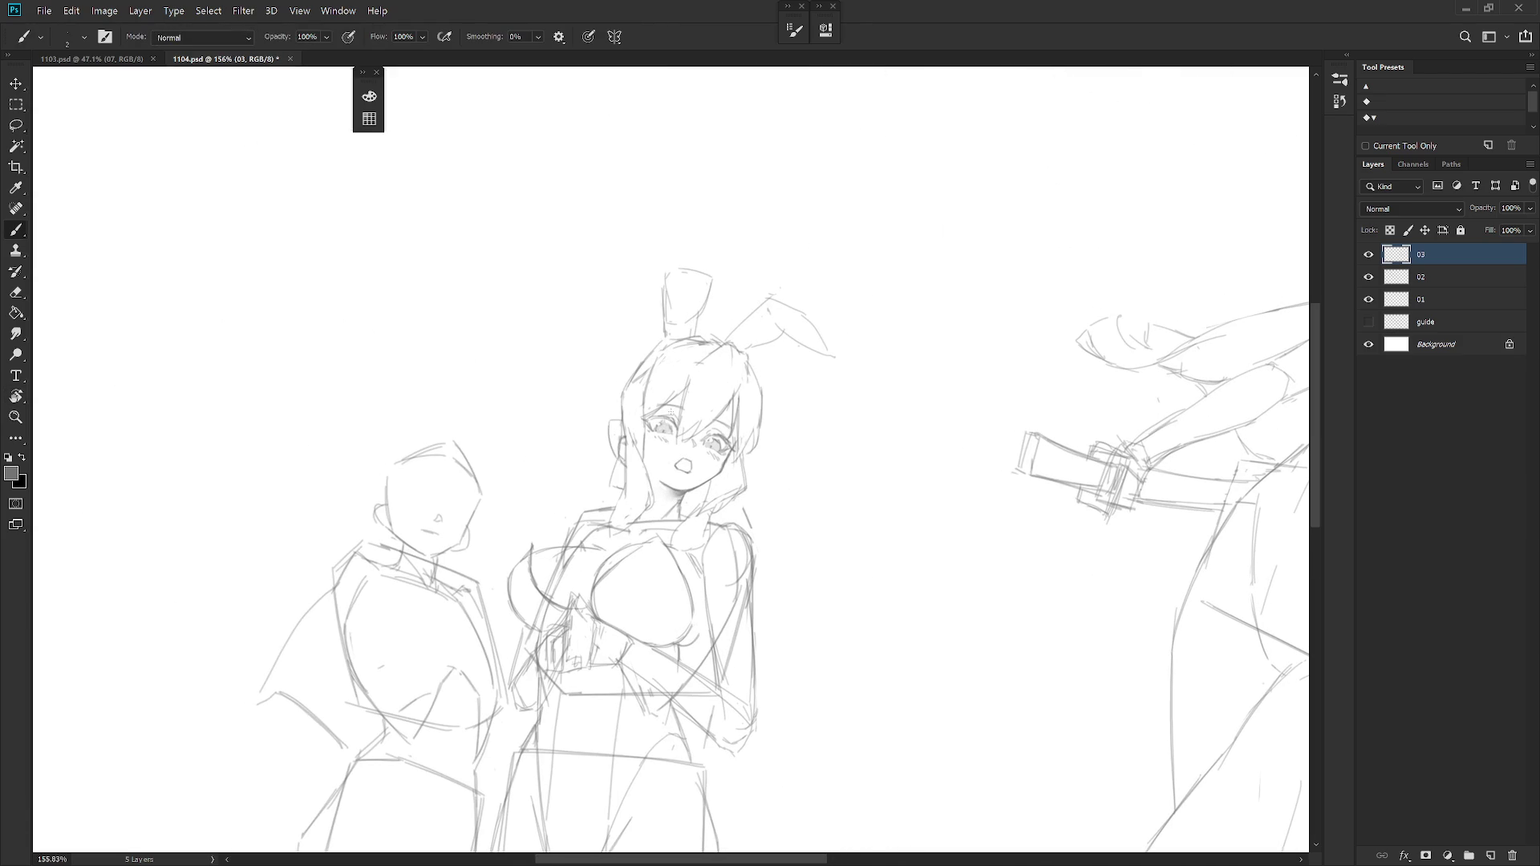
key("l")
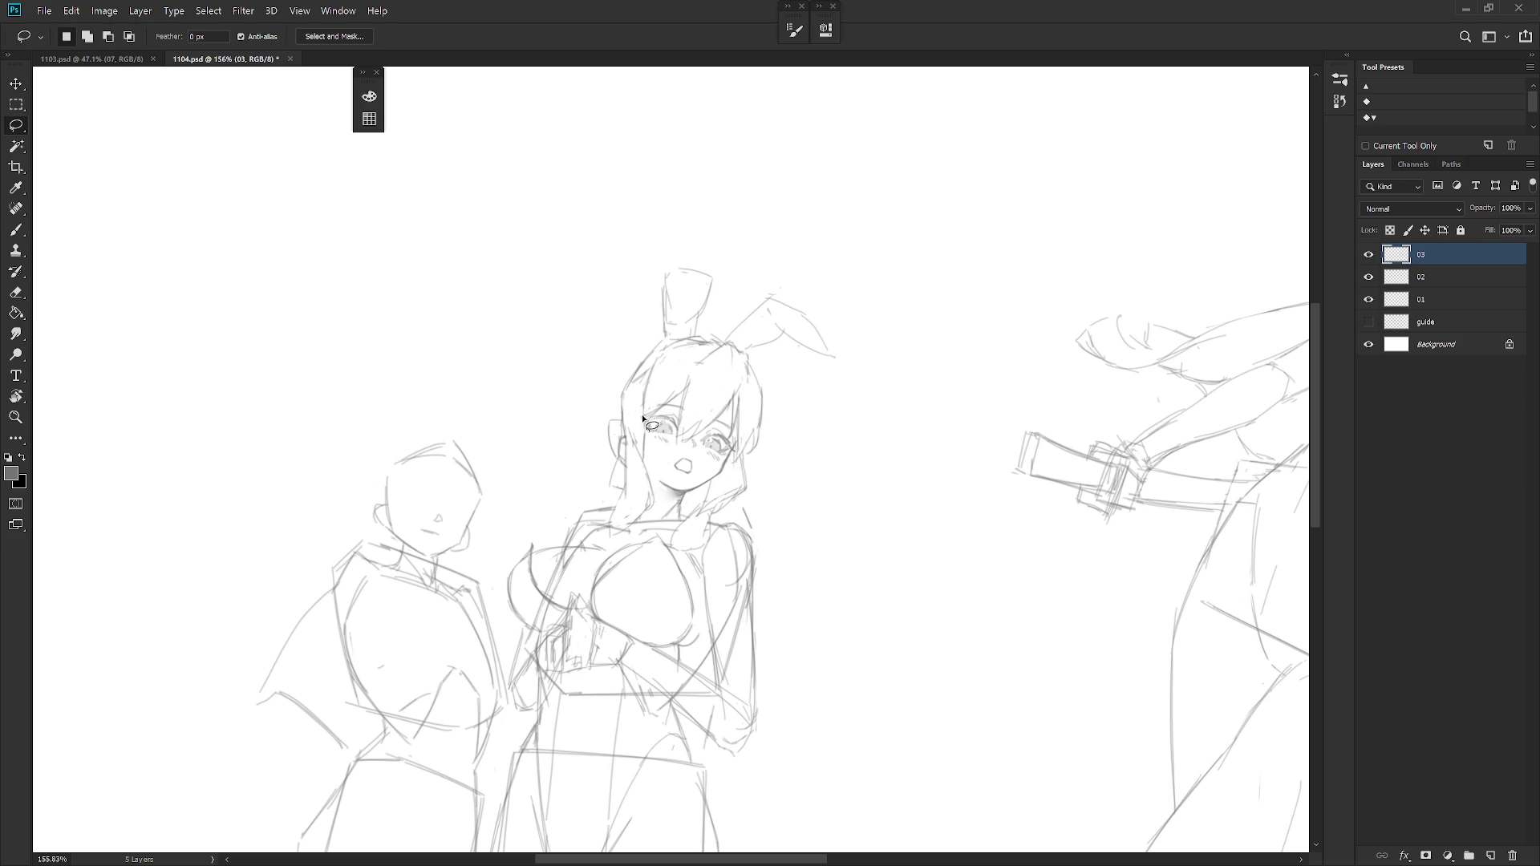
left_click_drag(661, 406, 683, 415)
Free-transform the eye: nudge it into place, rotate it about -4.7° and commit.
key("ctrl+t")
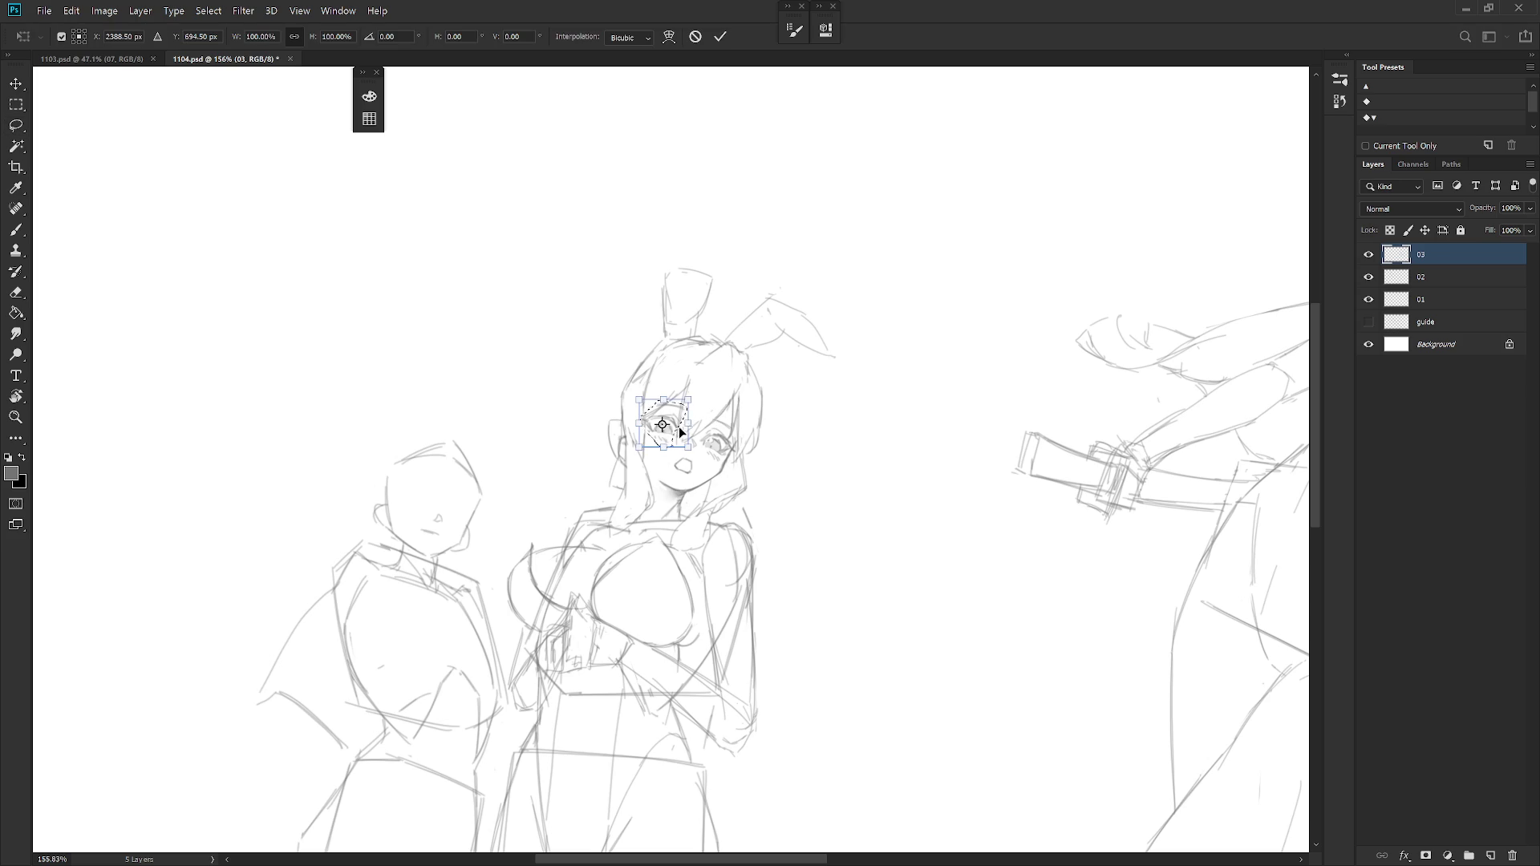
scroll(685, 410, "up", 3)
left_click_drag(672, 459, 677, 465)
left_click_drag(626, 321, 611, 335)
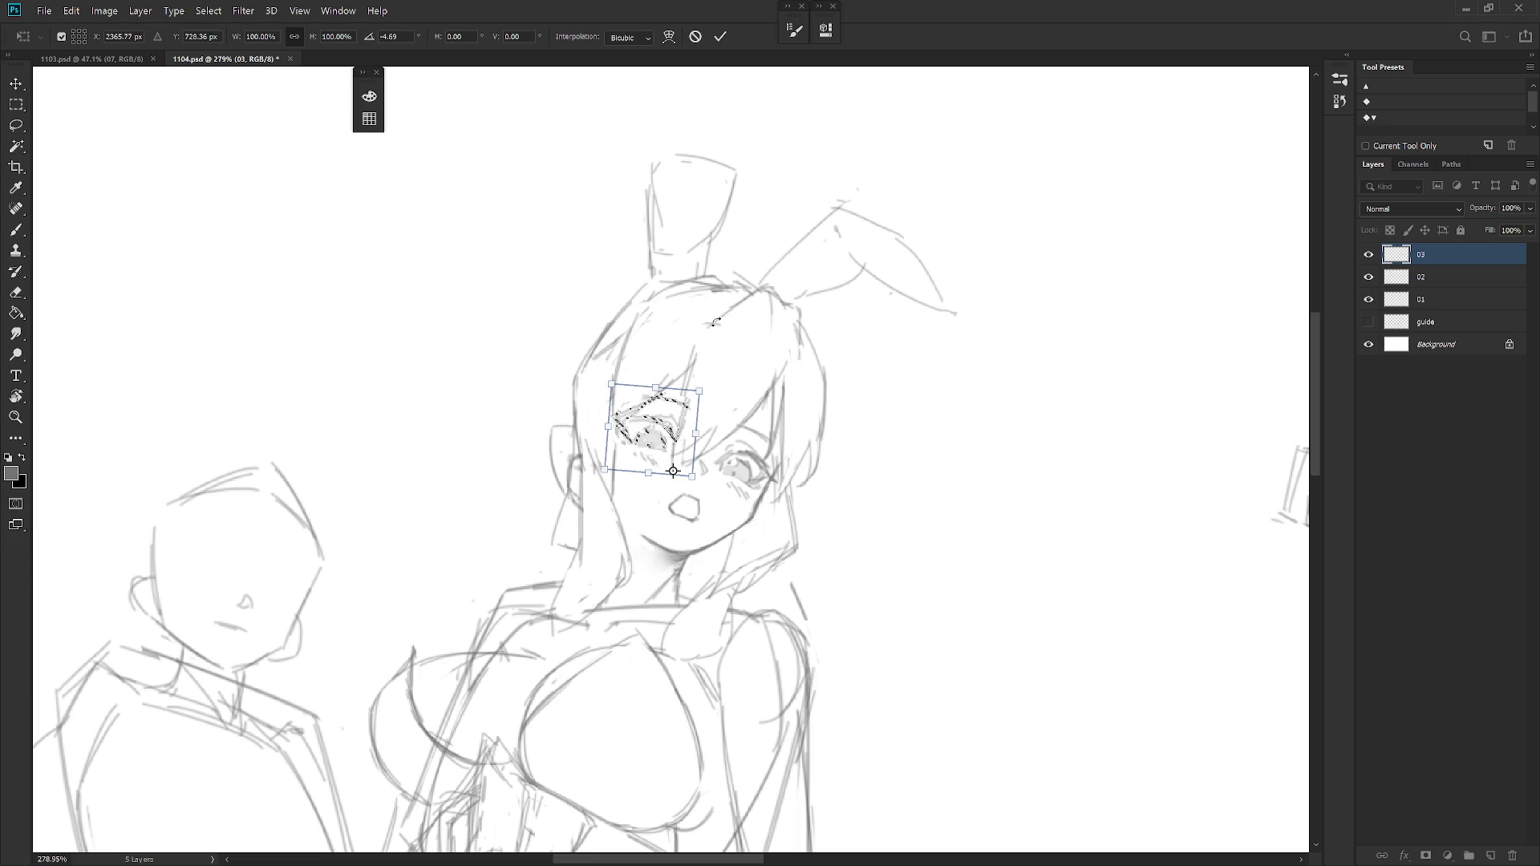
key("Return")
key("e")
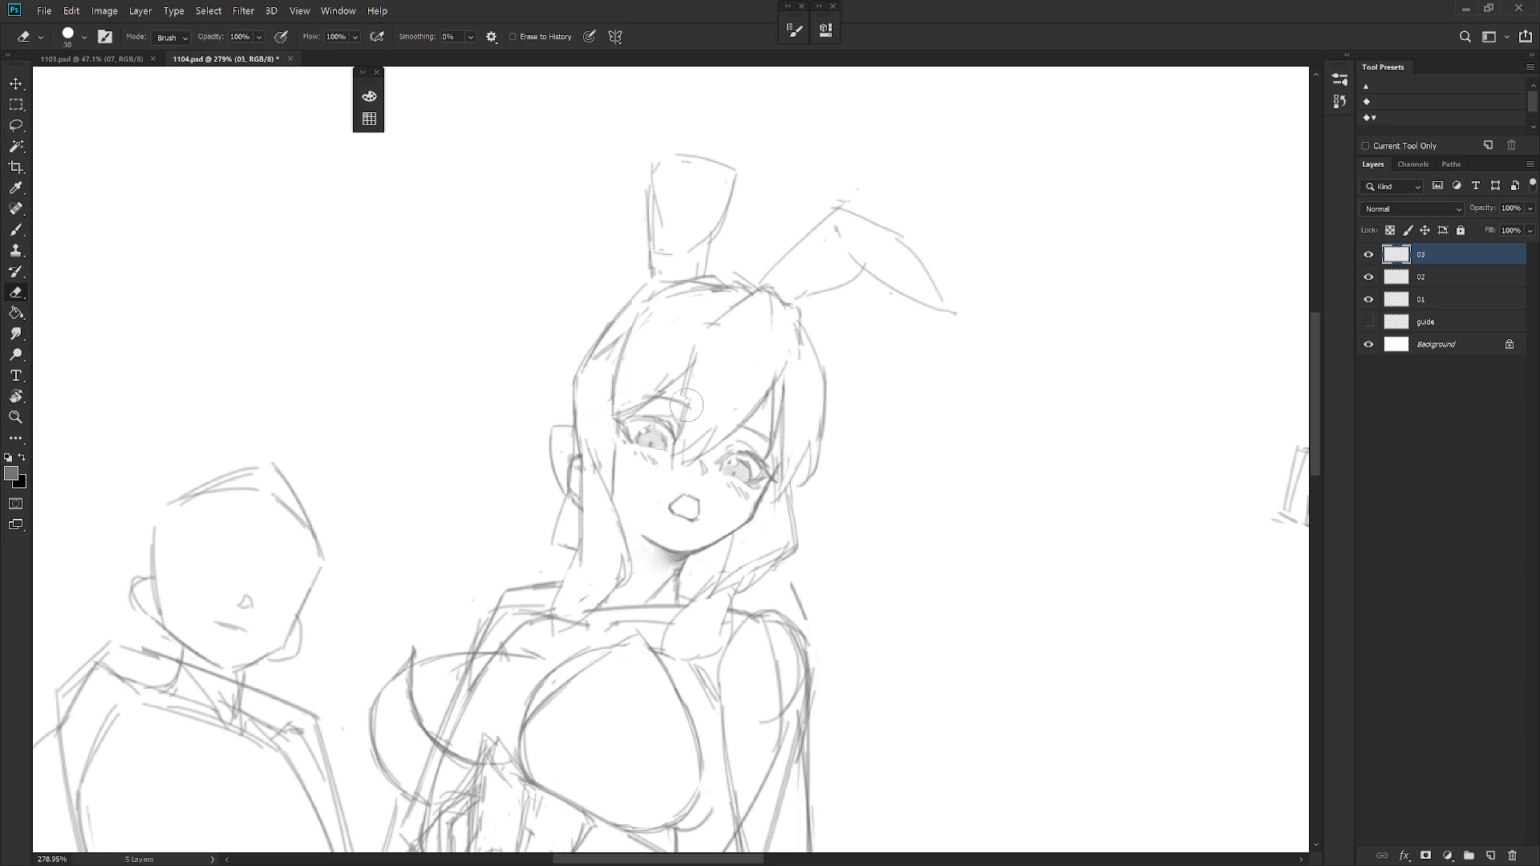
key("b")
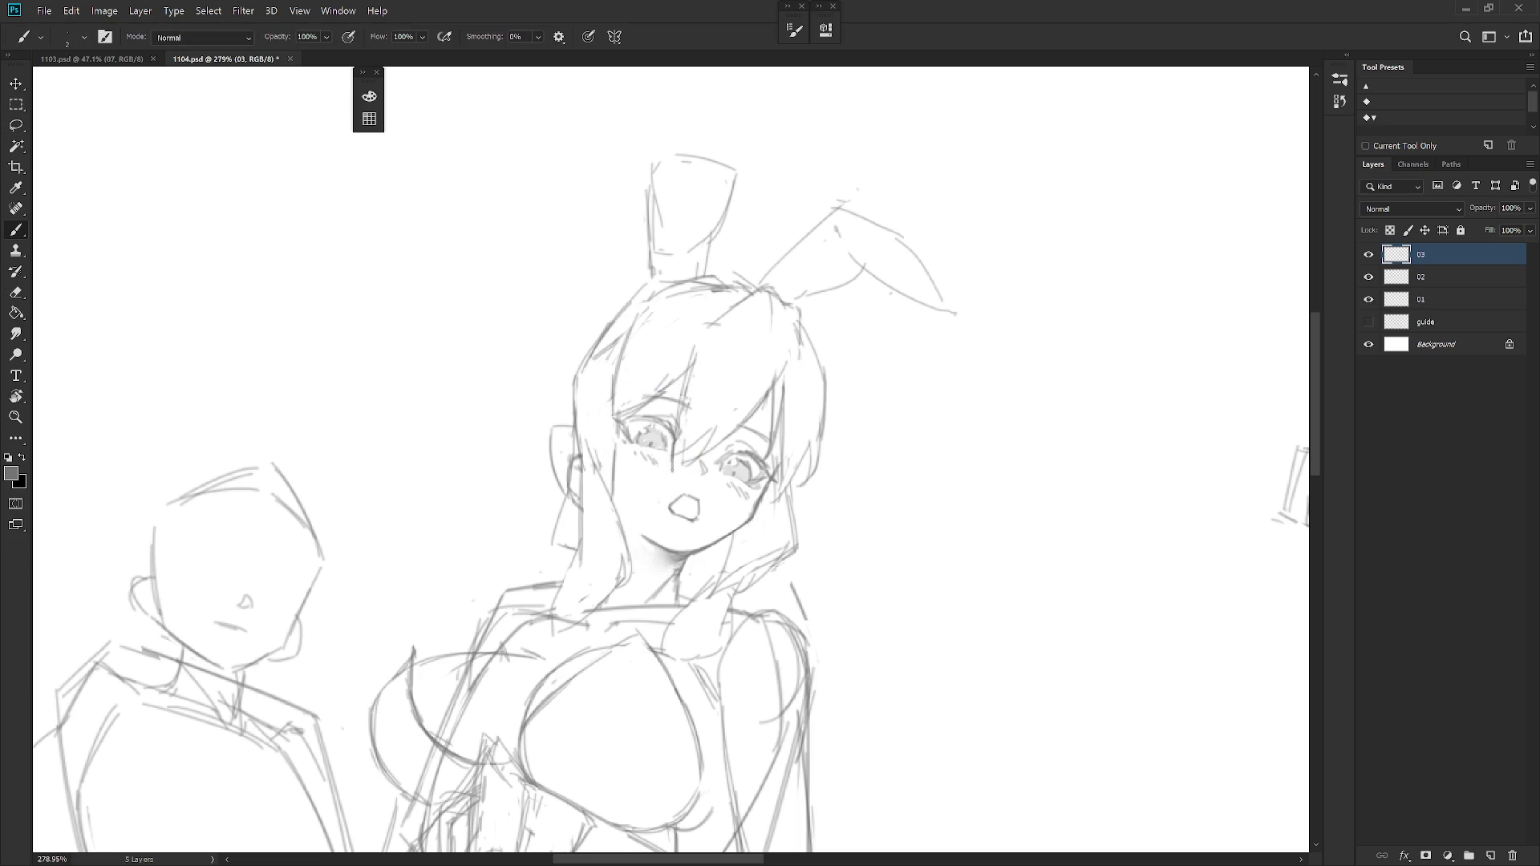
scroll(789, 411, "down", 3)
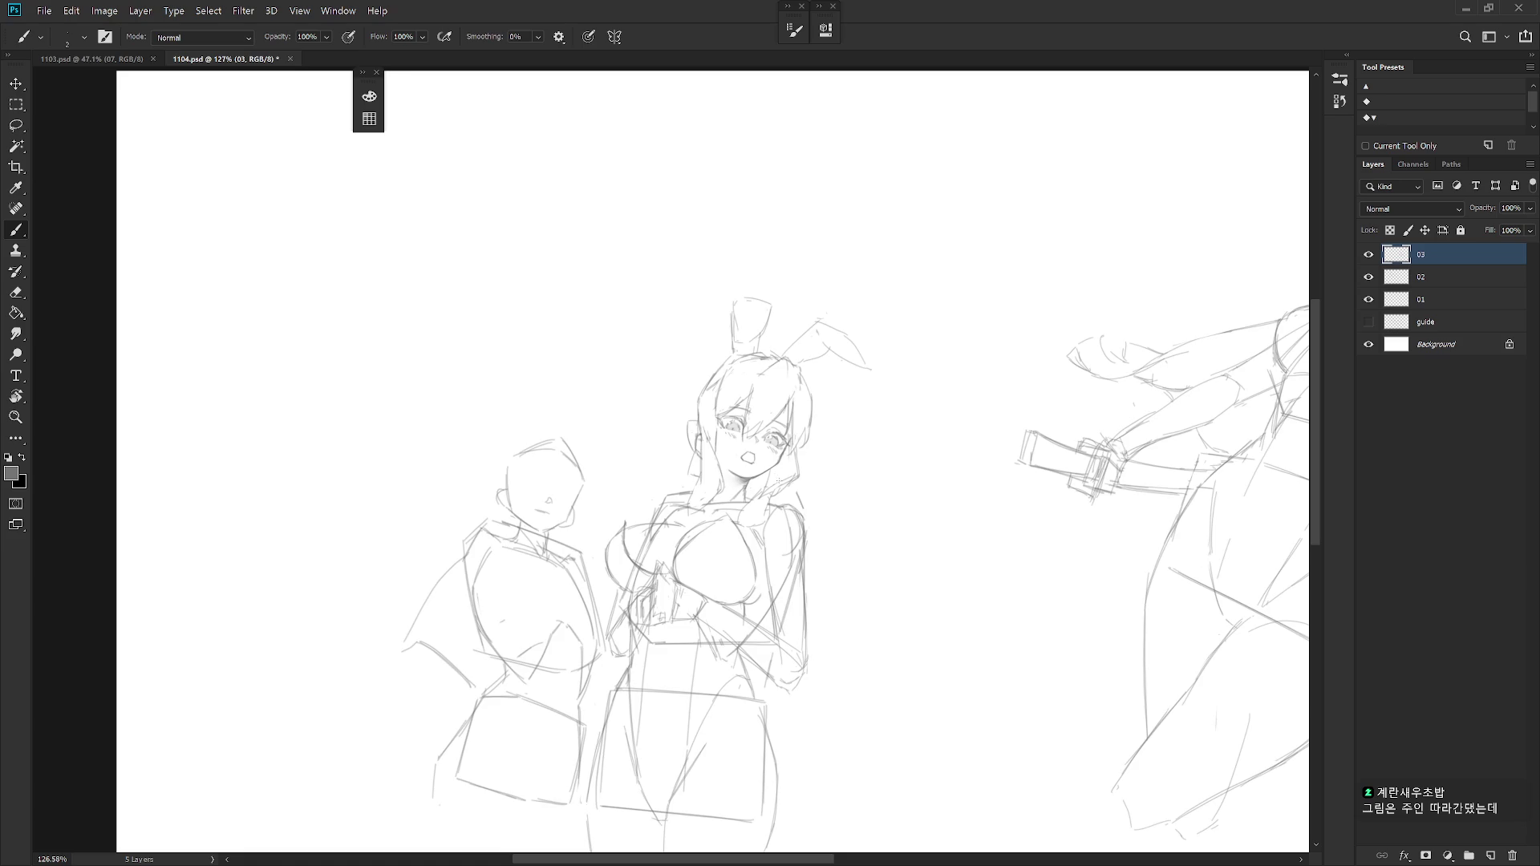
Bring the bunny girl and her companion back into view, alternating eraser and brush.
mouse_move(457, 578)
left_mouse_down()
mouse_move(938, 578)
mouse_move(550, 577)
left_mouse_up()
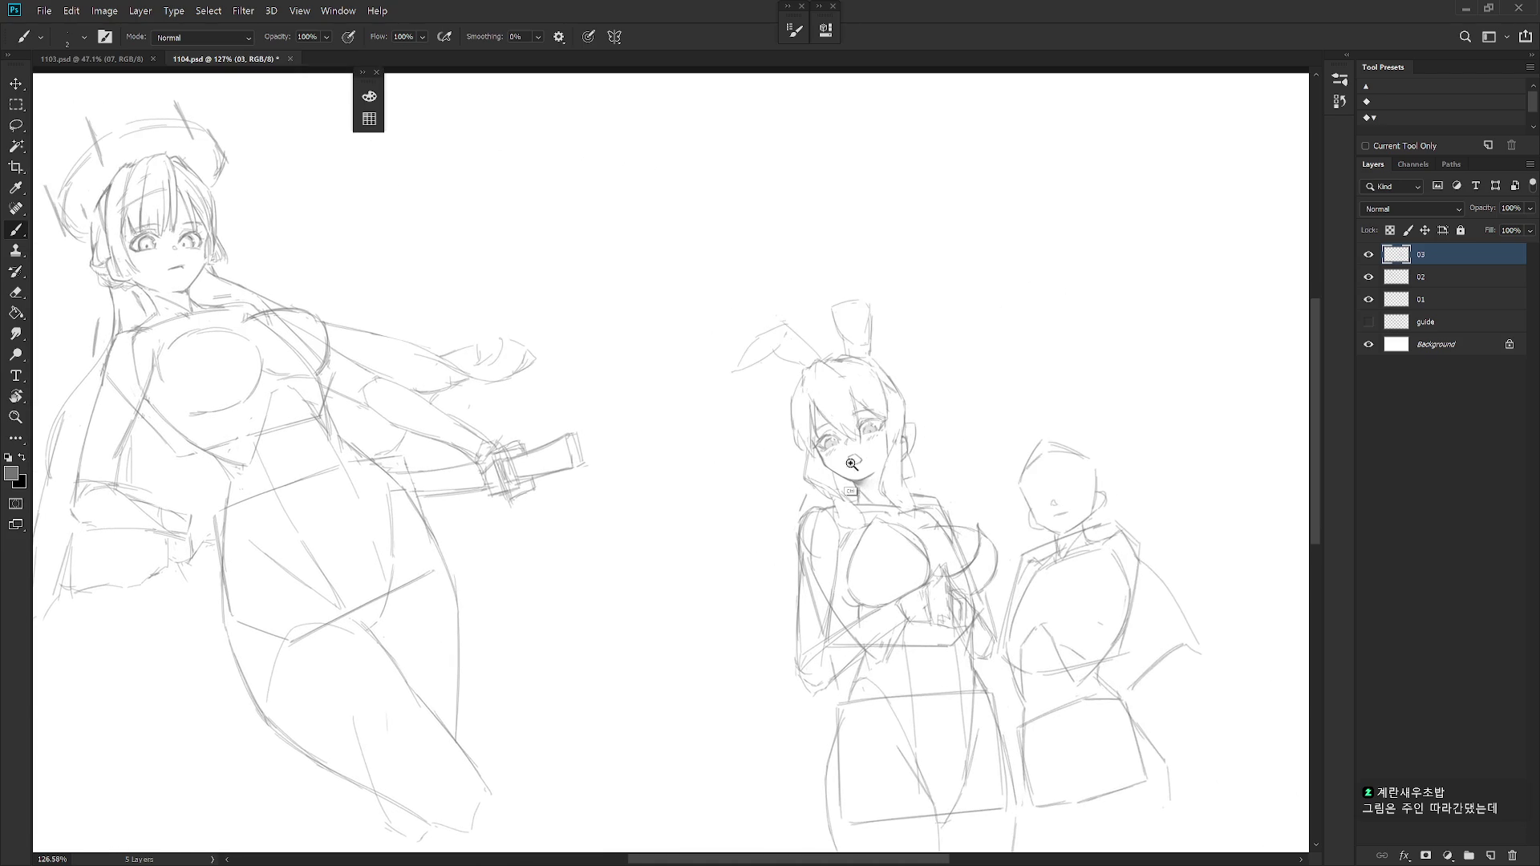
scroll(549, 577, "up", 2)
key("e")
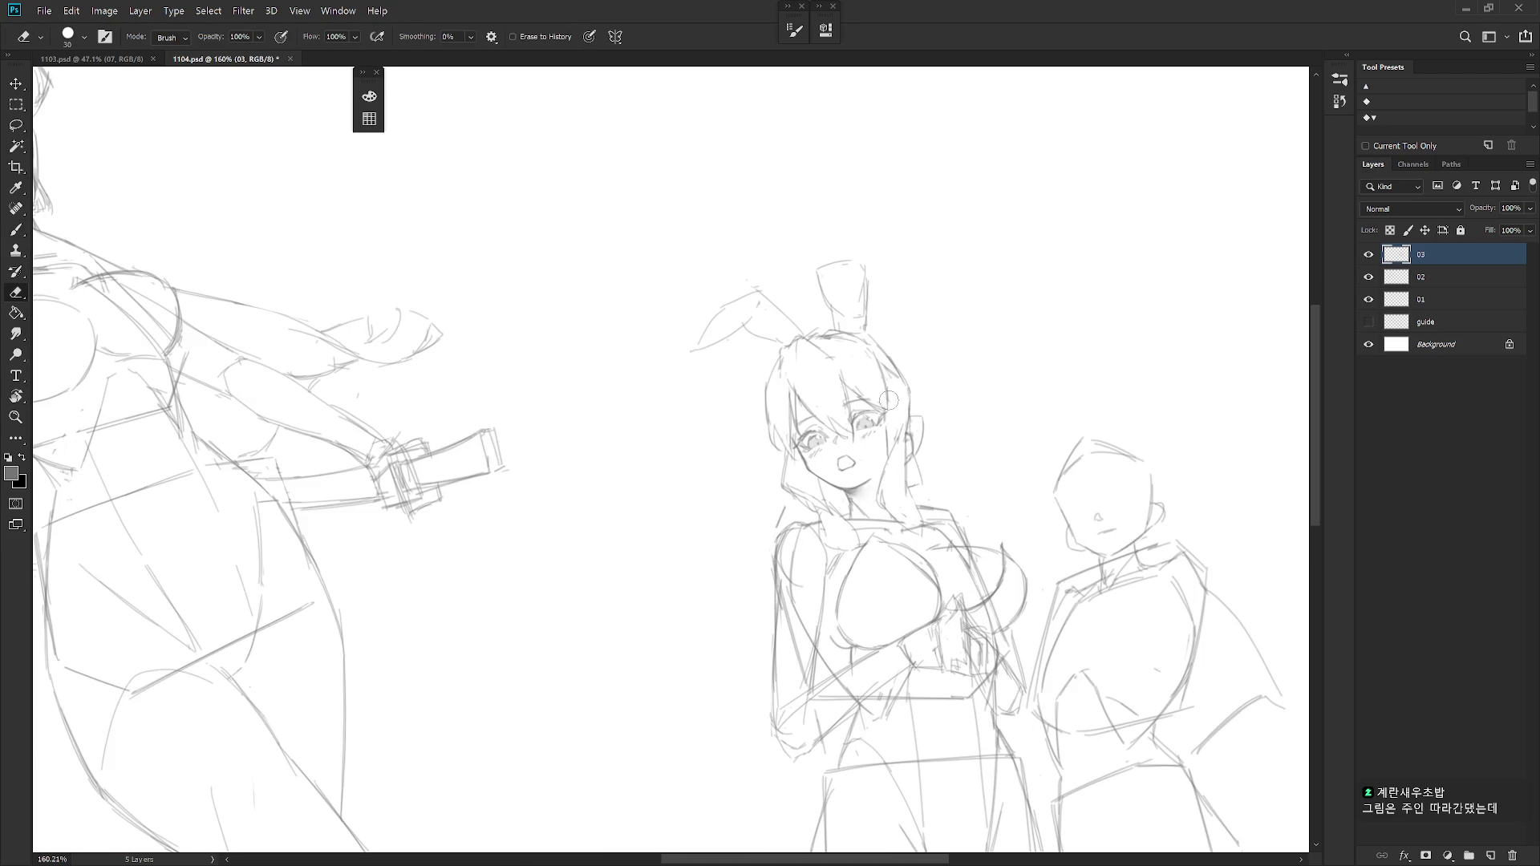
scroll(914, 521, "down", 1)
left_click_drag(915, 521, 840, 491)
key("b")
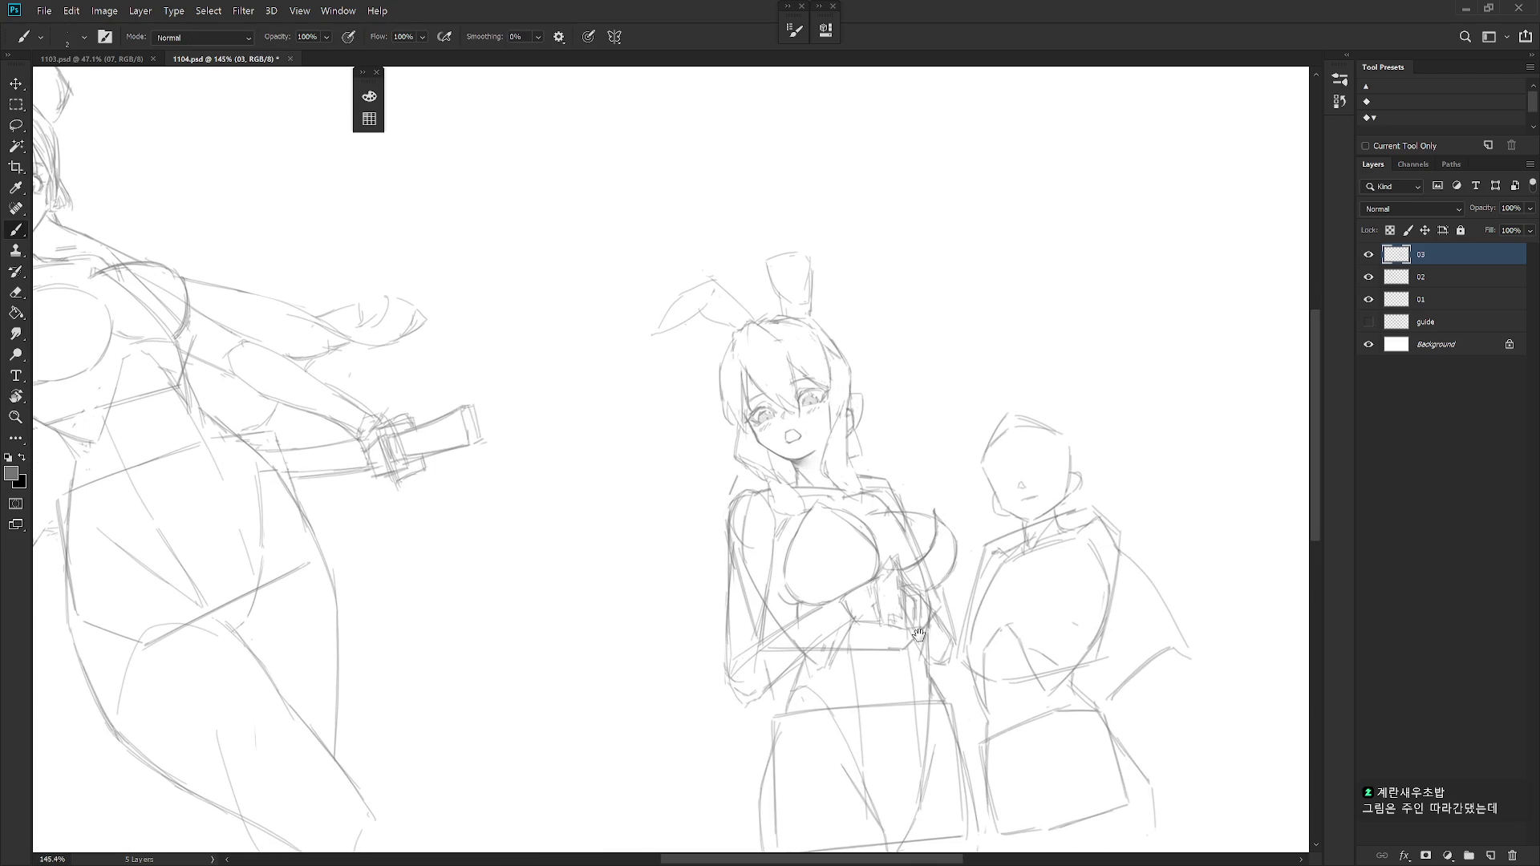
left_click_drag(922, 641, 911, 574)
Add a short pencil stroke to the companion figure's chest.
key("e")
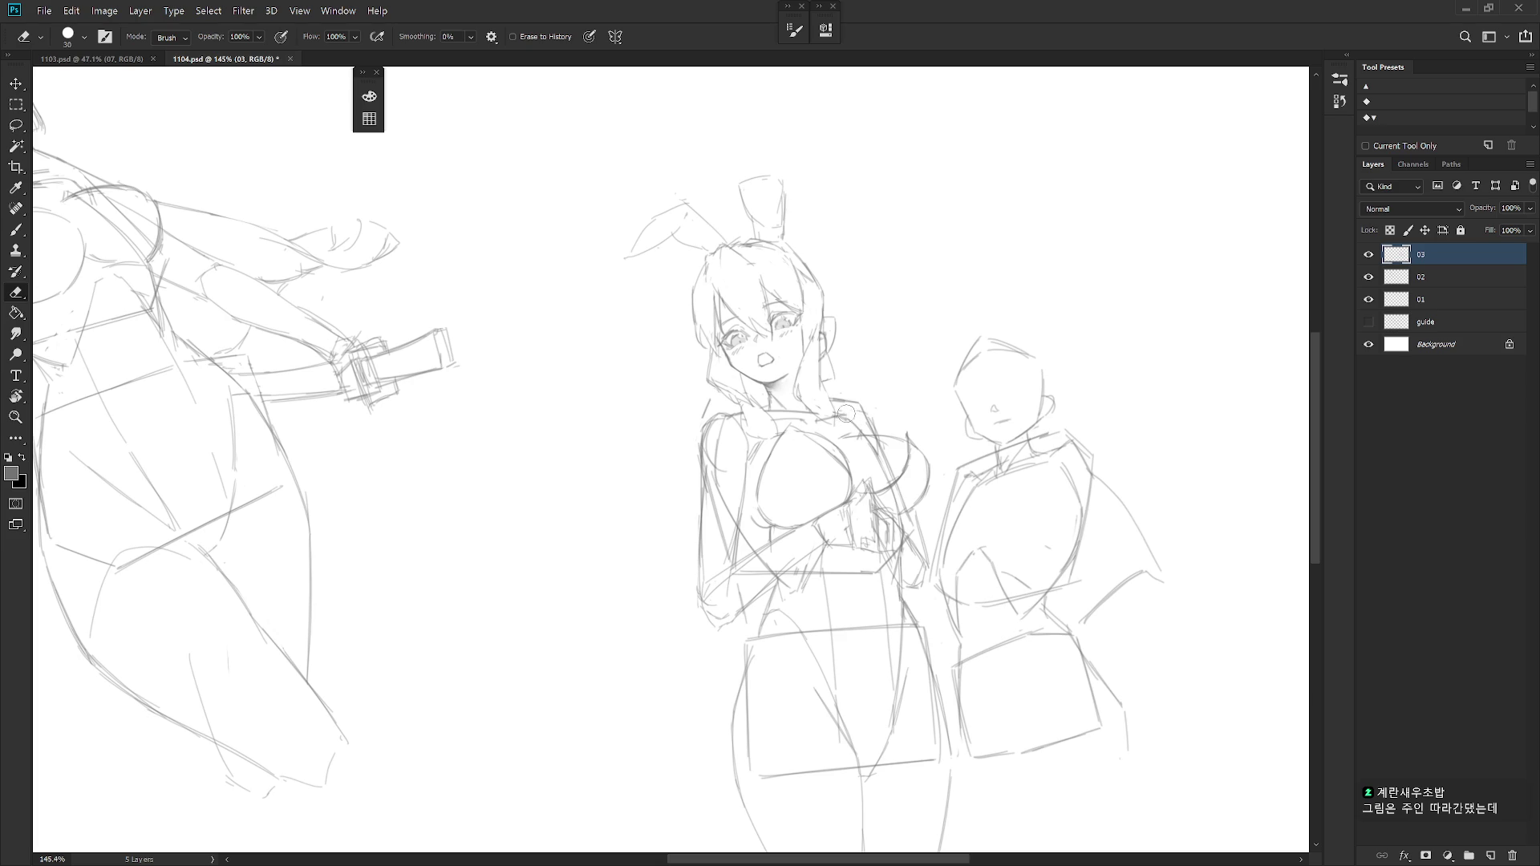
key("b")
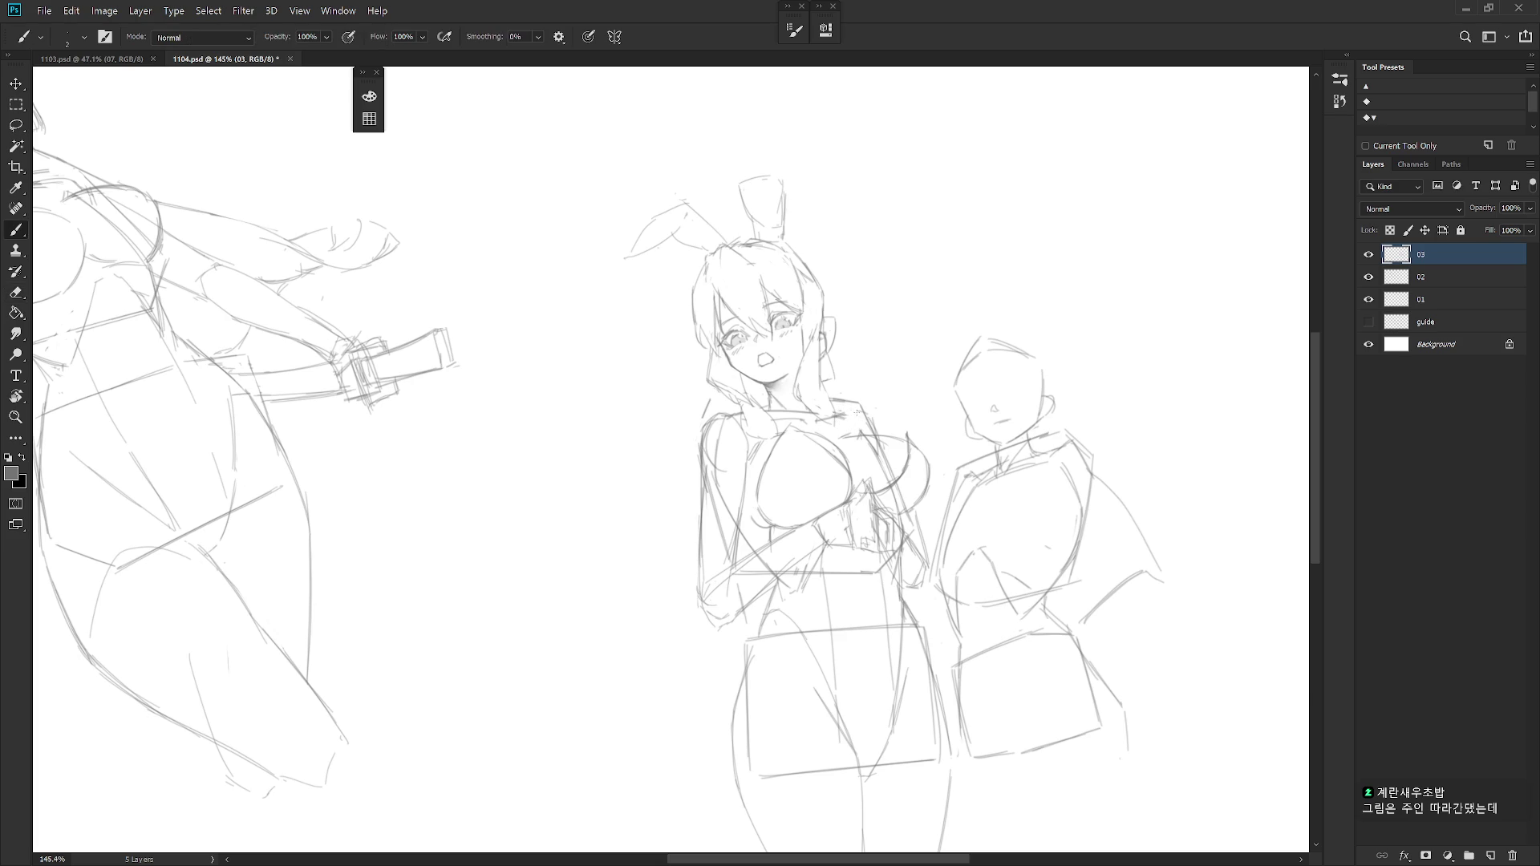
left_click_drag(849, 433, 868, 417)
key("e")
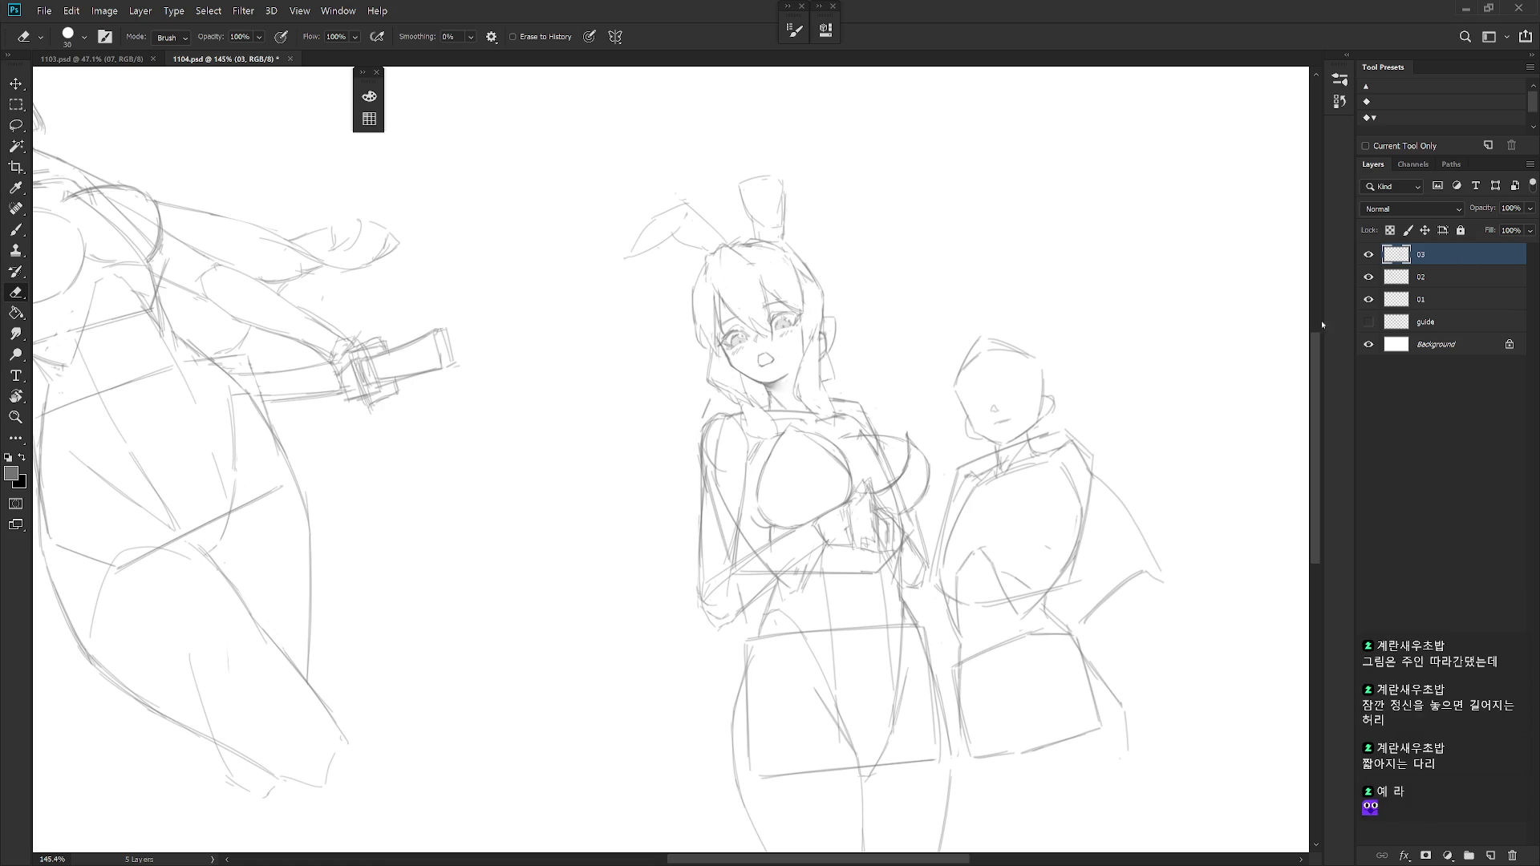
scroll(799, 236, "down", 1)
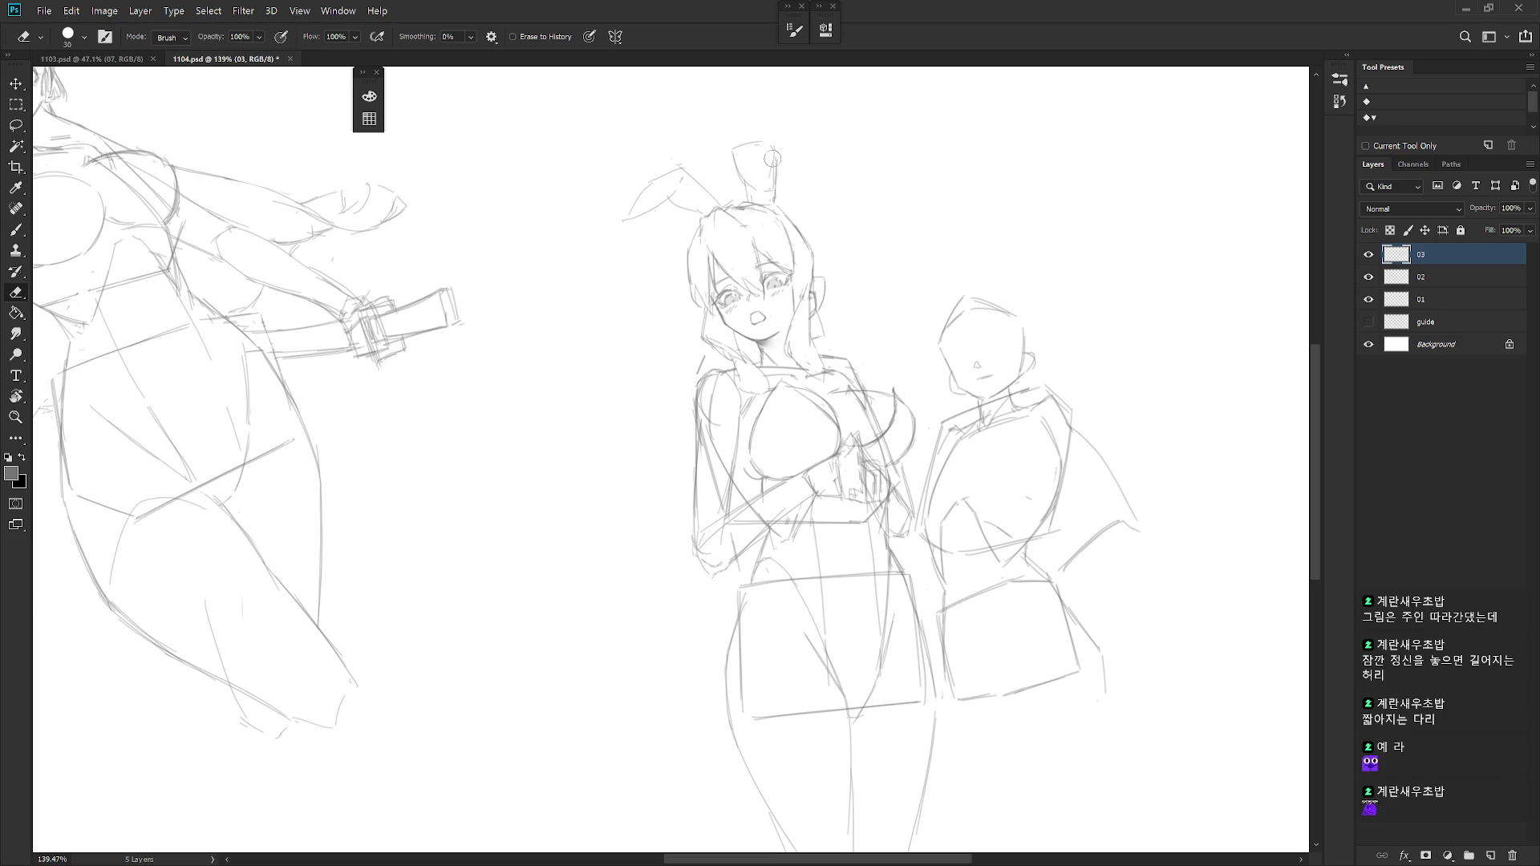
Draw short strokes over both bunny ear tips to darken and reinforce them.
key("b")
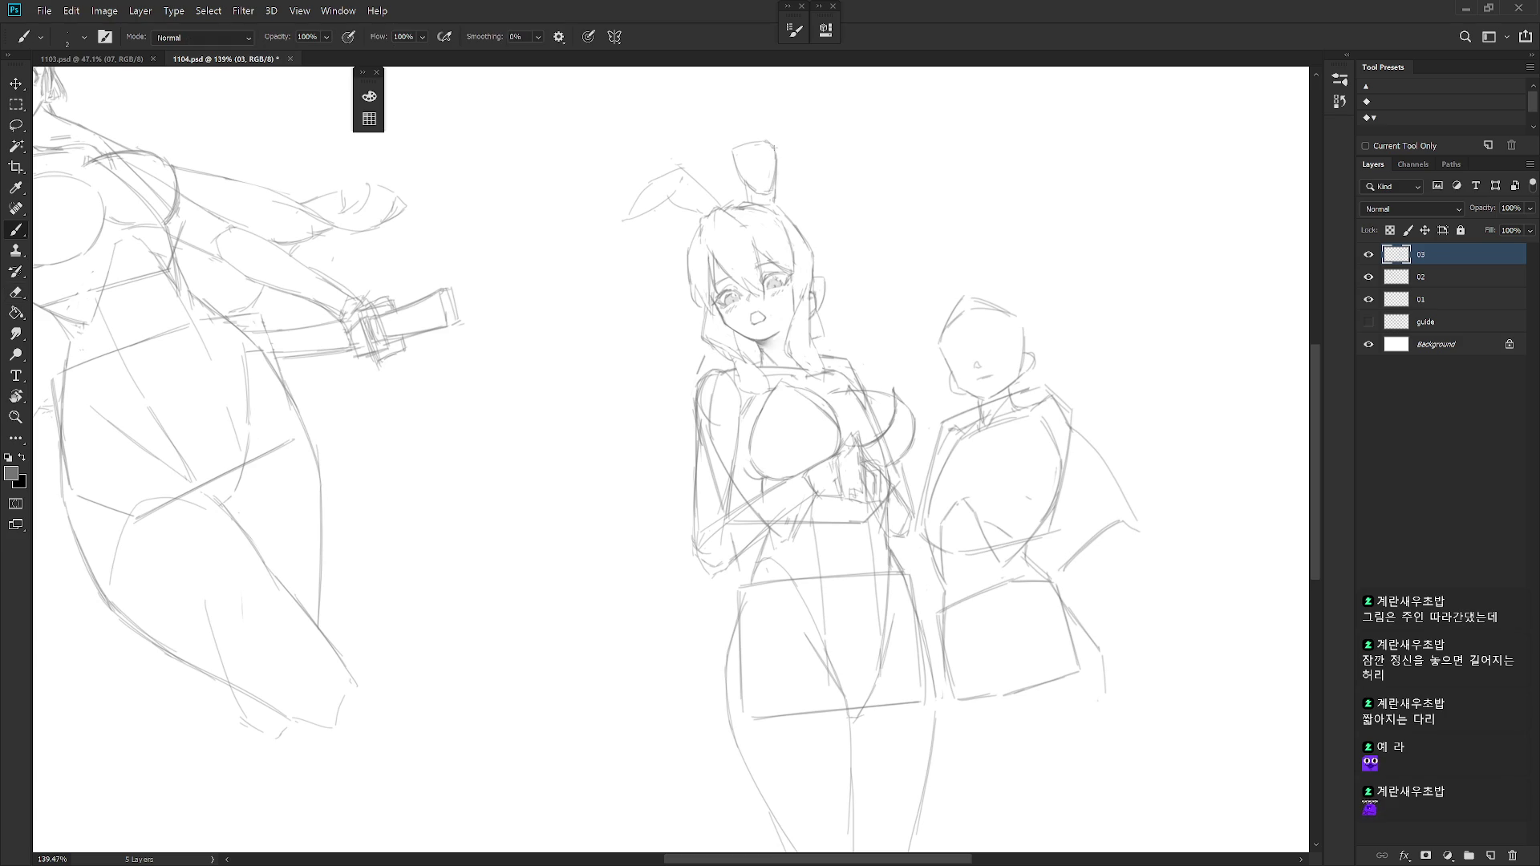
left_click_drag(621, 219, 641, 202)
left_click_drag(667, 175, 691, 168)
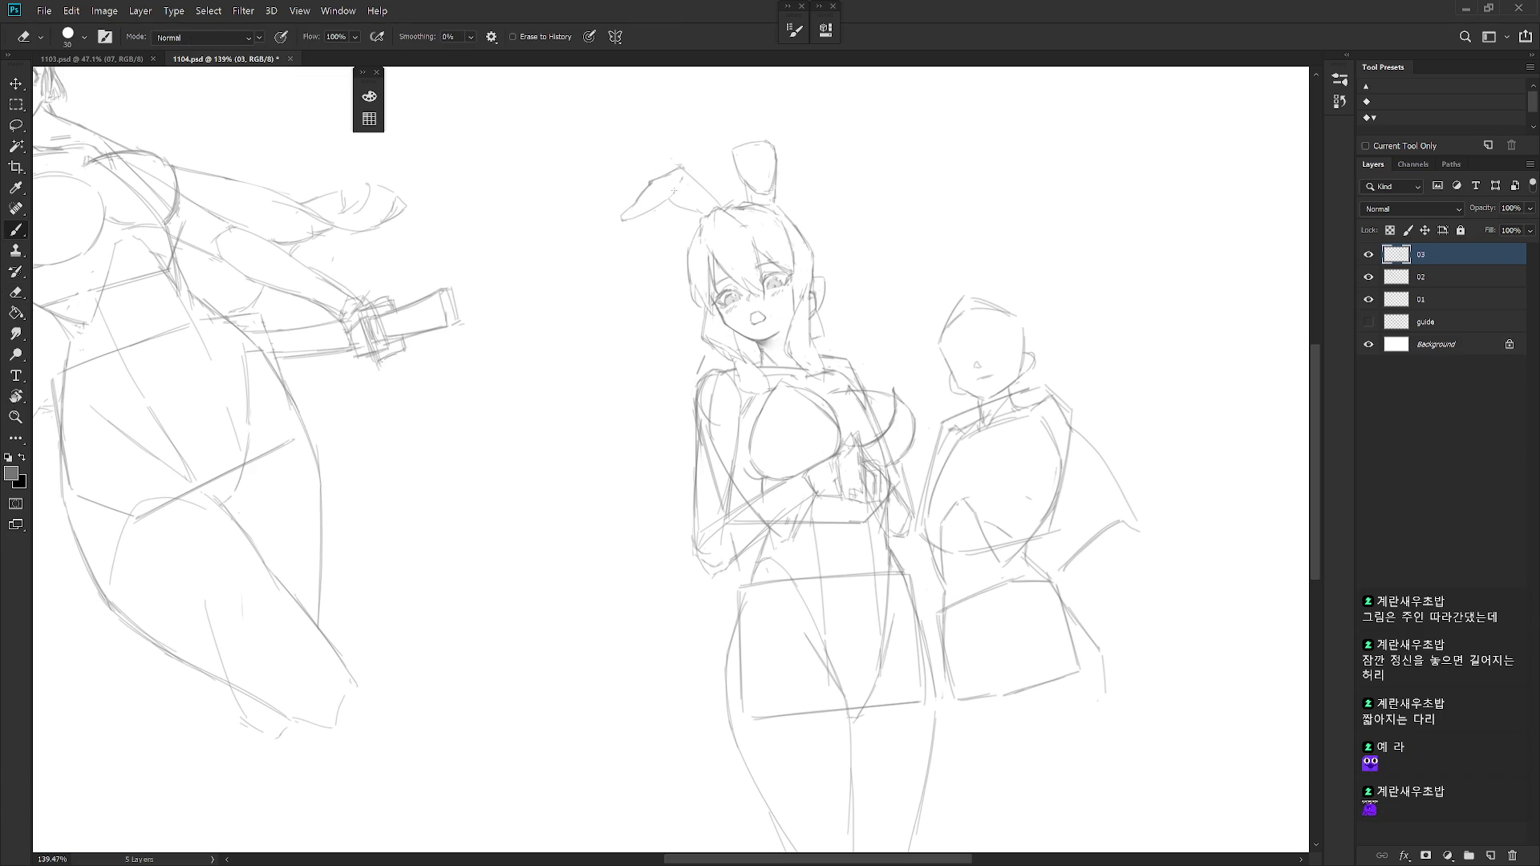
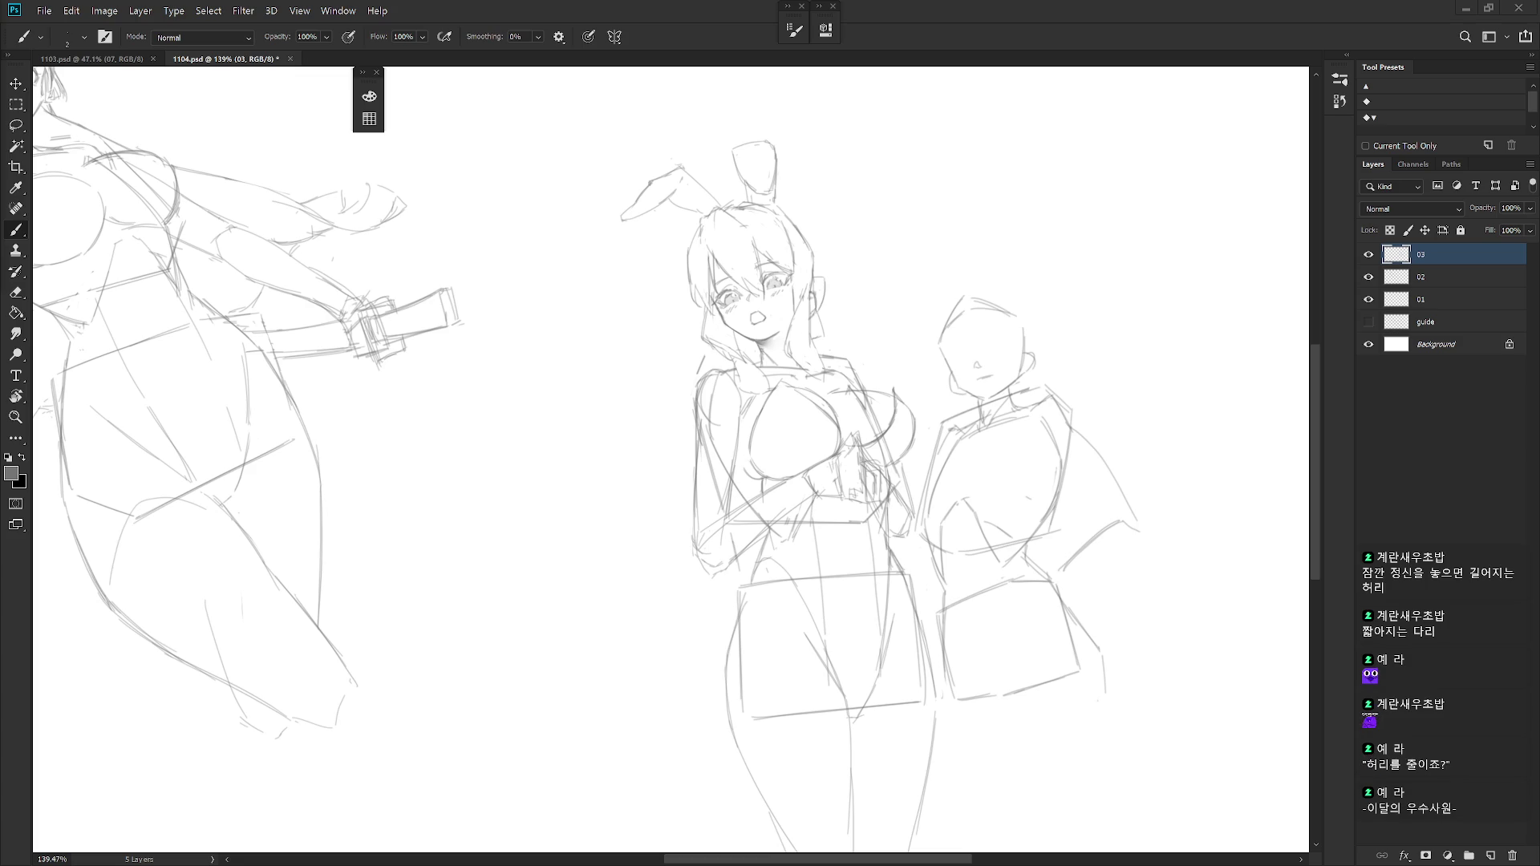
Pan up over the sketch and erase the bunny girl's old right leg line.
left_click_drag(914, 479, 895, 445)
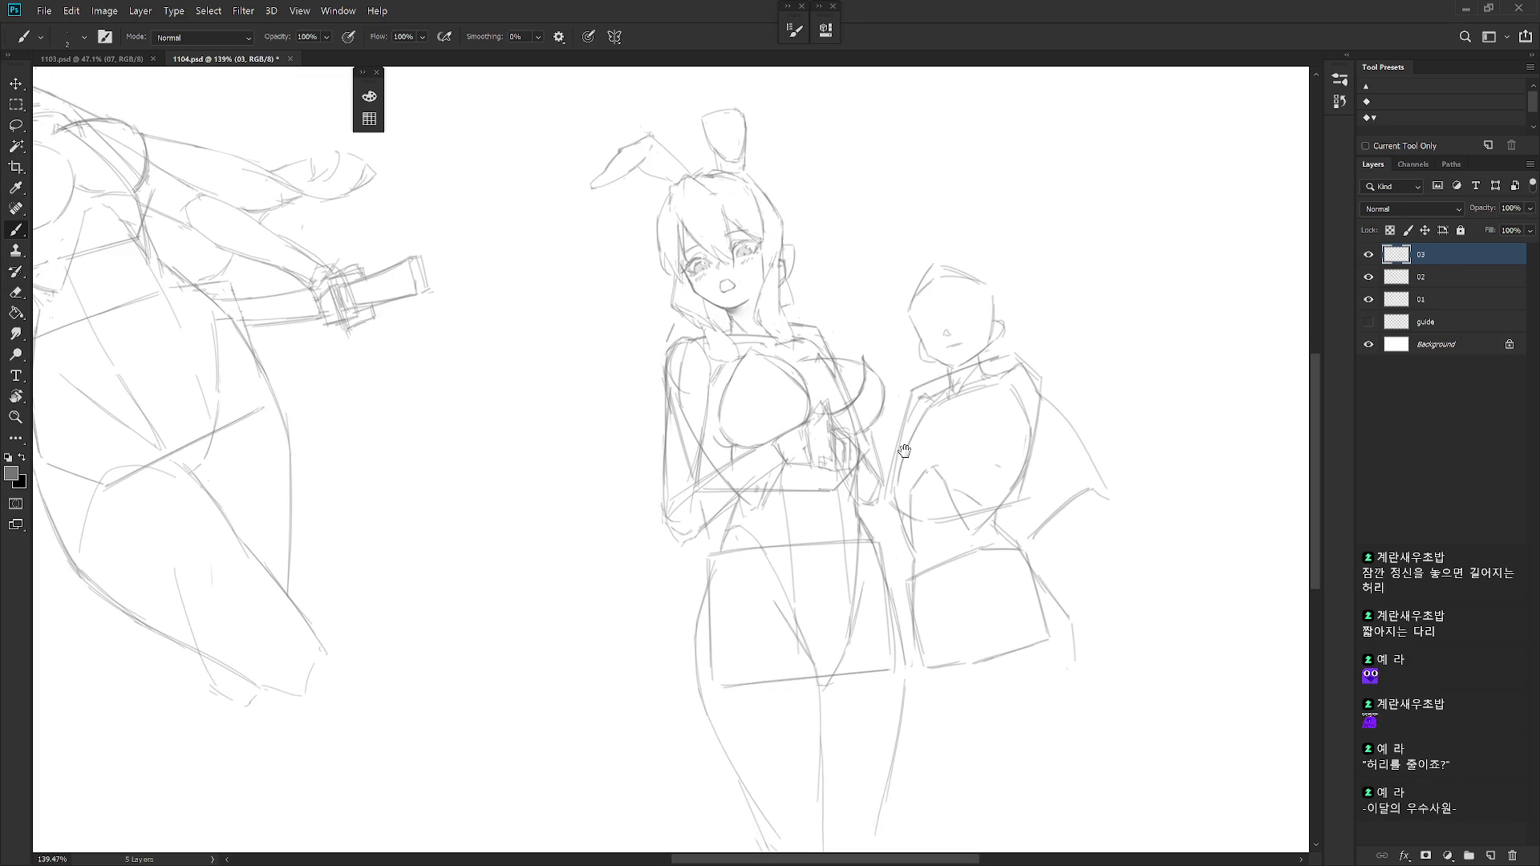
left_click_drag(949, 628, 931, 549)
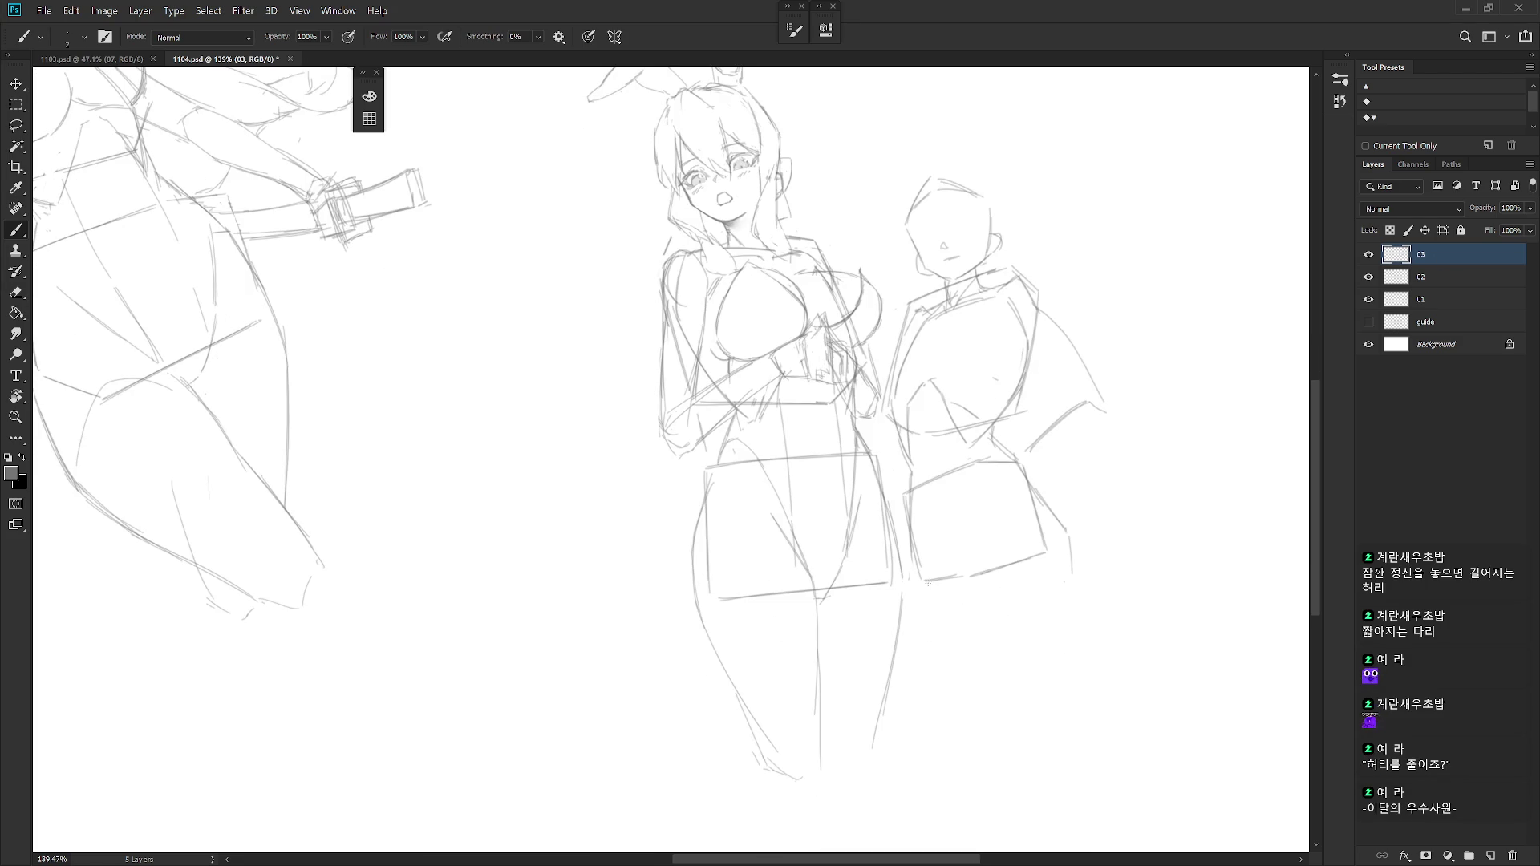
scroll(916, 589, "down", 3)
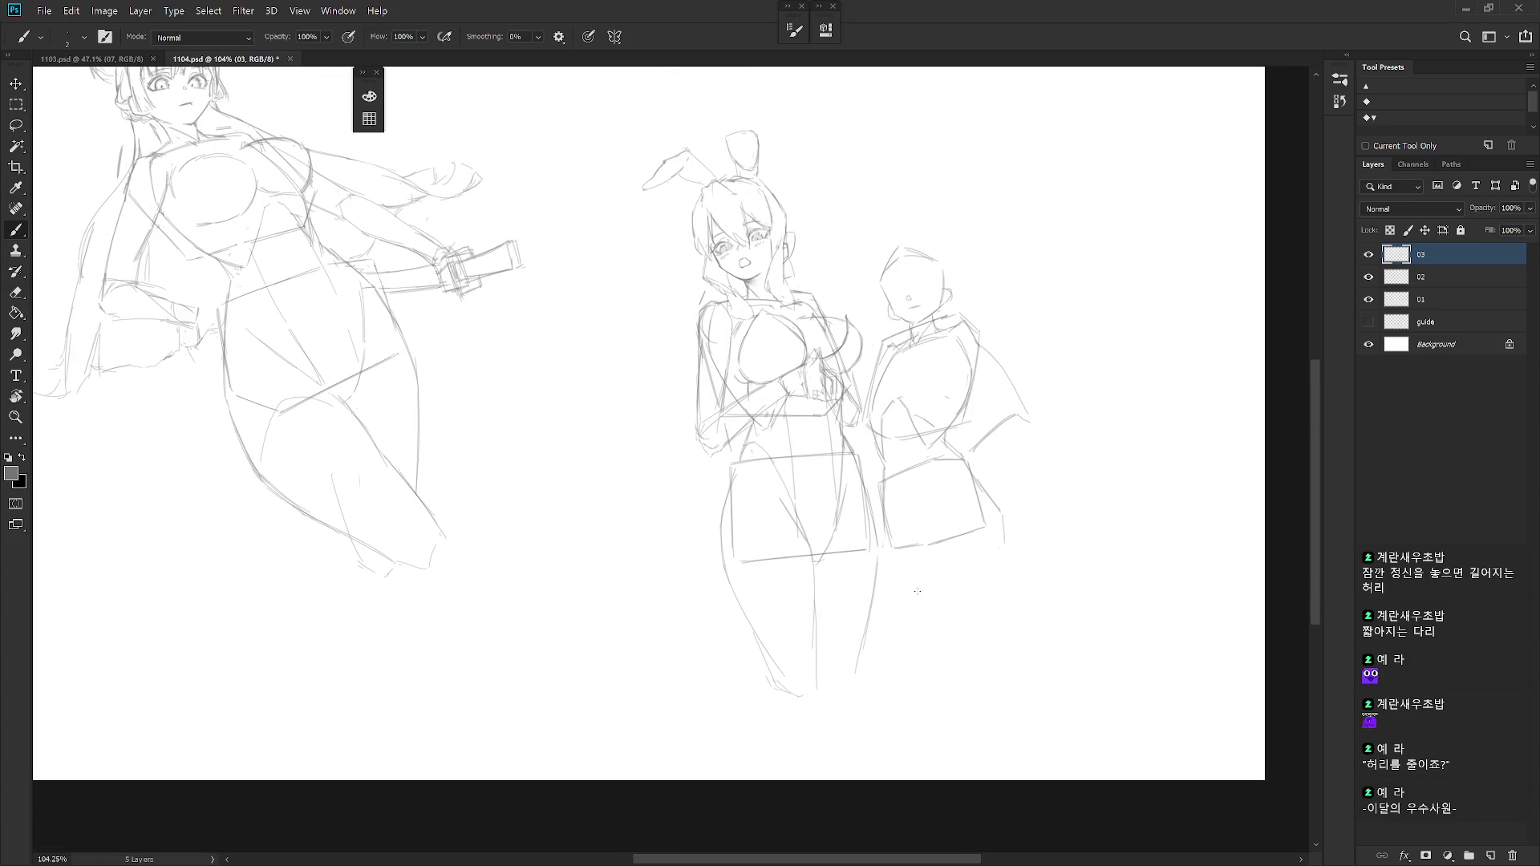
key("e")
left_click_drag(876, 560, 855, 674)
Redraw the right leg line at its new angle, undoing and restroking it once.
key("b")
left_click_drag(871, 557, 840, 654)
key("ctrl+z")
left_click_drag(876, 559, 839, 656)
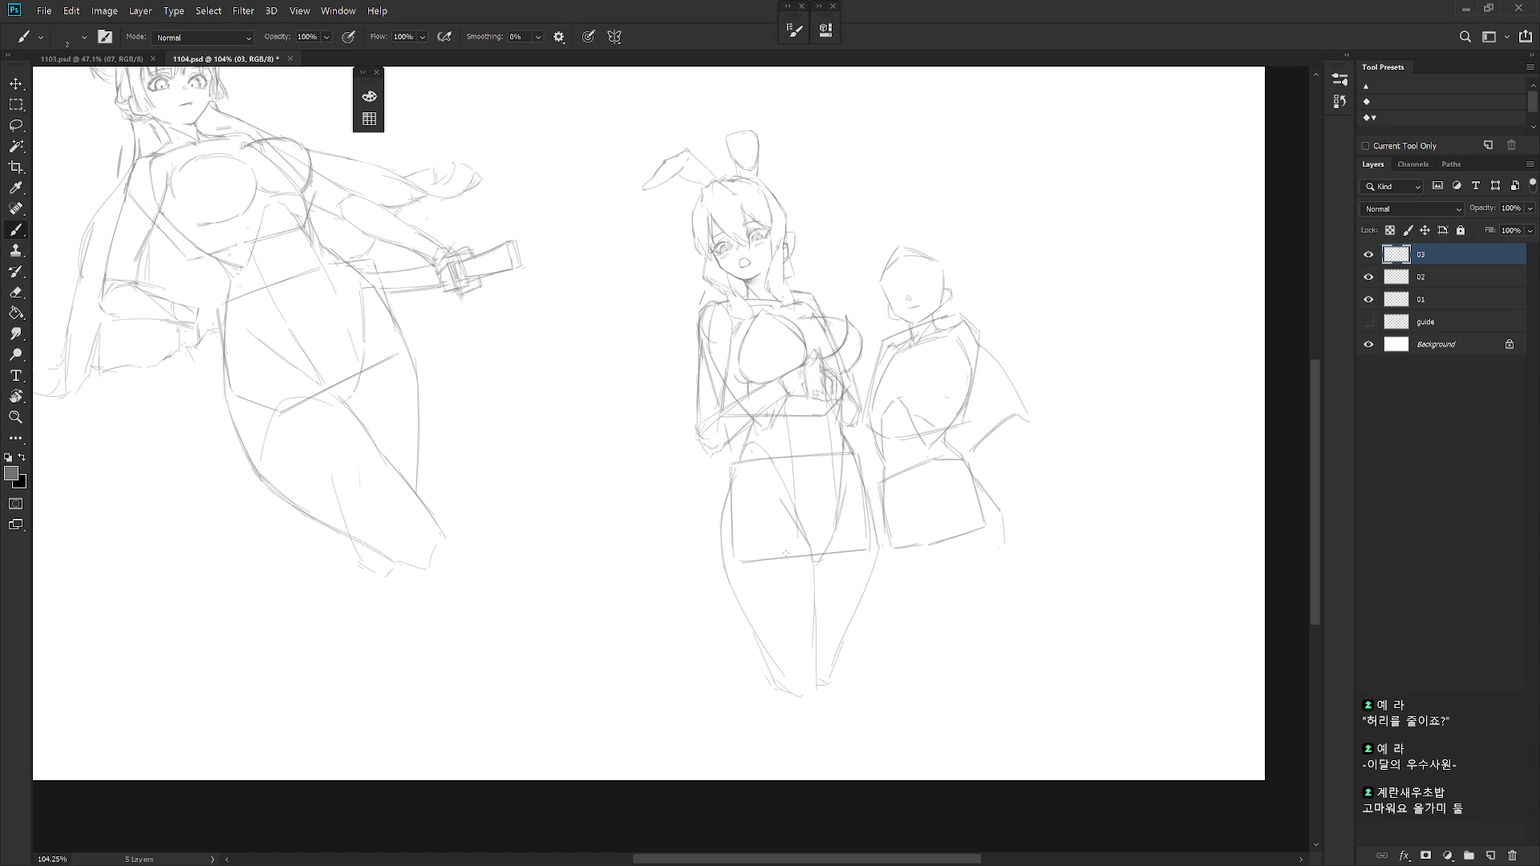
key("e")
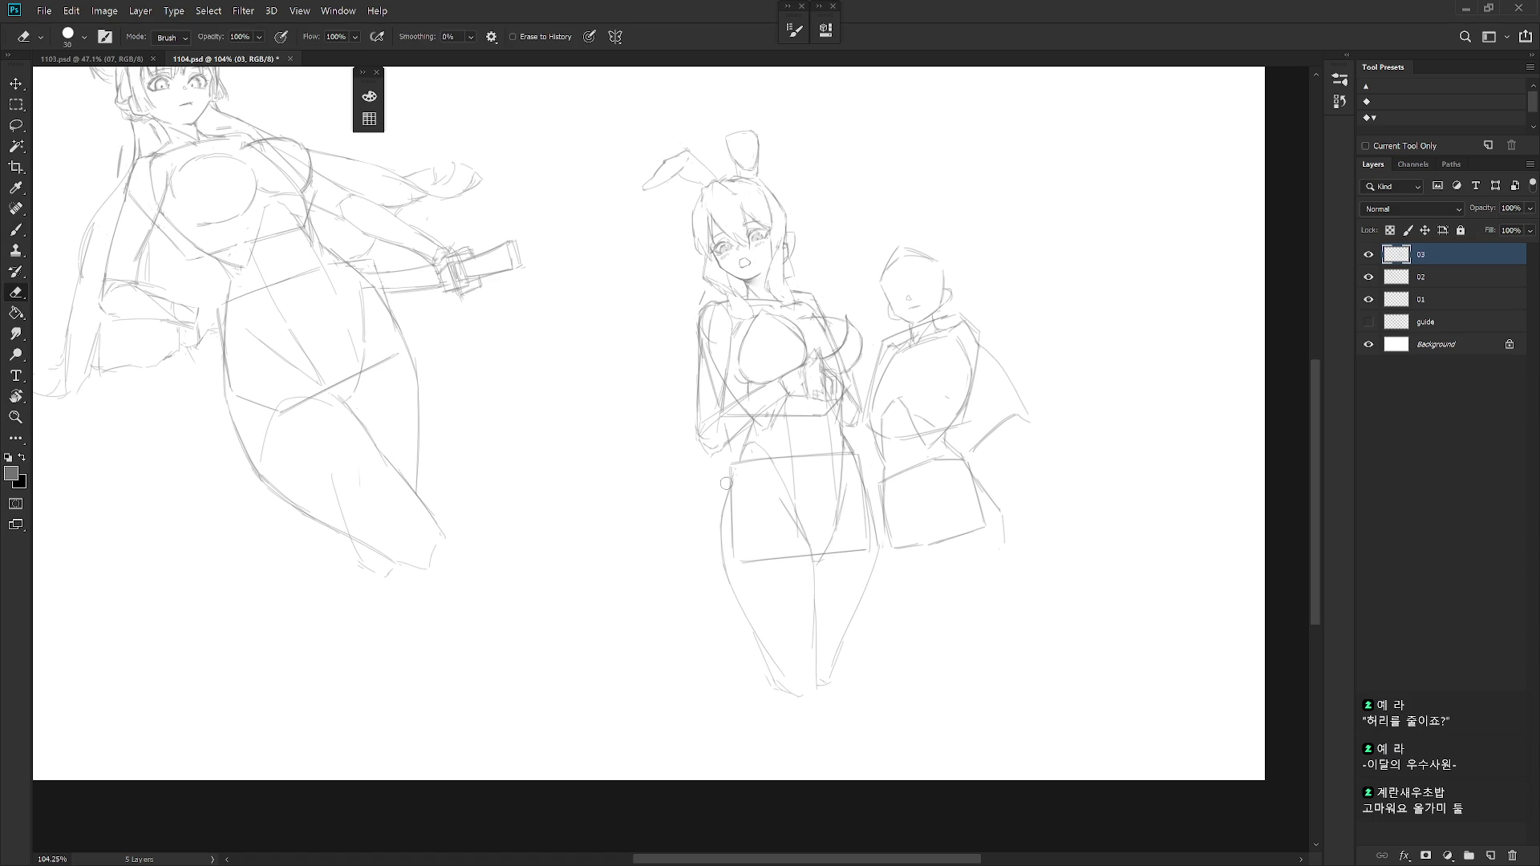
key("b")
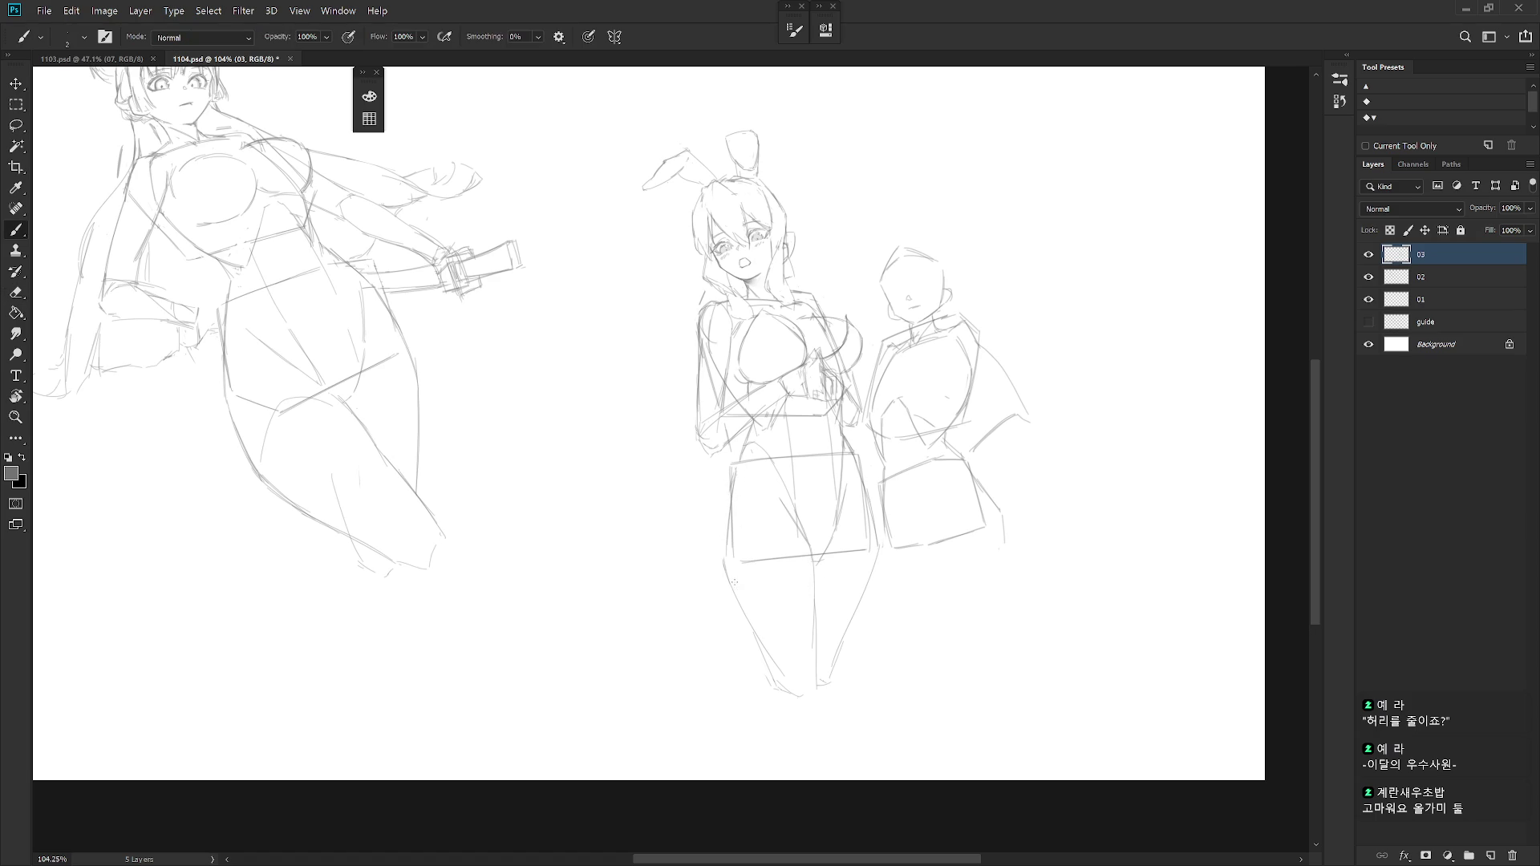
key("e")
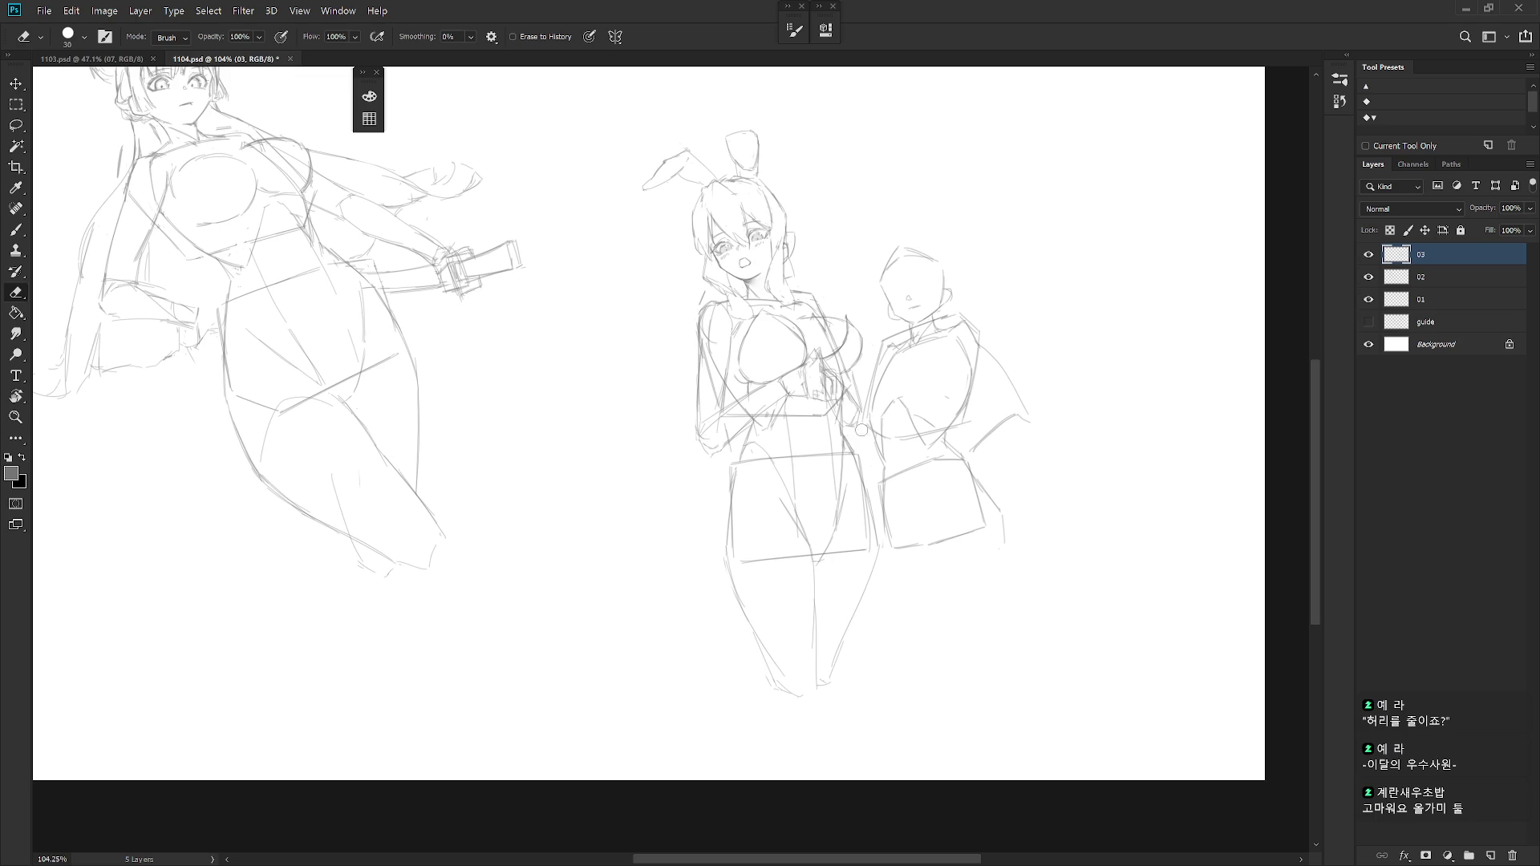
key("b")
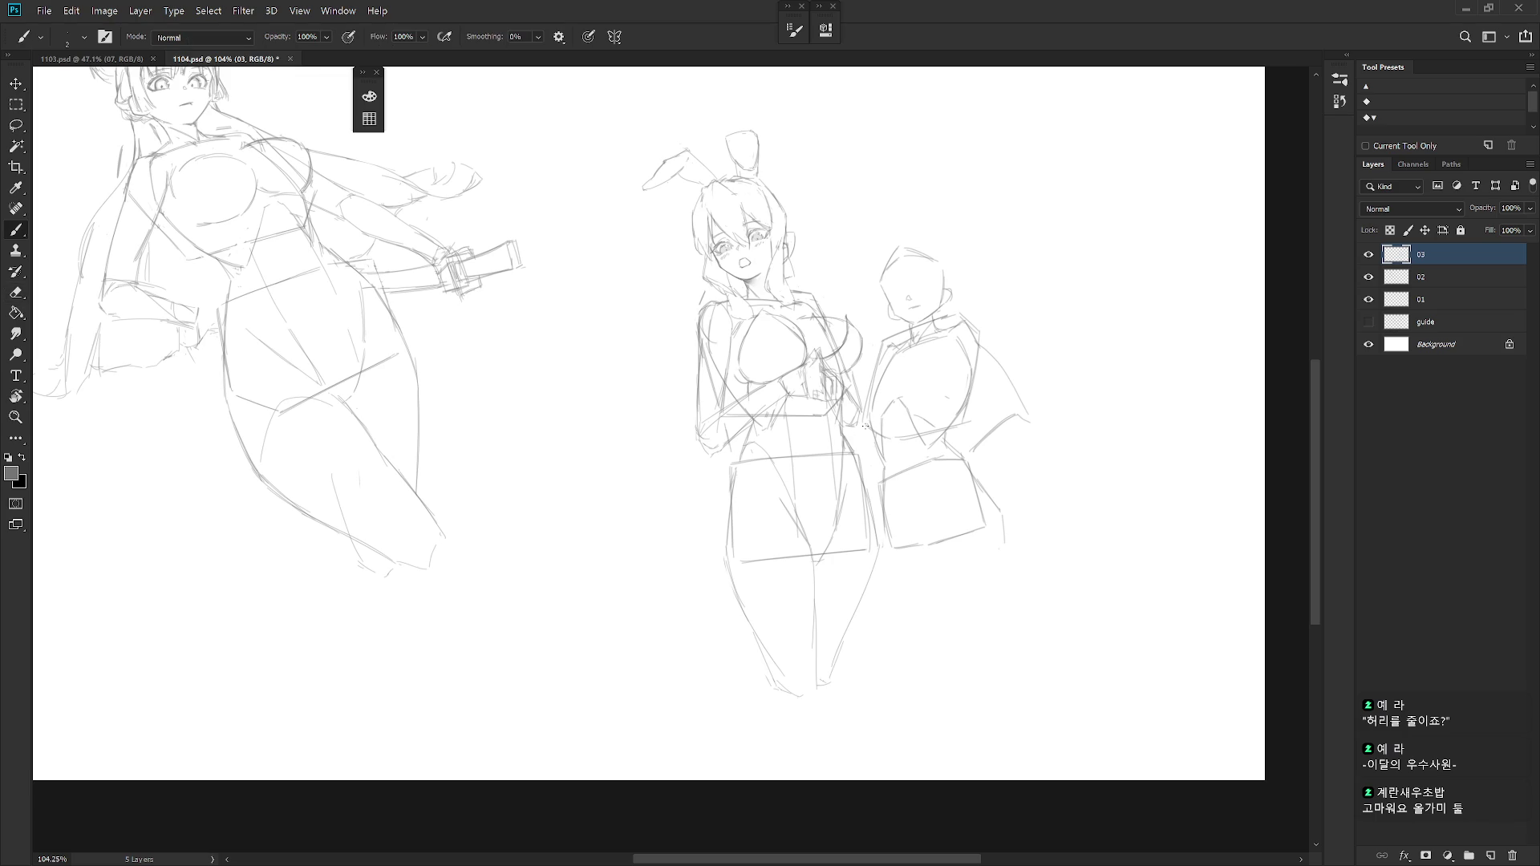
scroll(865, 424, "up", 3, "alt")
Erase the stray pencil strokes near the bunny girl's hands.
key("e")
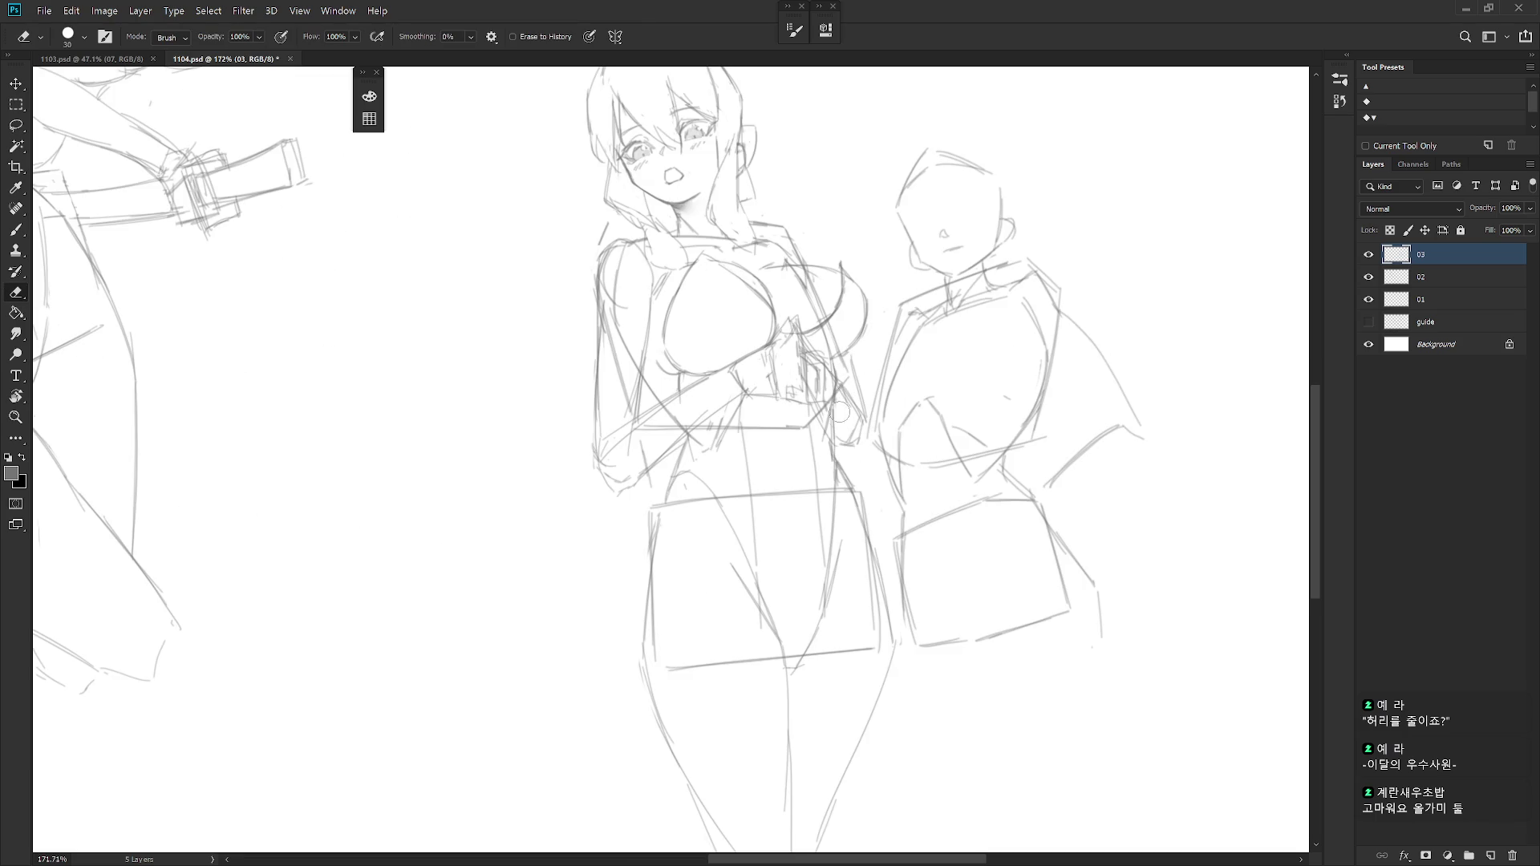
mouse_move(835, 402)
left_mouse_down()
mouse_move(835, 419)
mouse_move(819, 409)
mouse_move(848, 412)
left_mouse_up()
key("b")
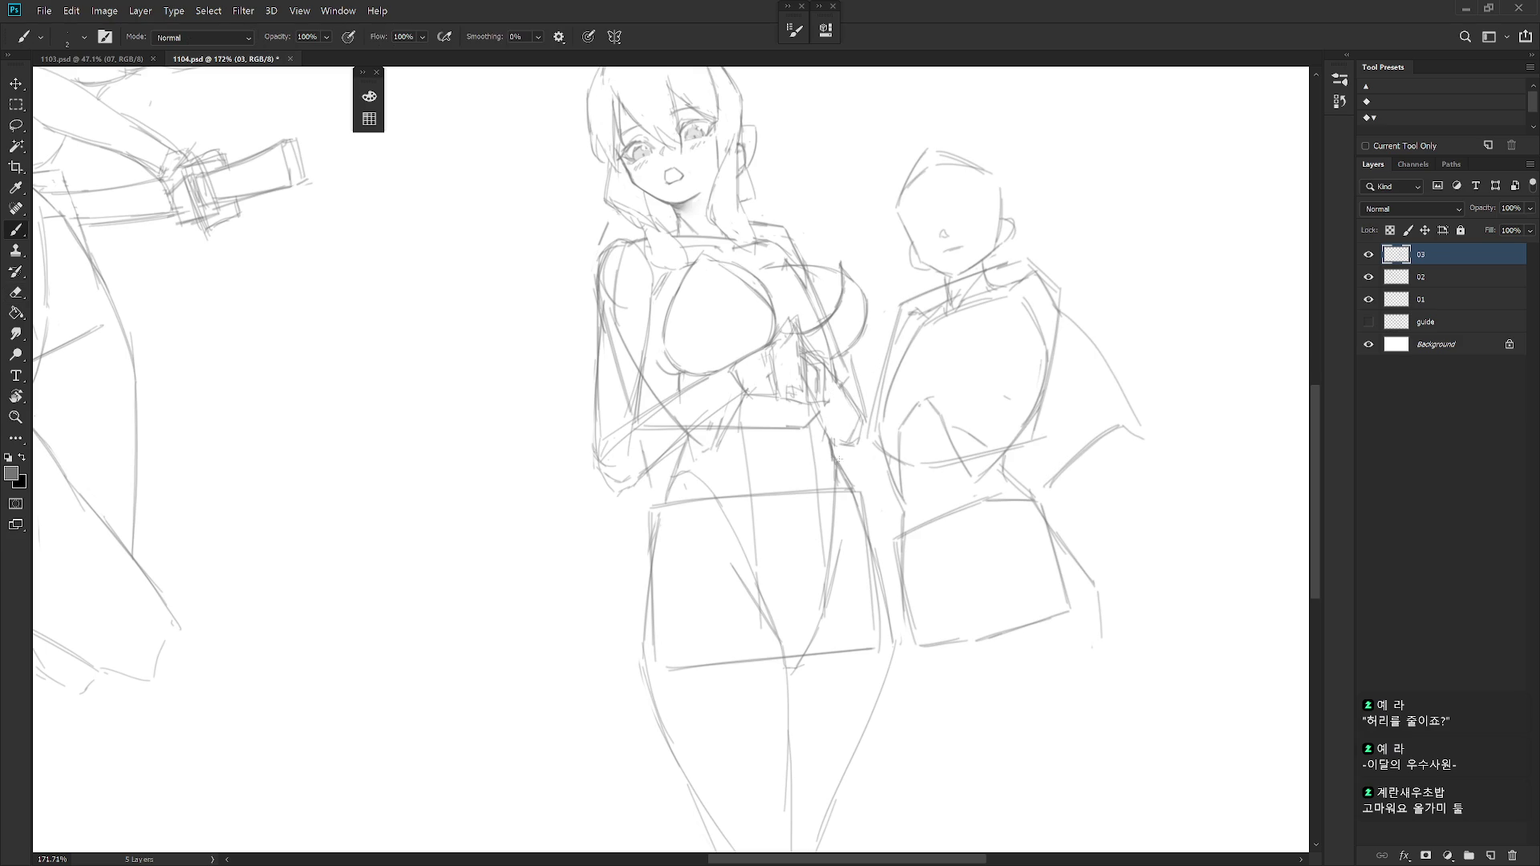
scroll(876, 447, "down", 2)
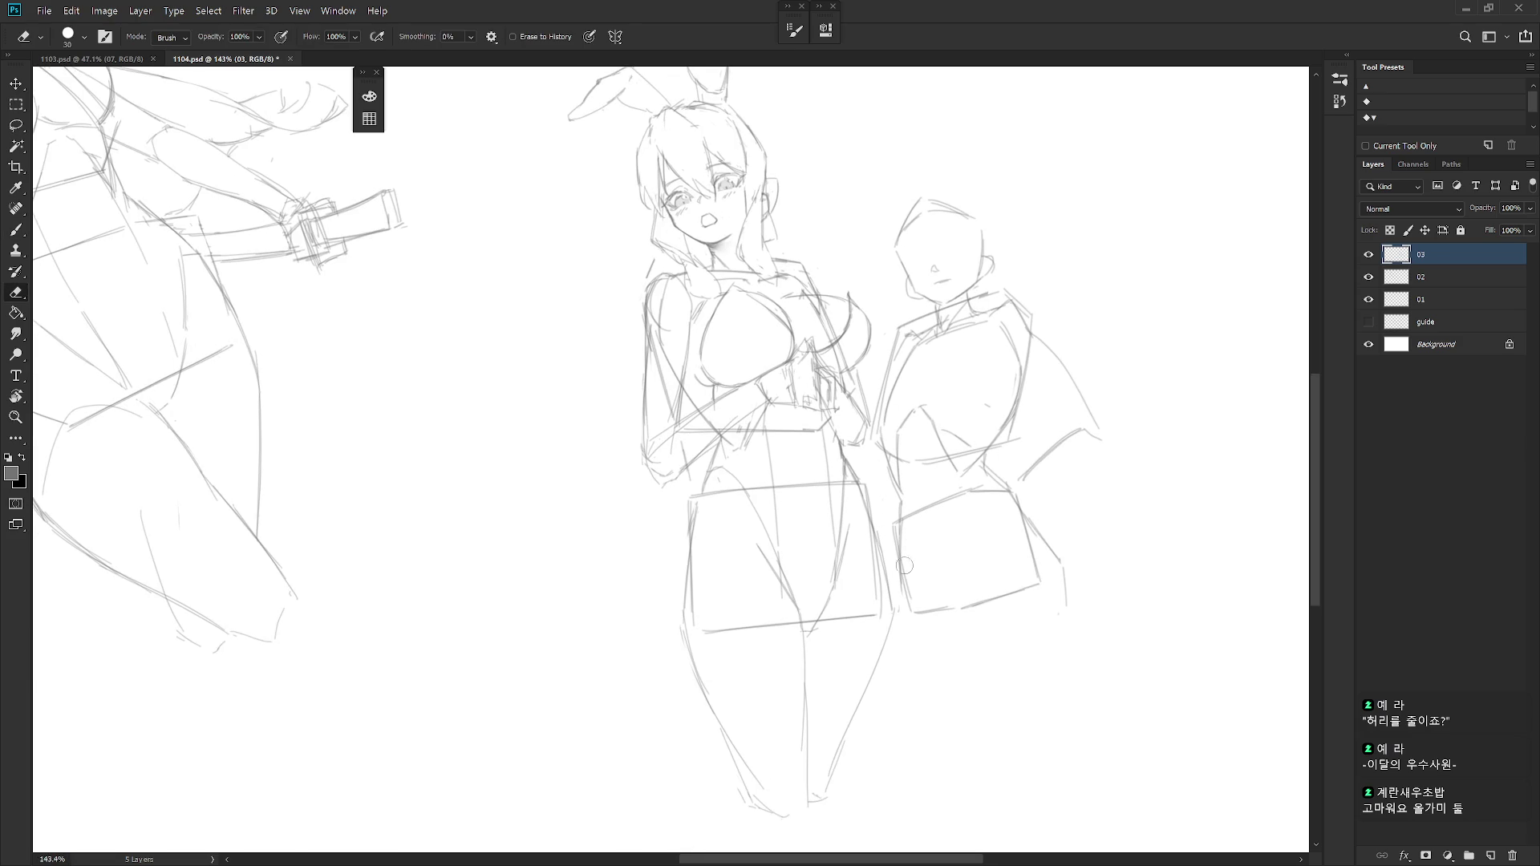
scroll(861, 490, "down", 5)
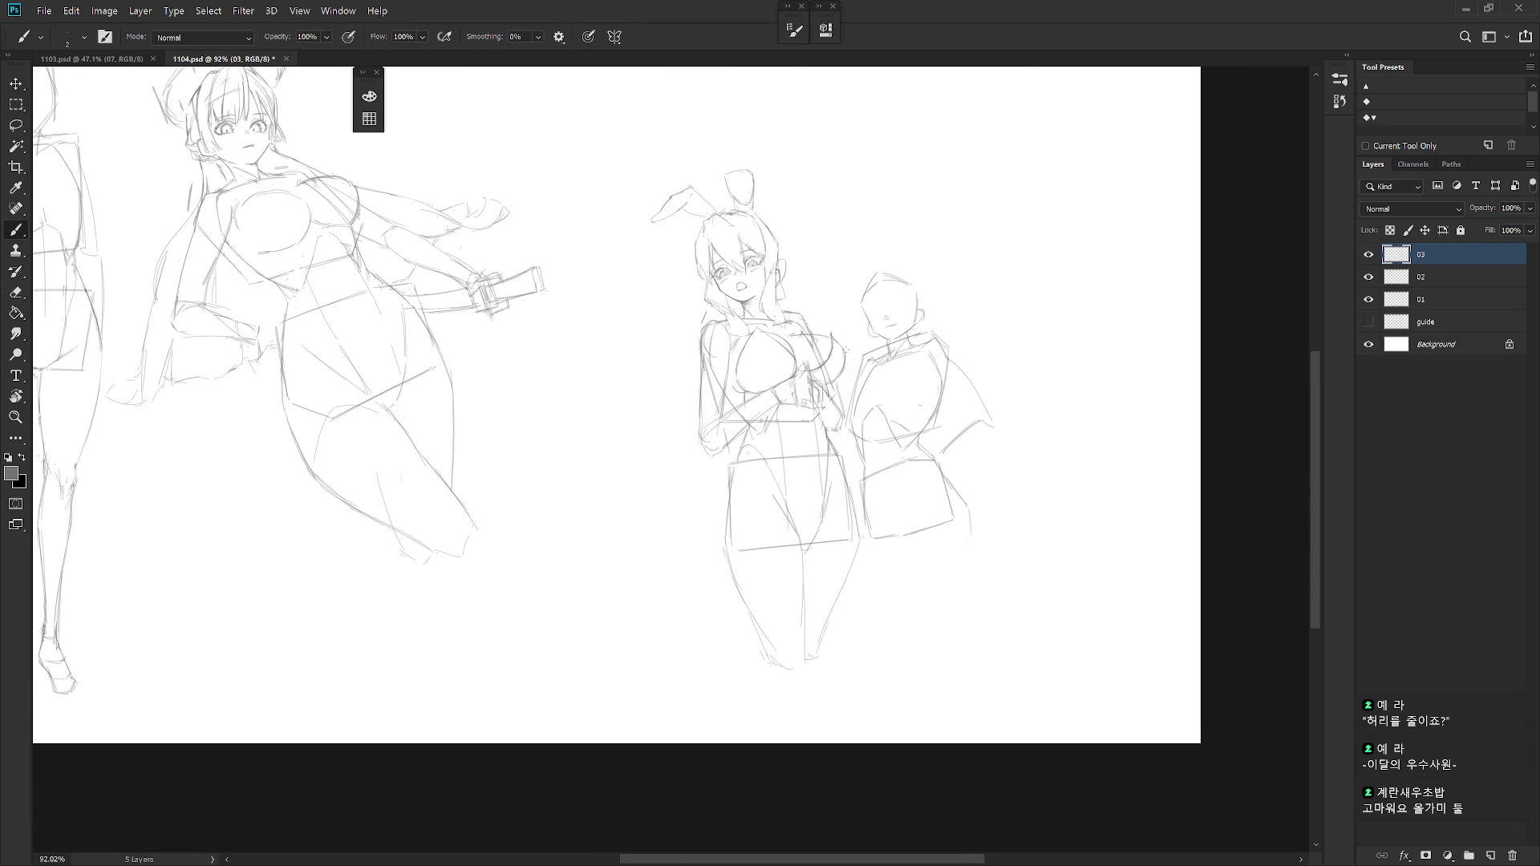
Mirror the canvas view horizontally and tilt it counterclockwise toward her face.
key("h")
scroll(798, 418, "up", 4)
scroll(797, 419, "up", 8)
key("r")
left_click_drag(798, 420, 765, 366)
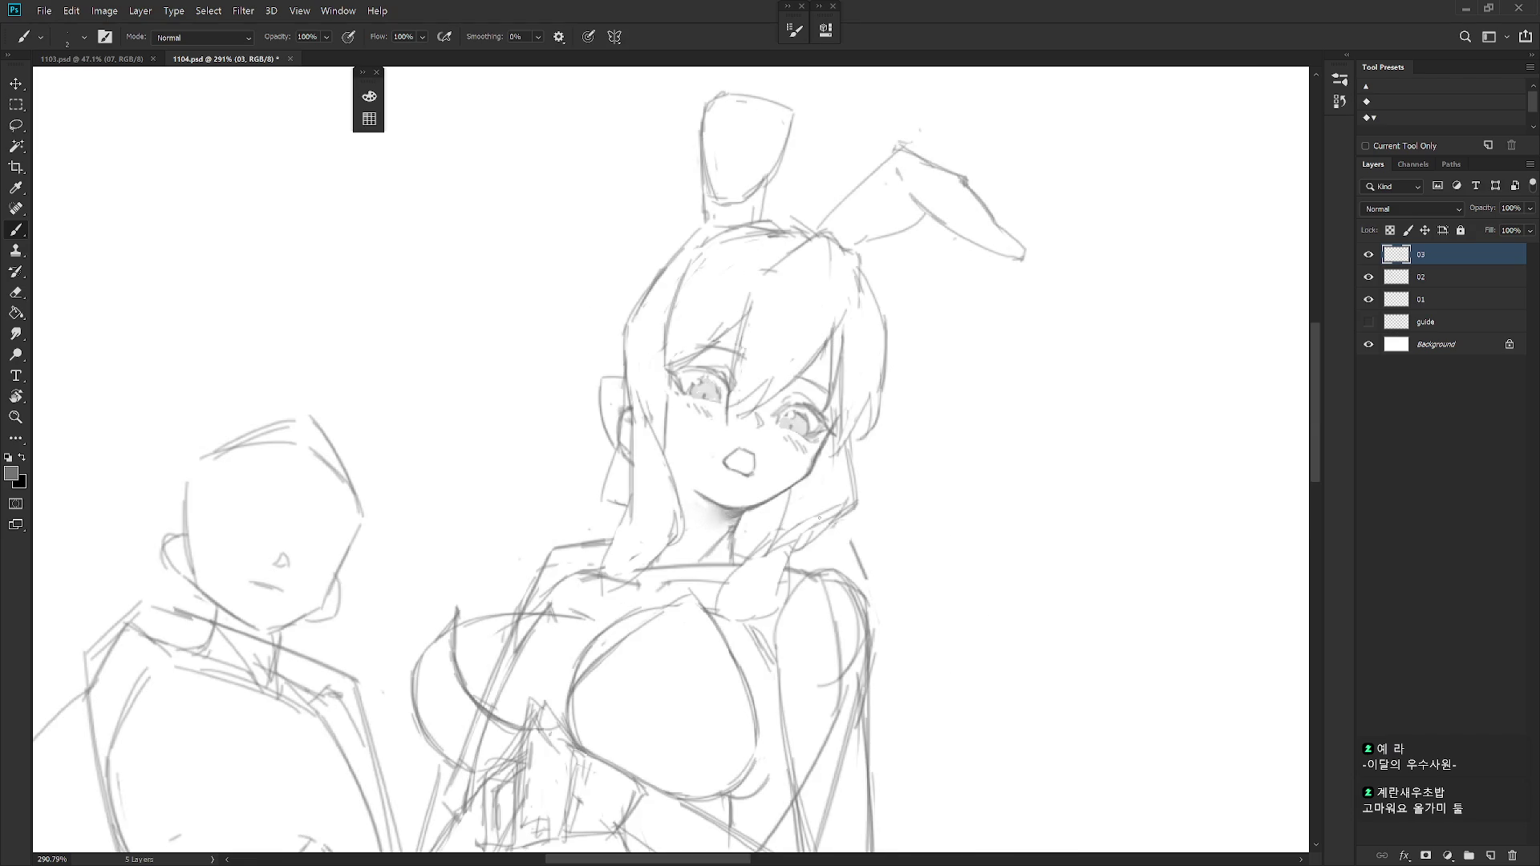
Upright the view and sketch hair strokes along the head's left side and top-left outline.
left_click_drag(770, 433, 654, 345)
key("e")
key("b")
mouse_move(732, 279)
left_mouse_down()
mouse_move(656, 328)
mouse_move(639, 421)
left_mouse_up()
left_click_drag(648, 352, 636, 450)
left_click_drag(640, 347, 638, 457)
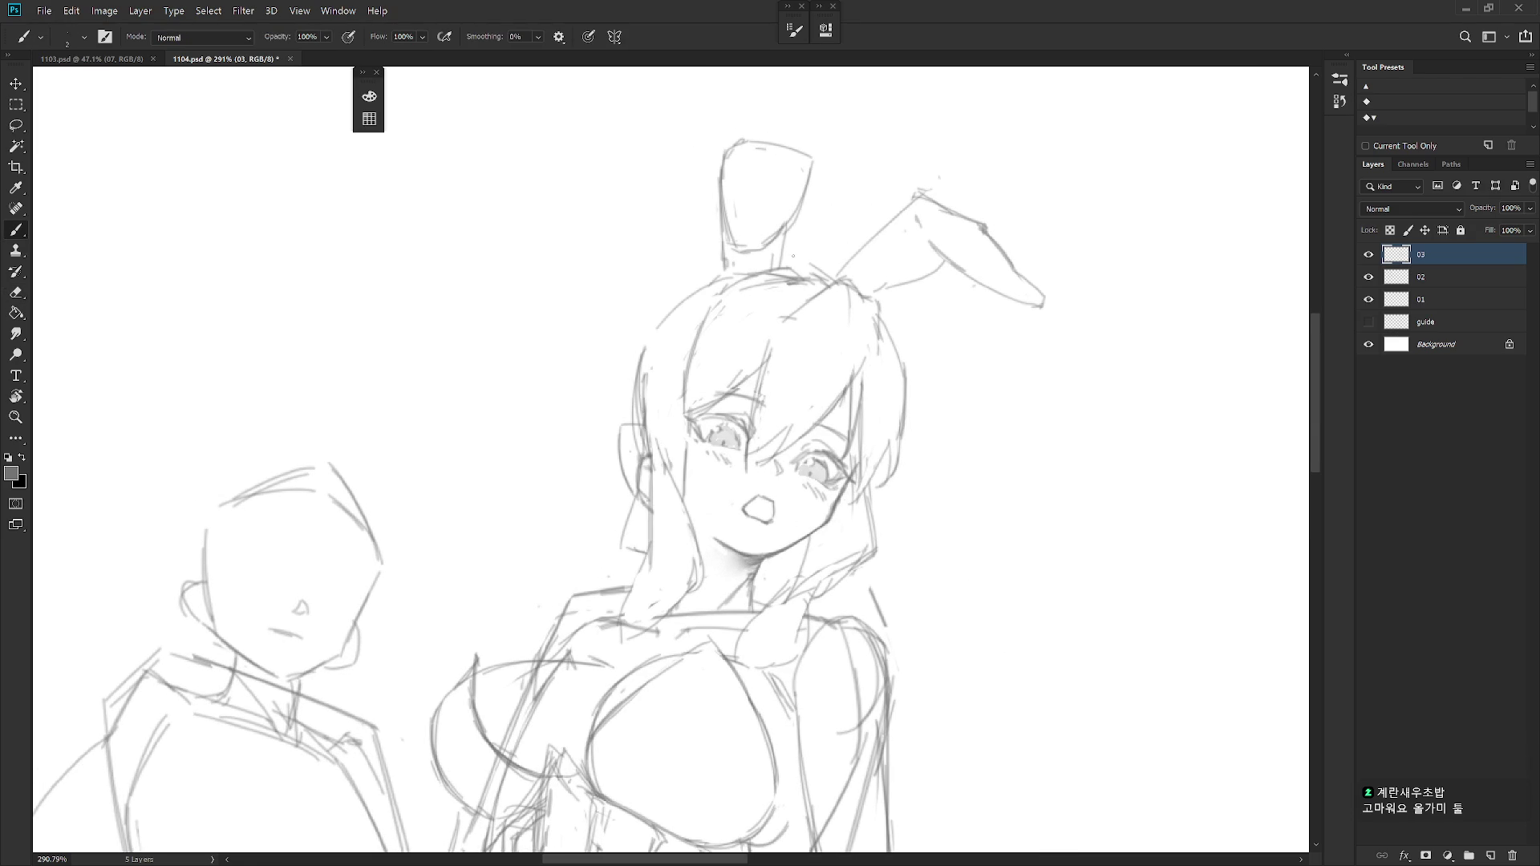
mouse_move(703, 279)
left_mouse_down()
mouse_move(647, 339)
mouse_move(697, 285)
left_mouse_up()
Draw the hair line beside the face, redoing the stroke once.
key("e")
key("b")
mouse_move(687, 462)
left_mouse_down()
mouse_move(681, 376)
mouse_move(713, 314)
left_mouse_up()
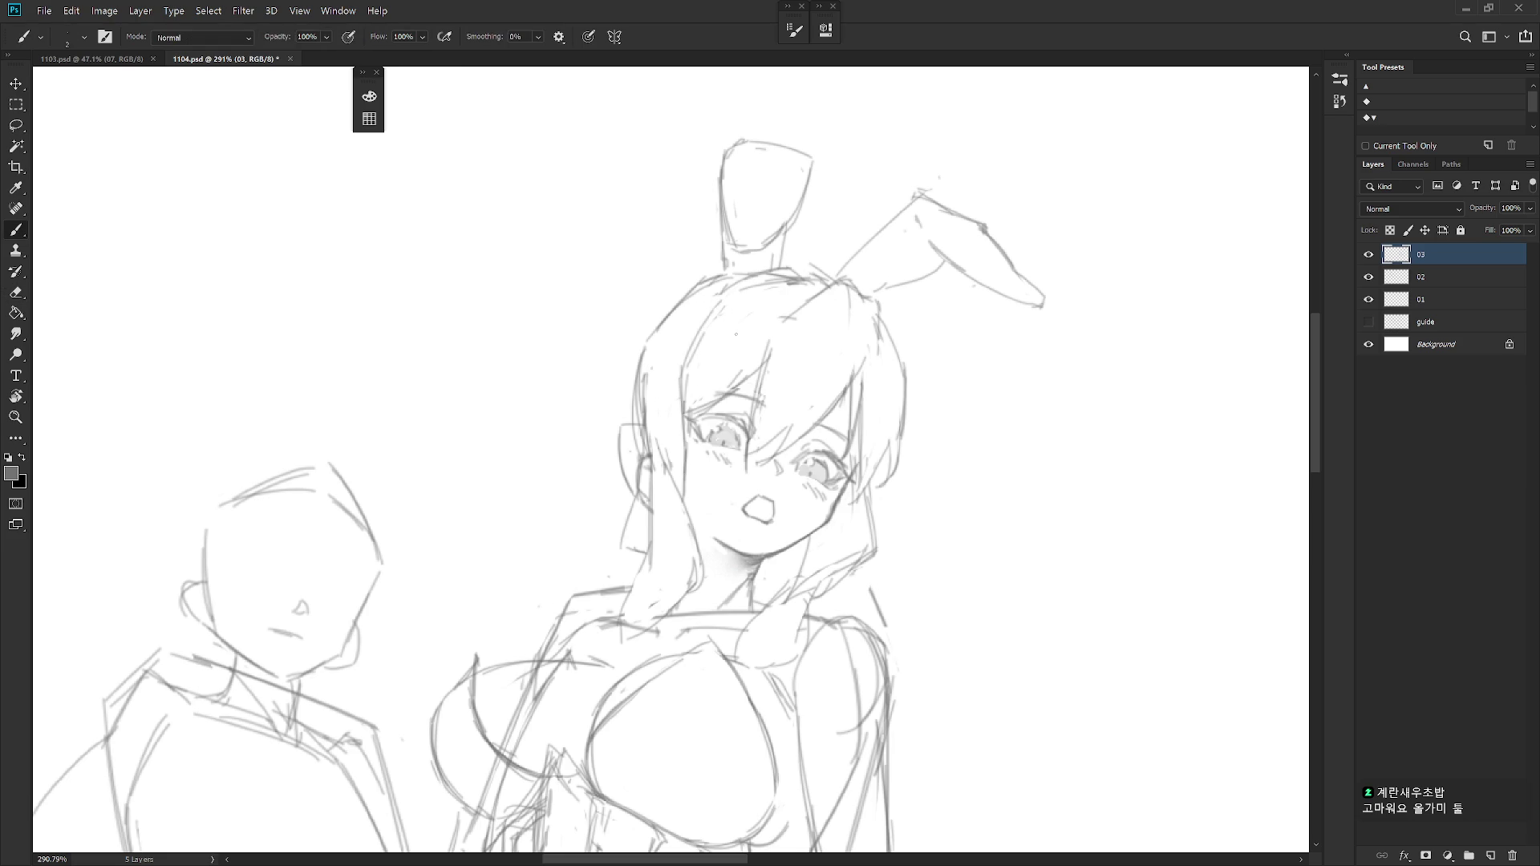
key("ctrl+z")
mouse_move(684, 377)
left_mouse_down()
mouse_move(712, 315)
mouse_move(677, 315)
mouse_move(697, 316)
left_mouse_up()
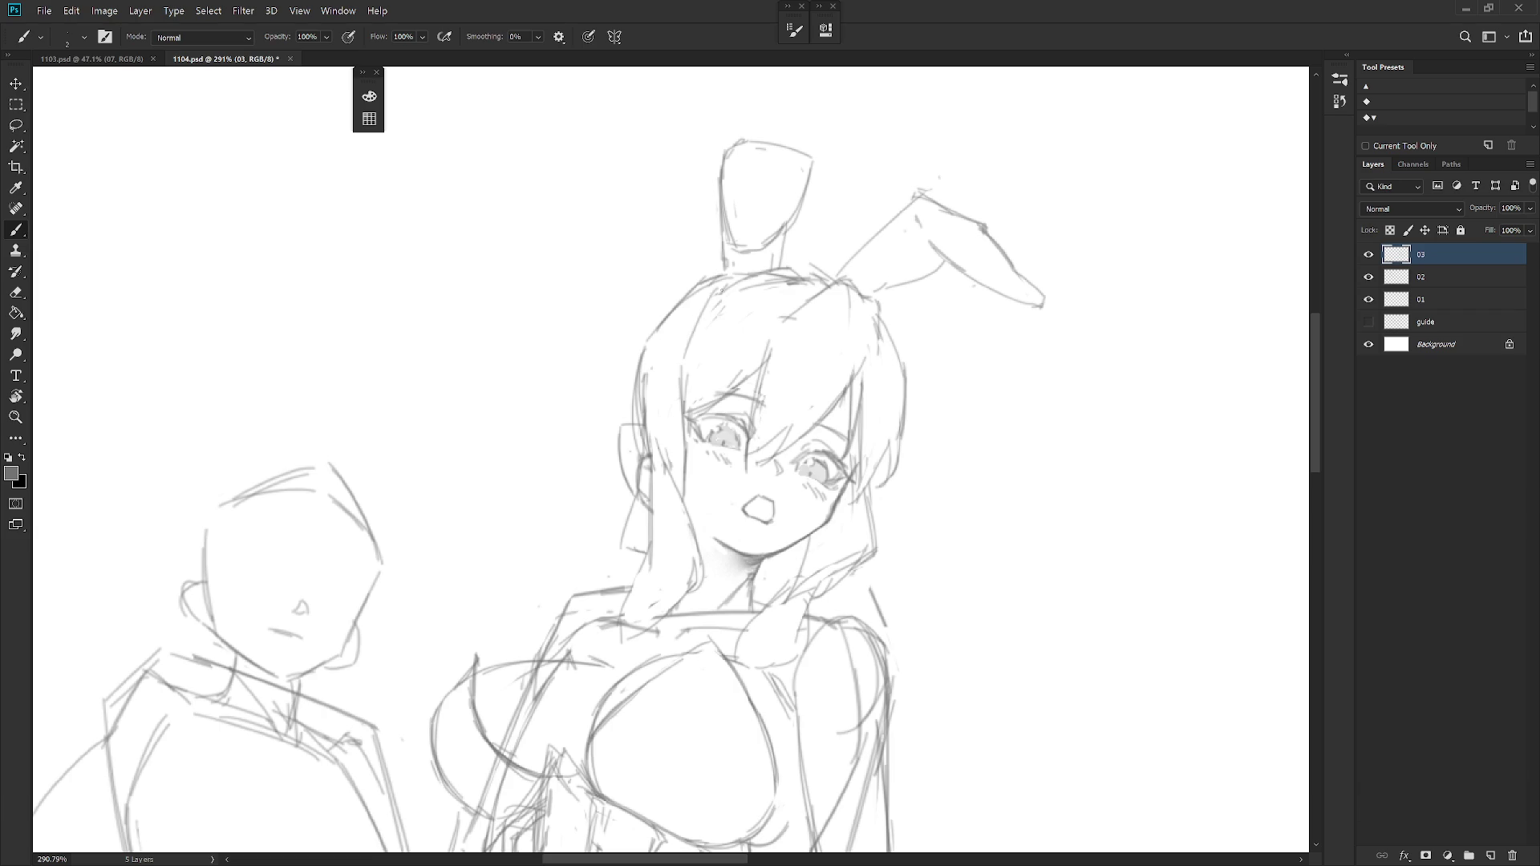
scroll(920, 458, "down", 5)
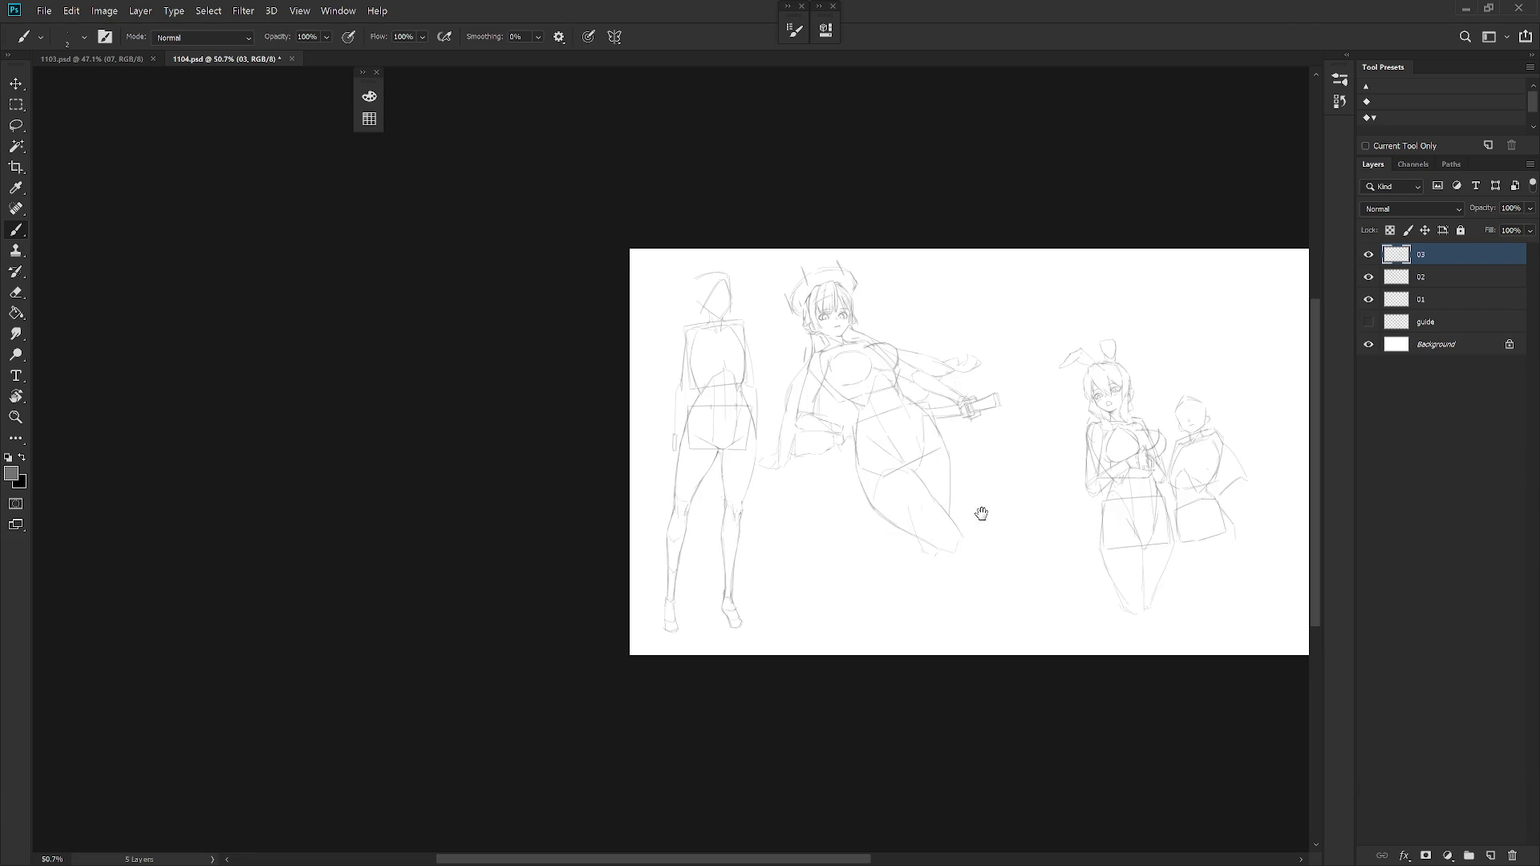
Centre the bunny girl sketch, erase stray lines, and return to the pencil brush.
left_click_drag(1003, 517, 739, 519)
scroll(922, 421, "up", 5)
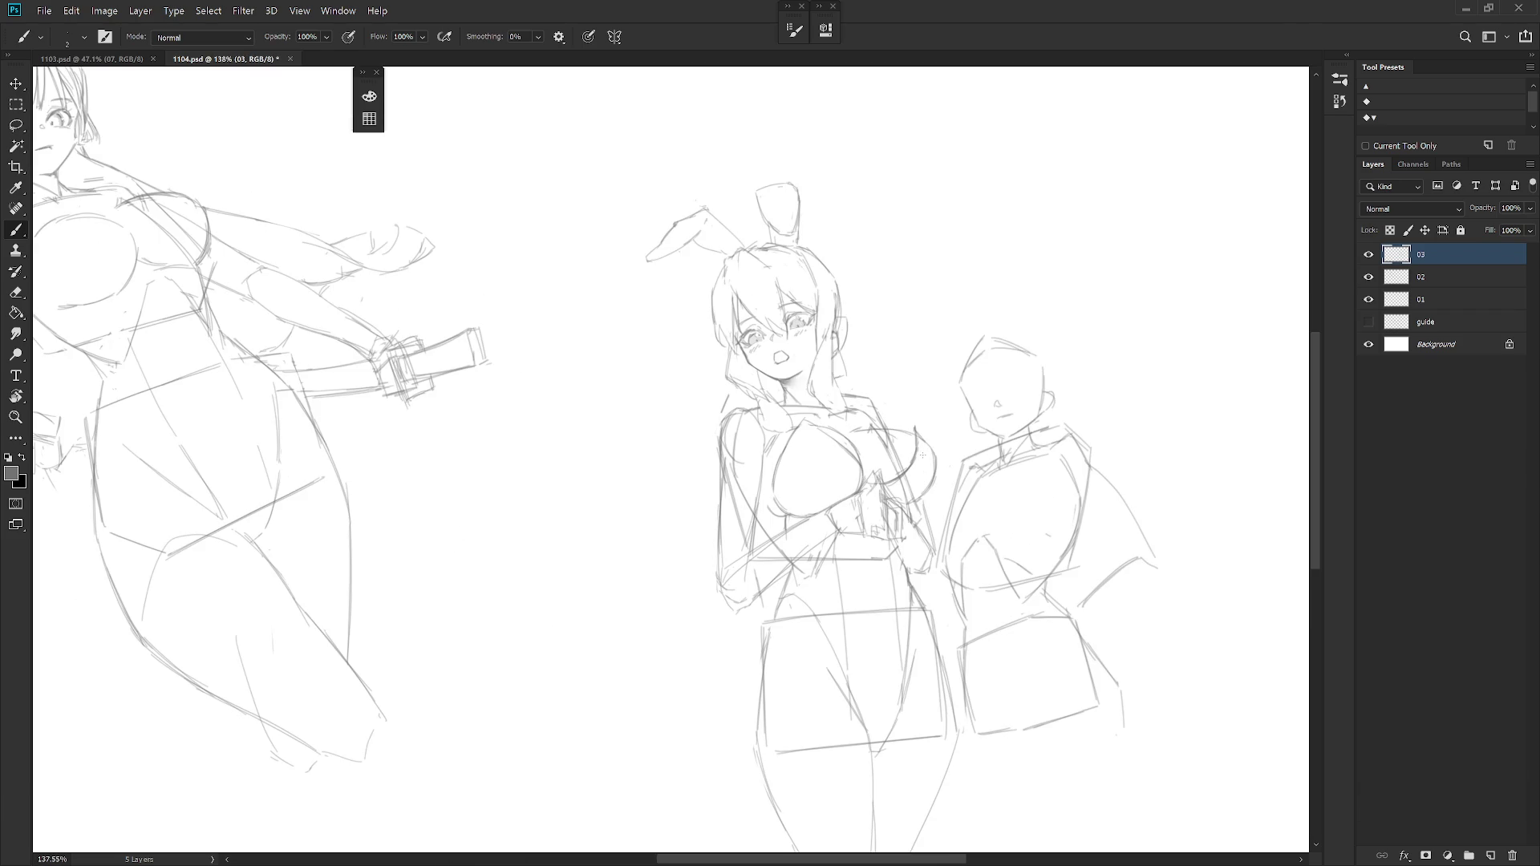
key("e")
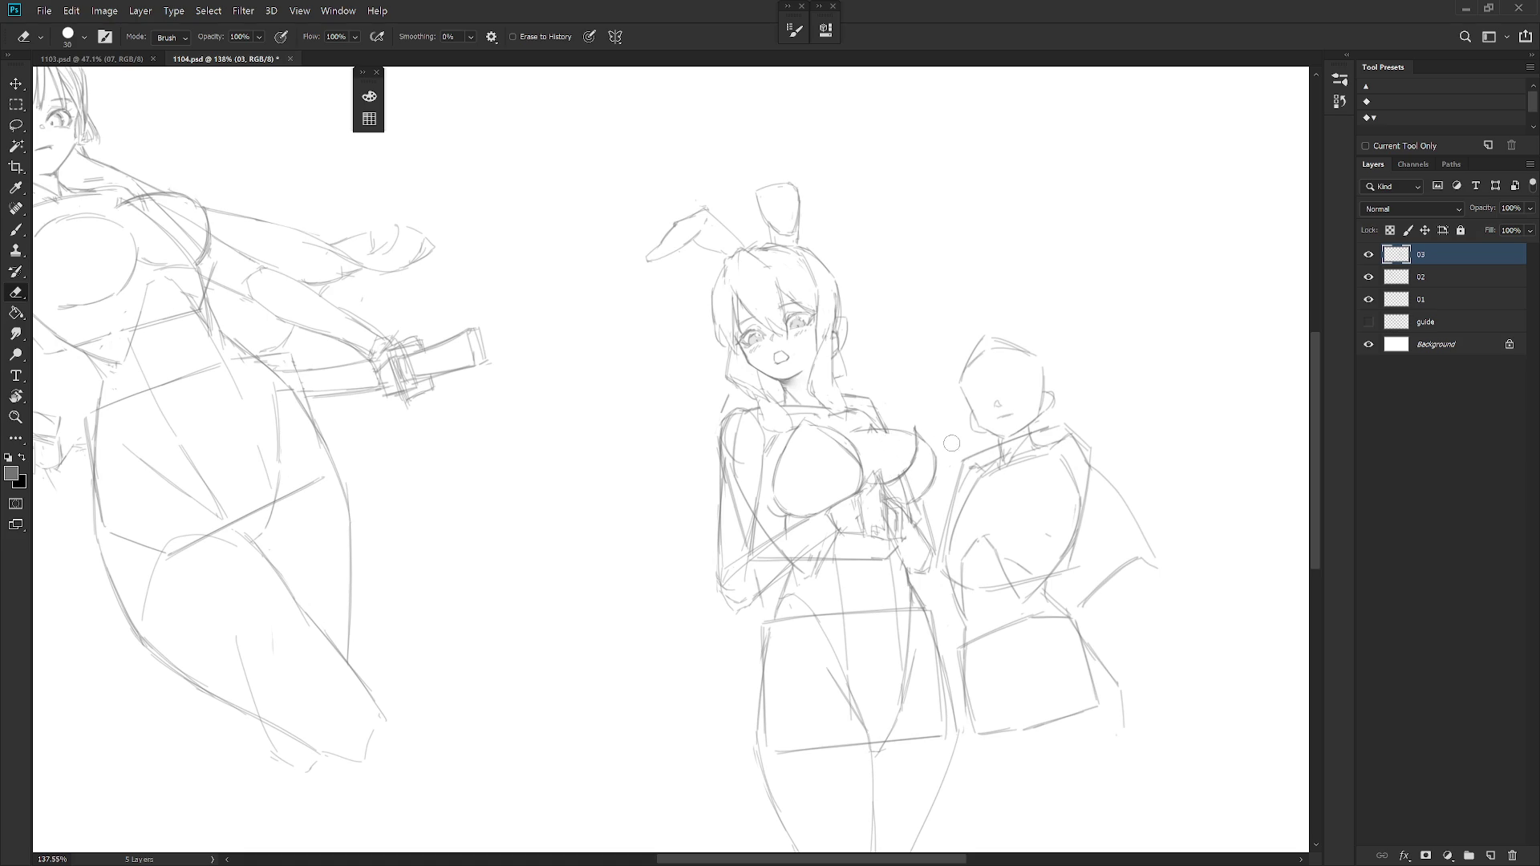
scroll(884, 516, "down", 2)
key("b")
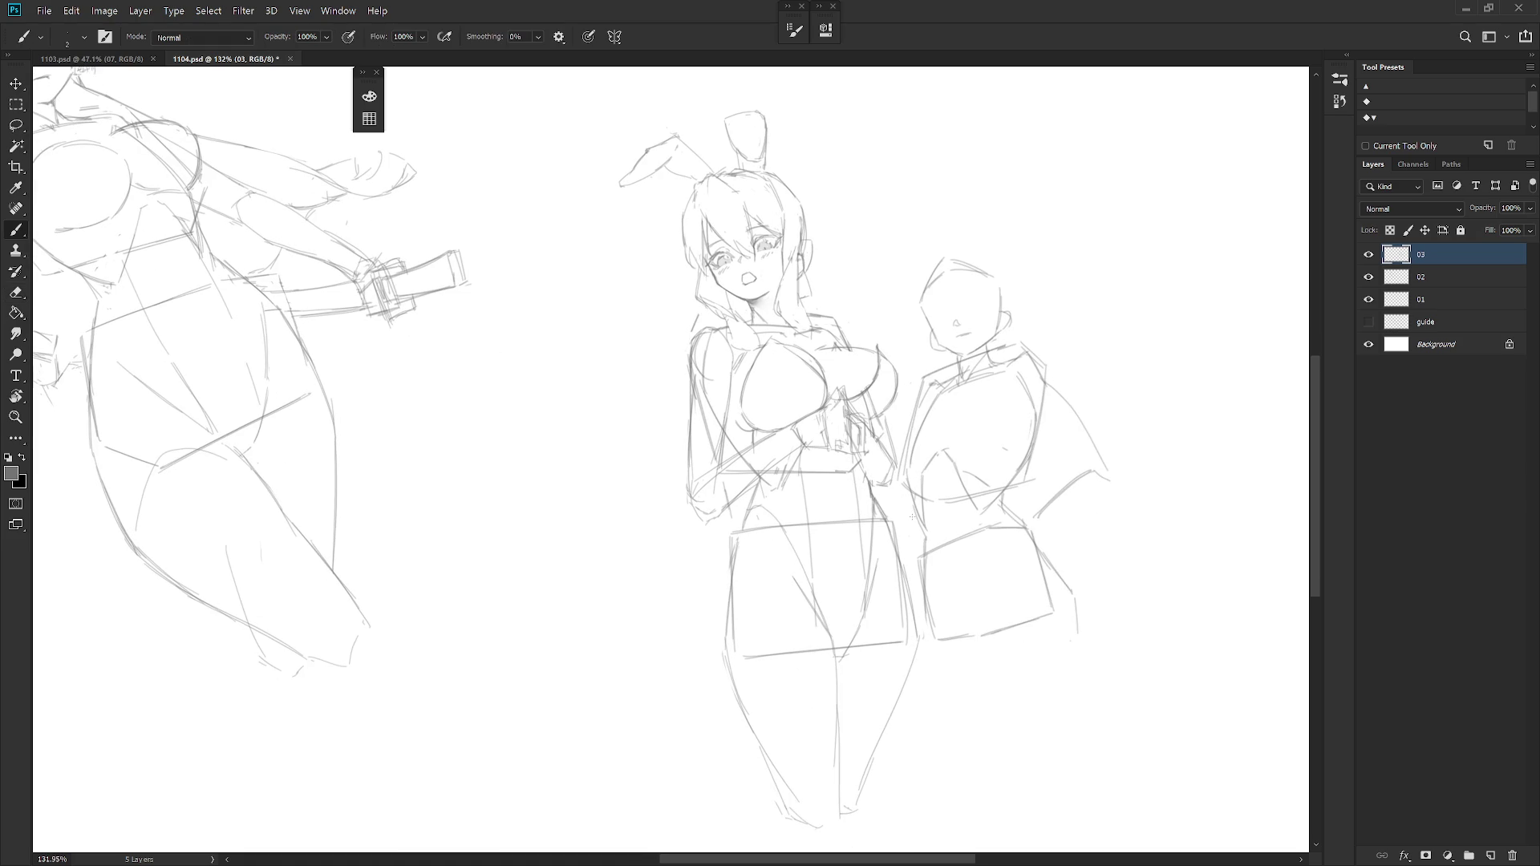
scroll(712, 260, "up", 3)
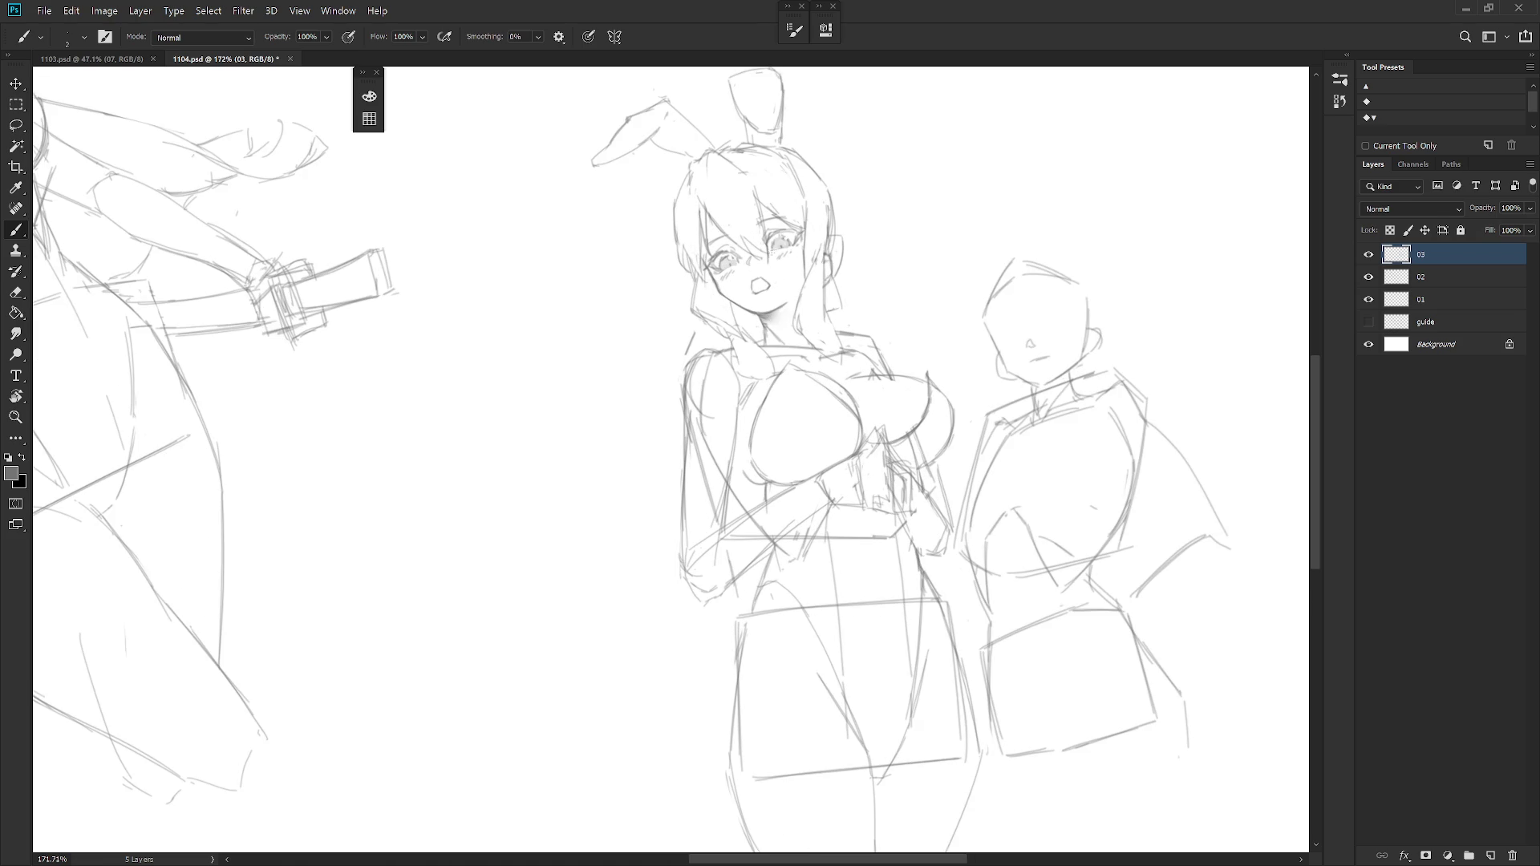
Alternate erasing and pencilling on the head outline, tilting the view about 30° and straightening it.
key("e")
key("b")
key("e")
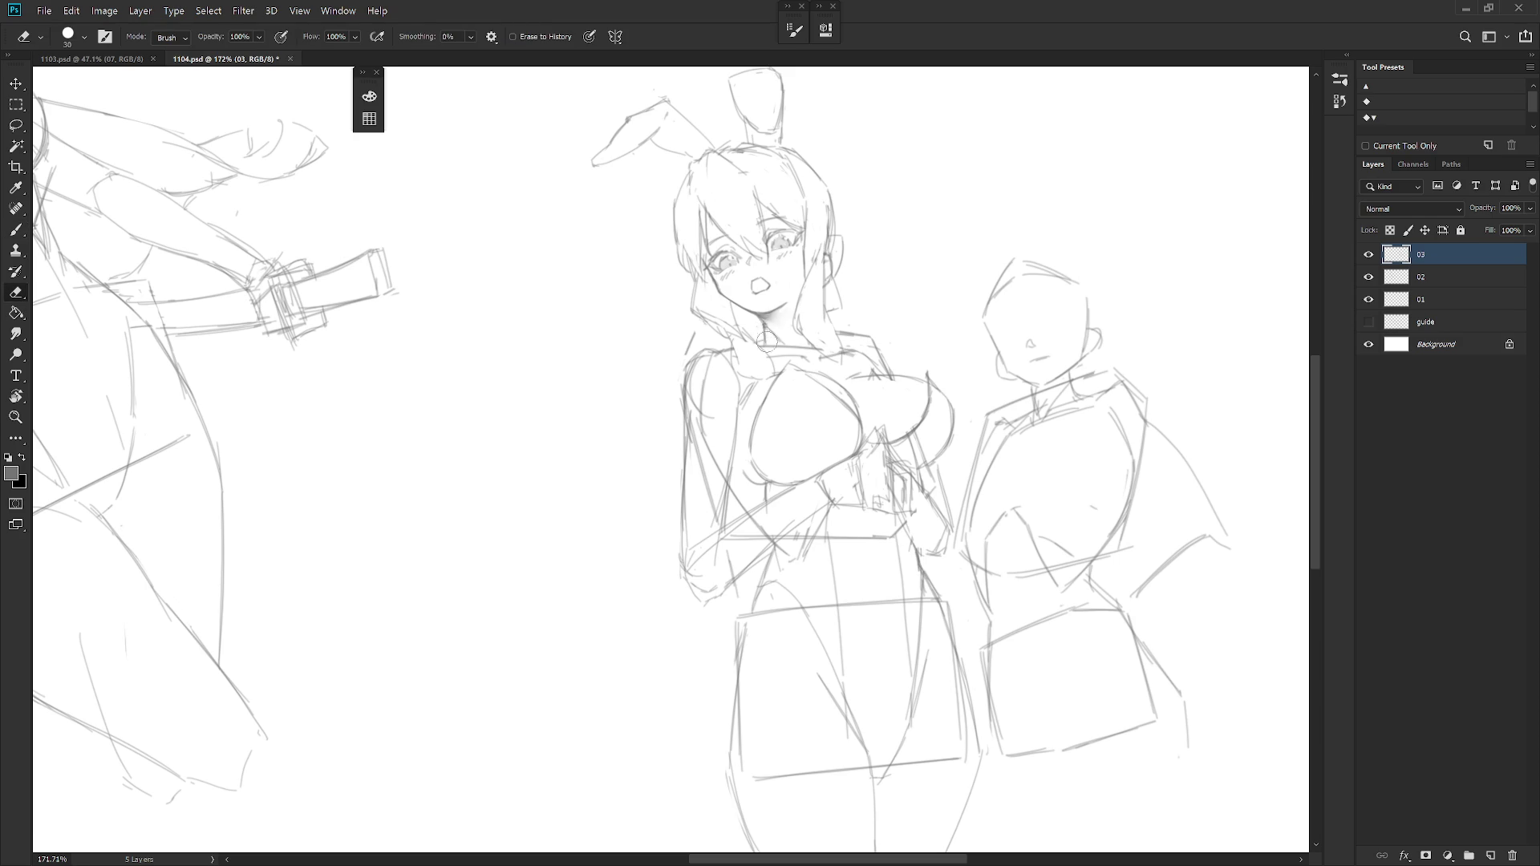
key("b")
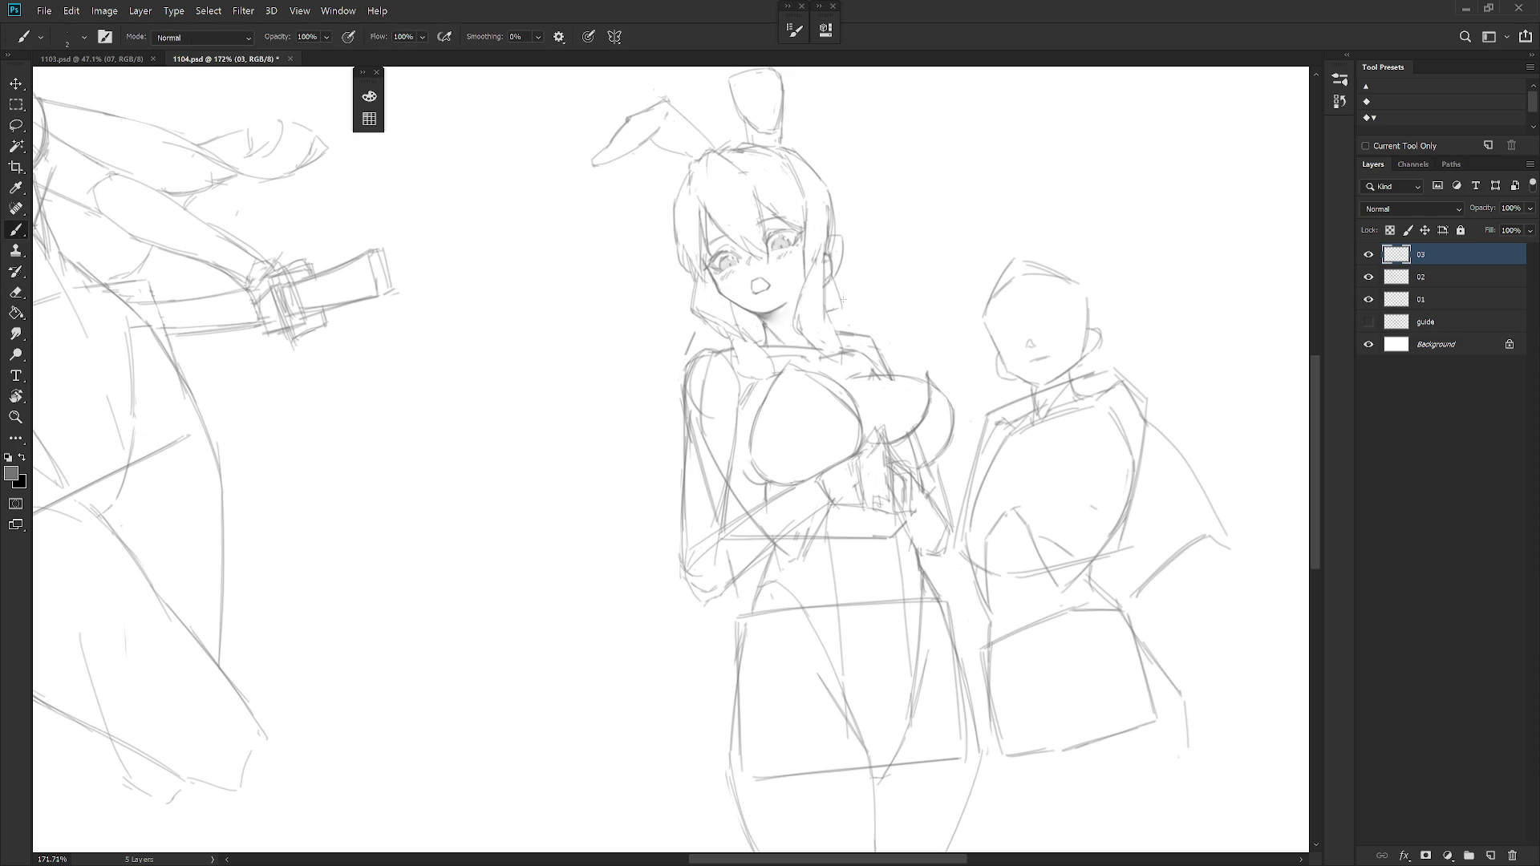
key("e")
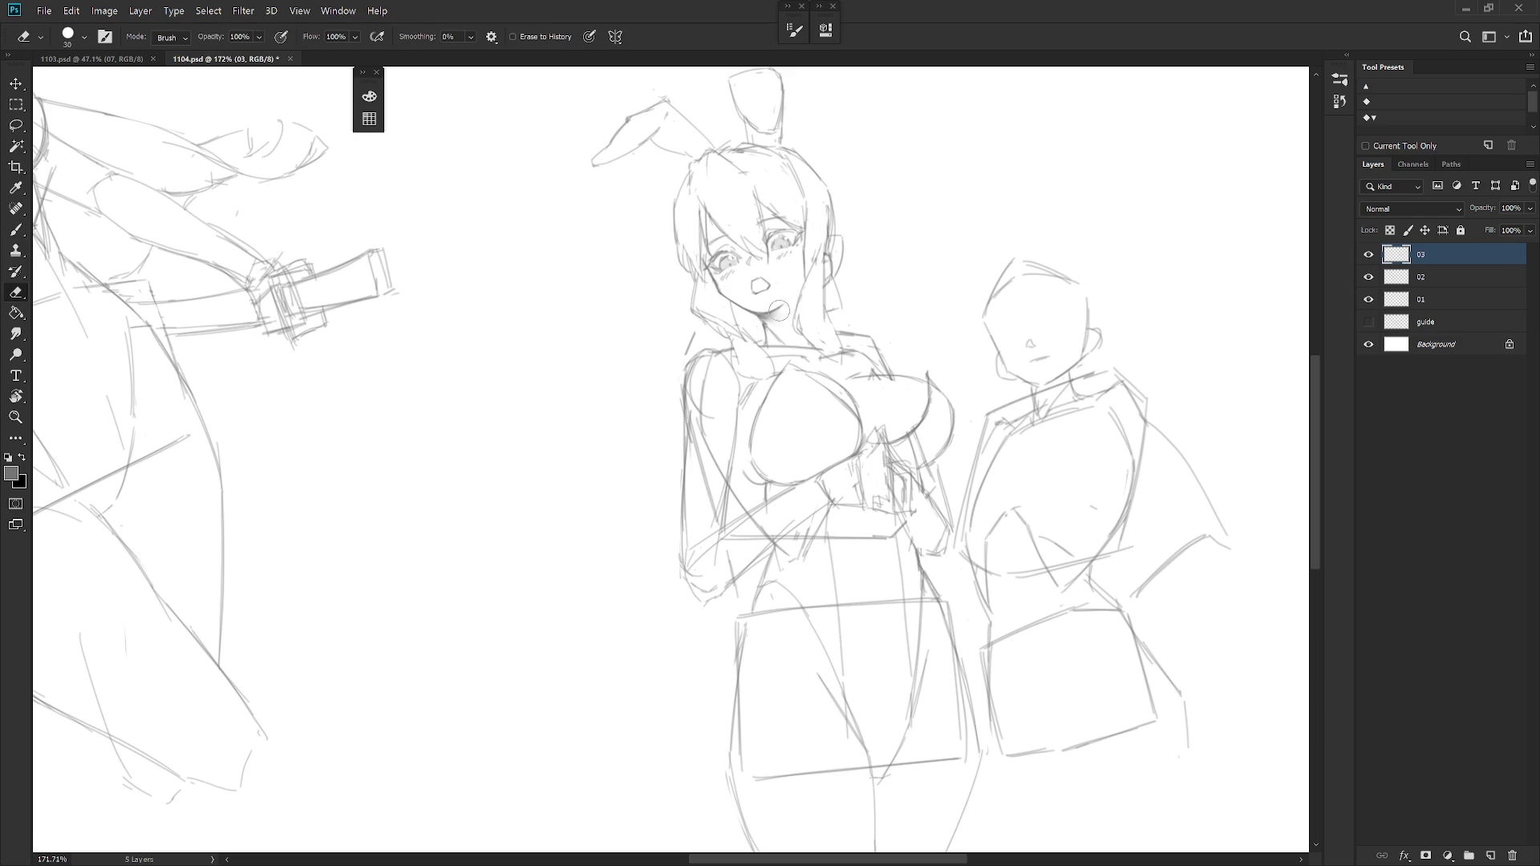
key("b")
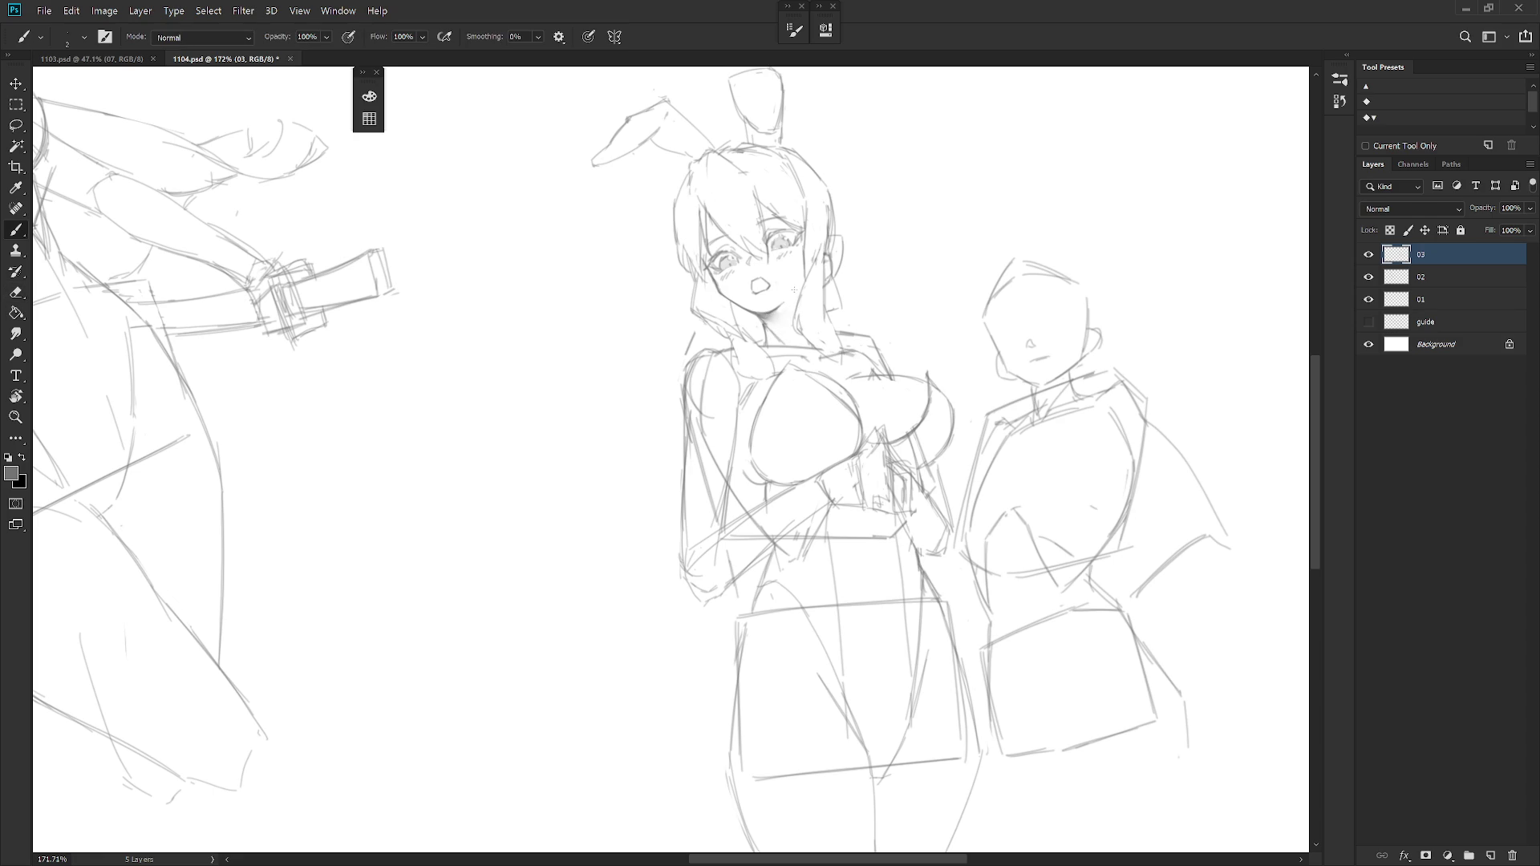
mouse_move(842, 362)
left_mouse_down()
mouse_move(823, 438)
mouse_move(914, 397)
left_mouse_up()
key("e")
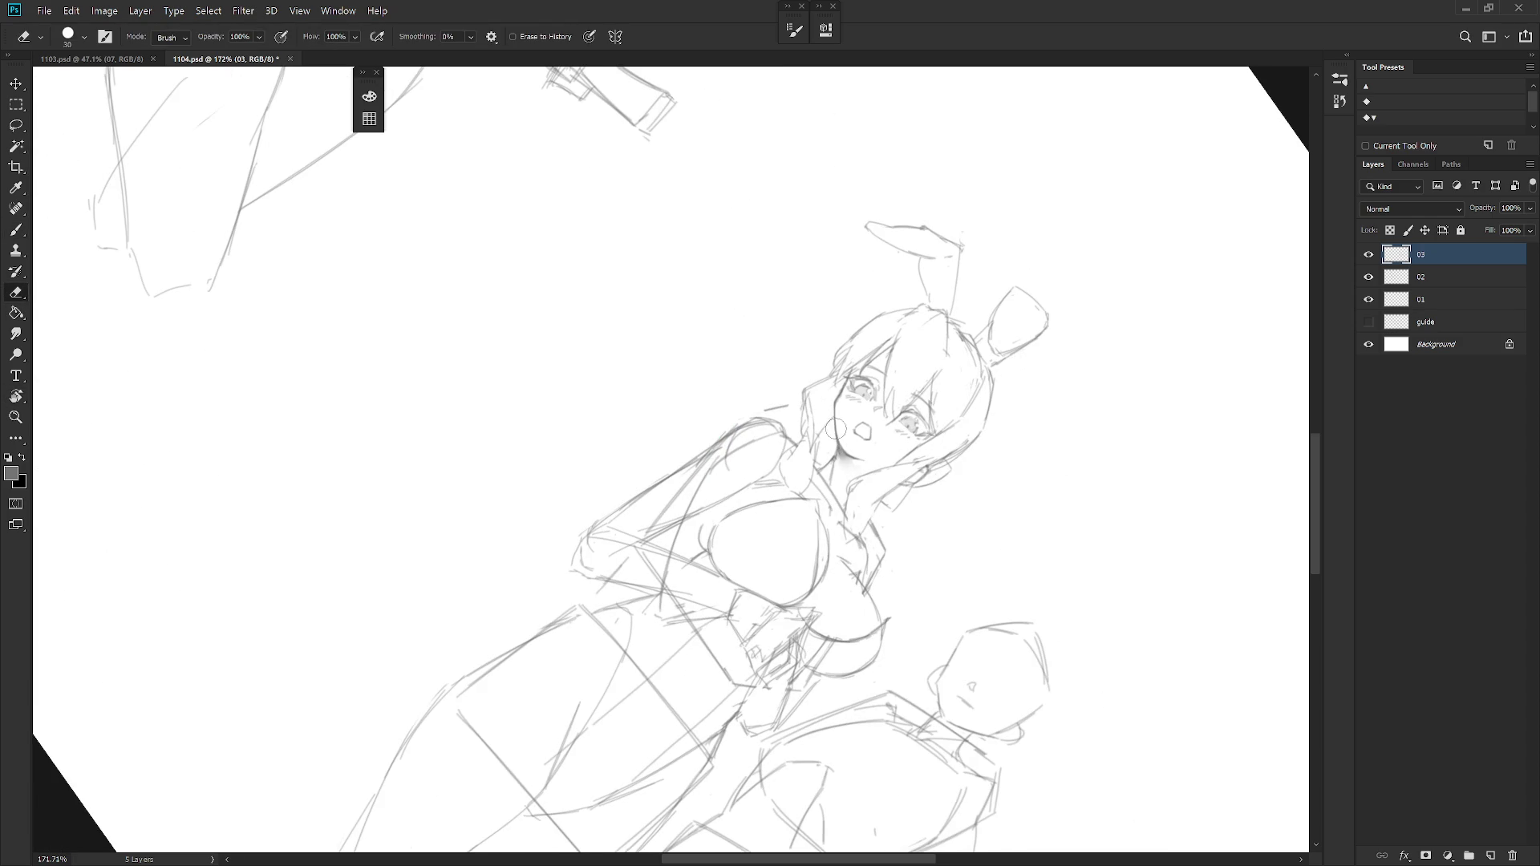
key("b")
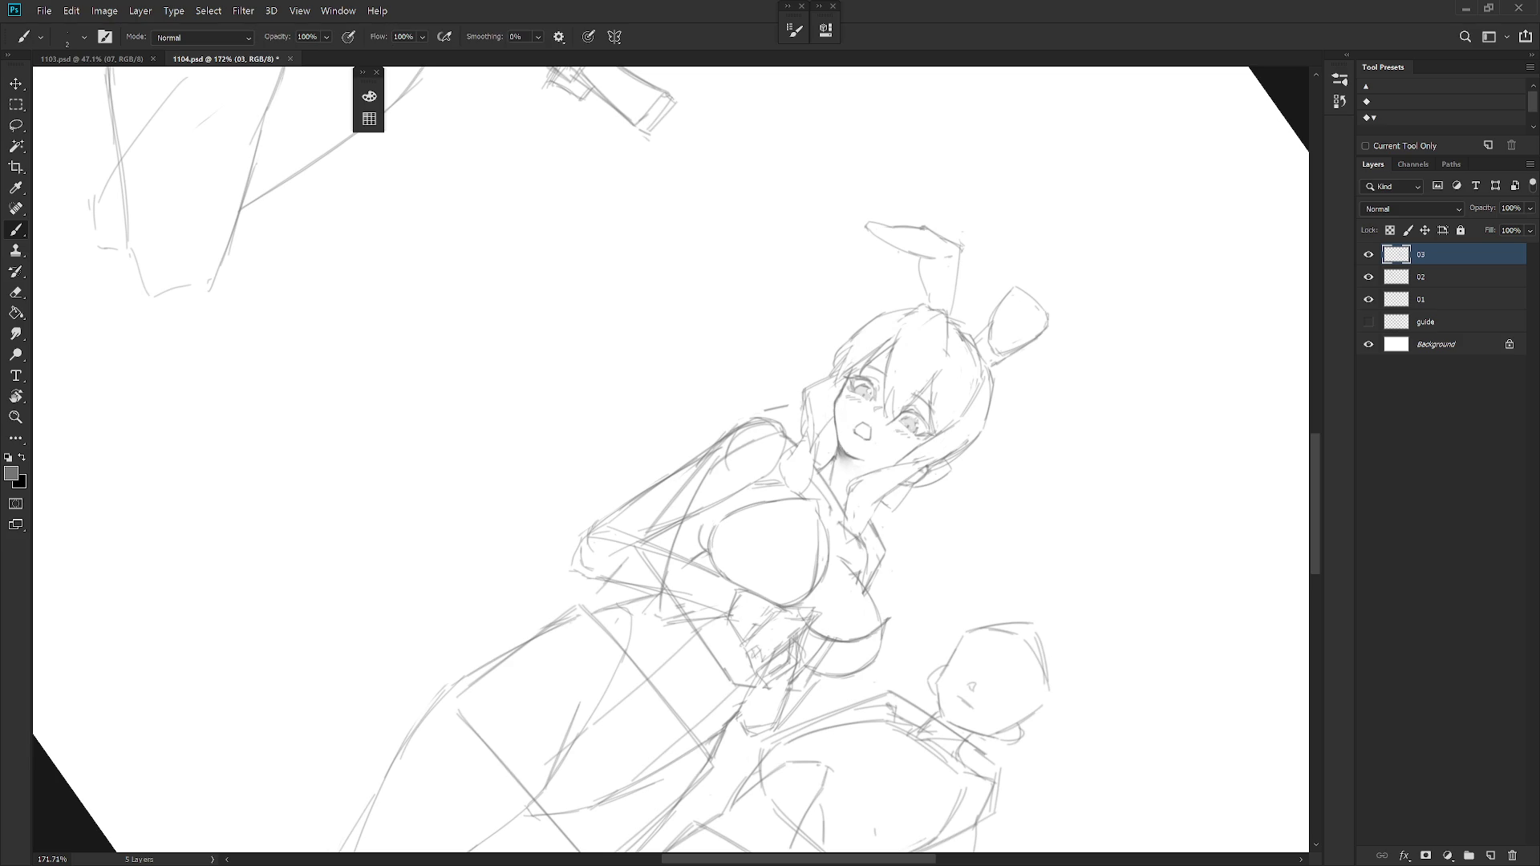
key("Escape")
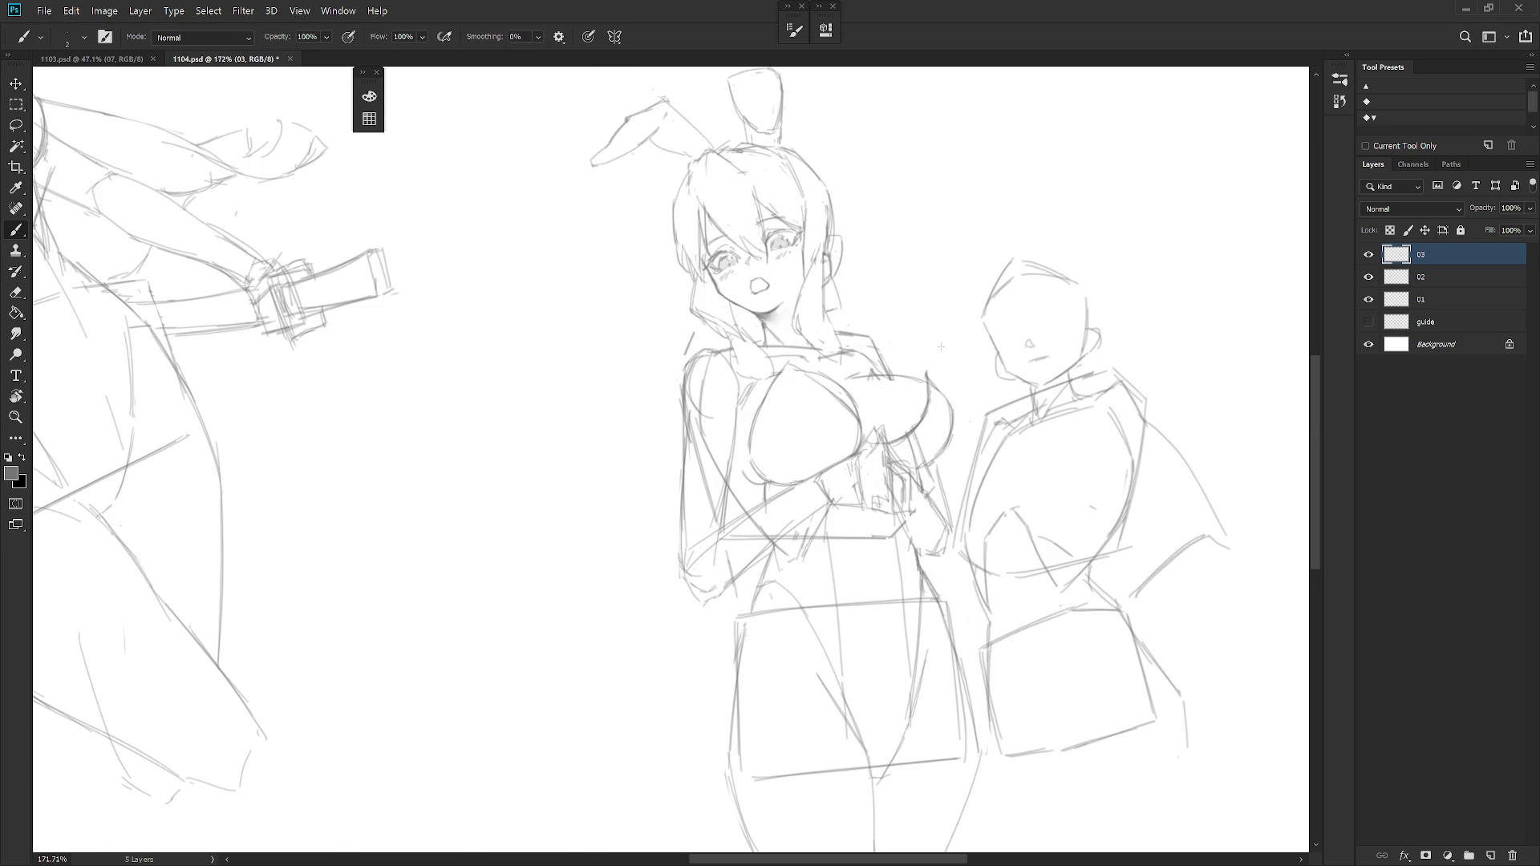
scroll(940, 347, "up", 2)
Continue touching up the head lines, briefly lassoing the left ear and dropping the selection.
key("e")
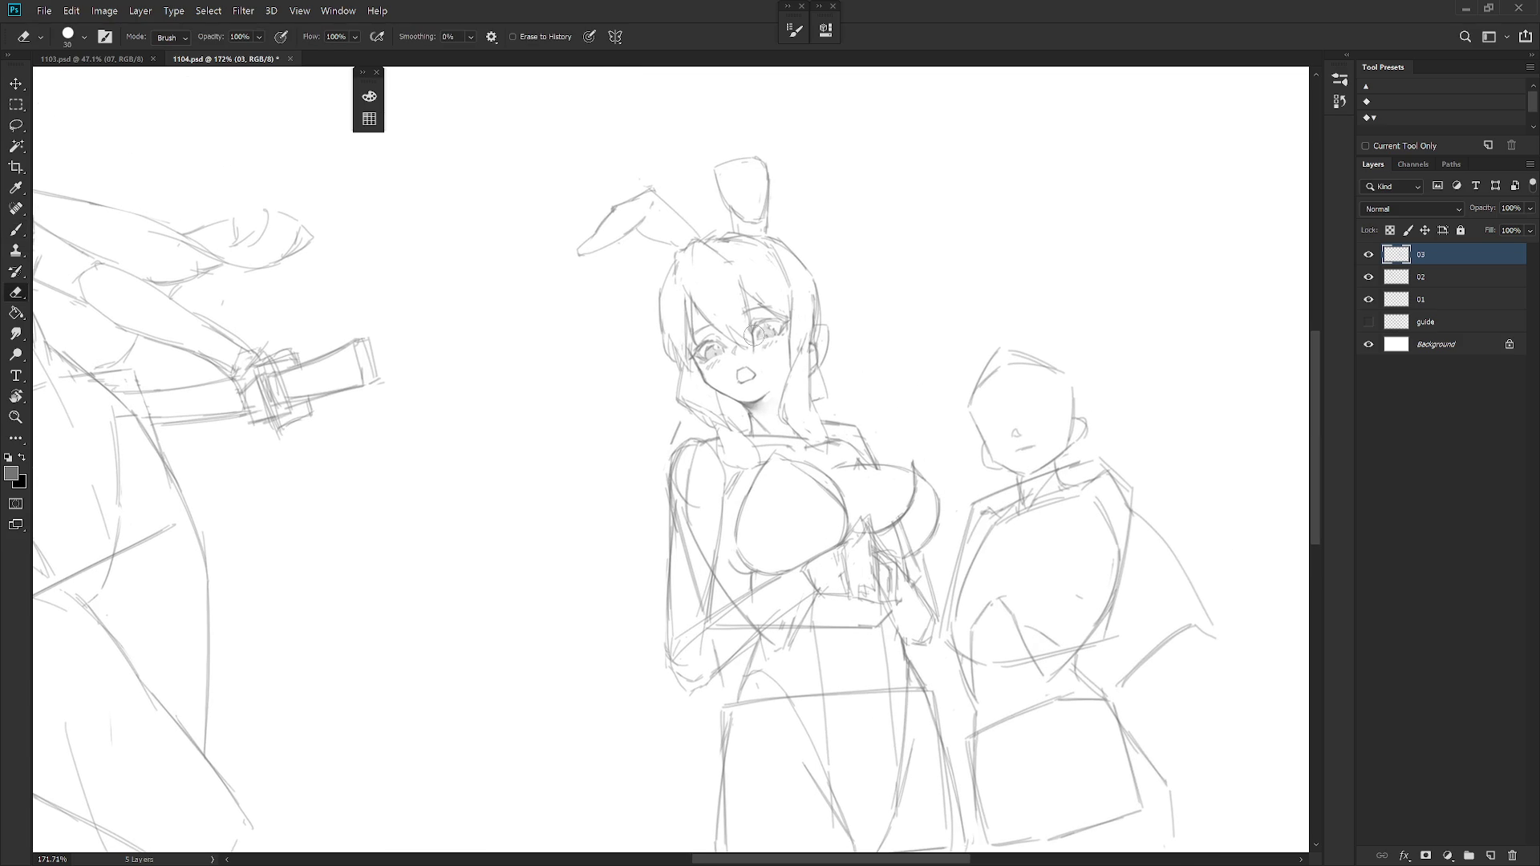
key("b")
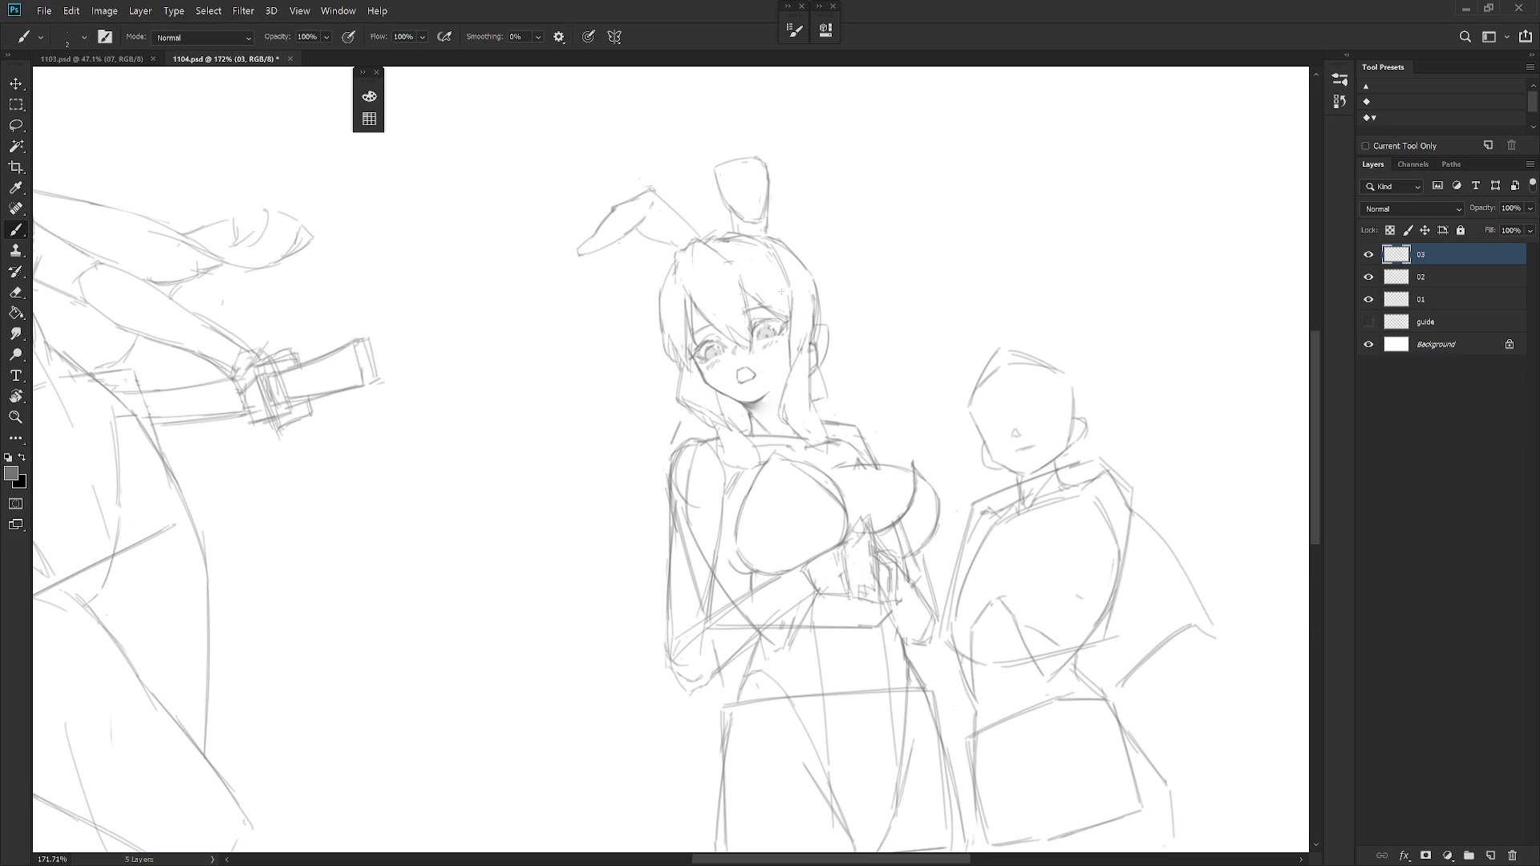
key("e")
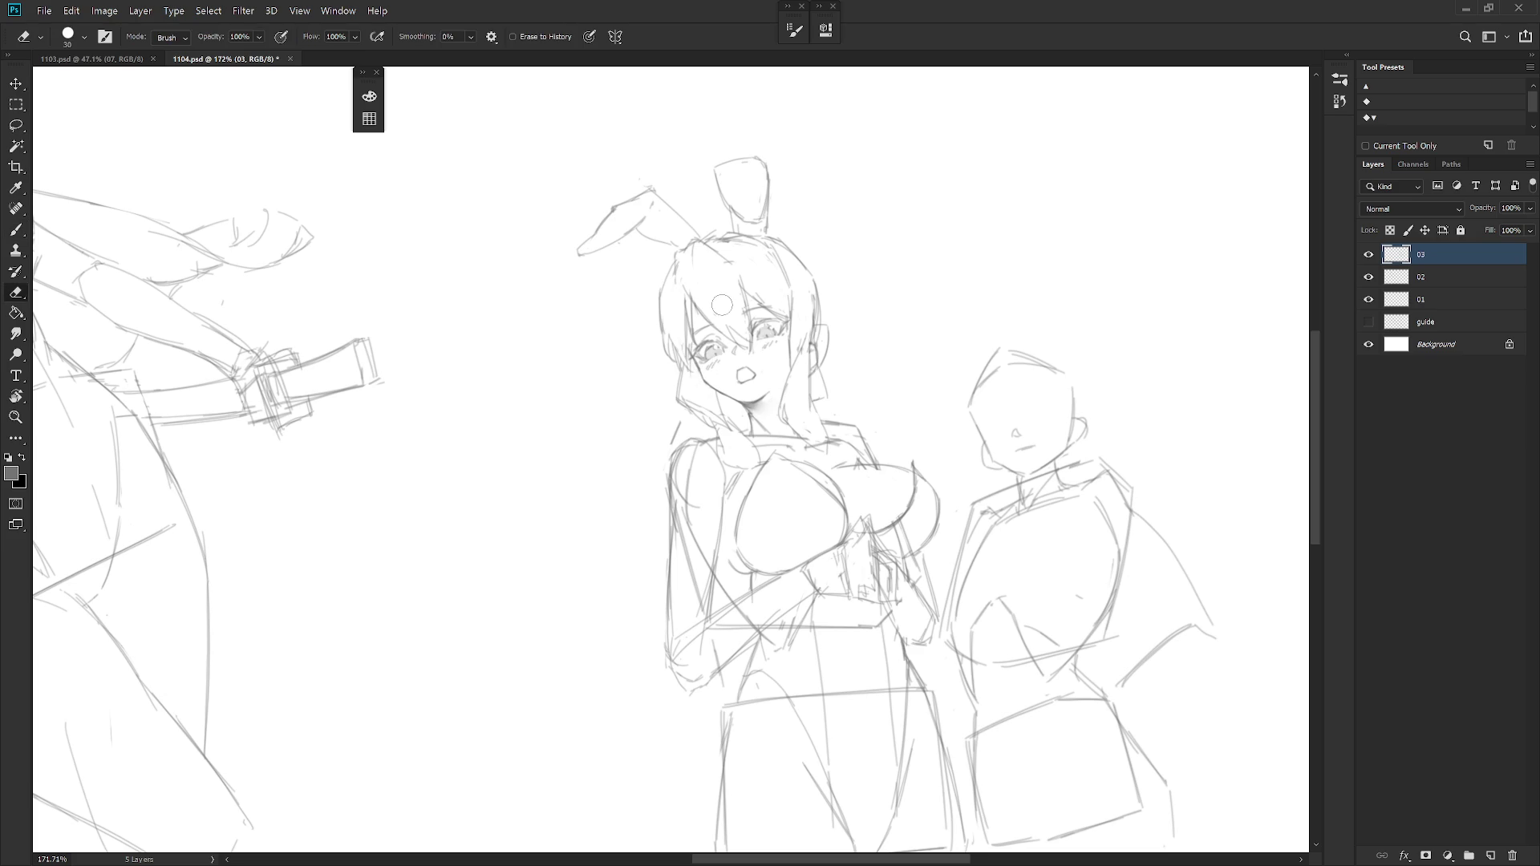
key("b")
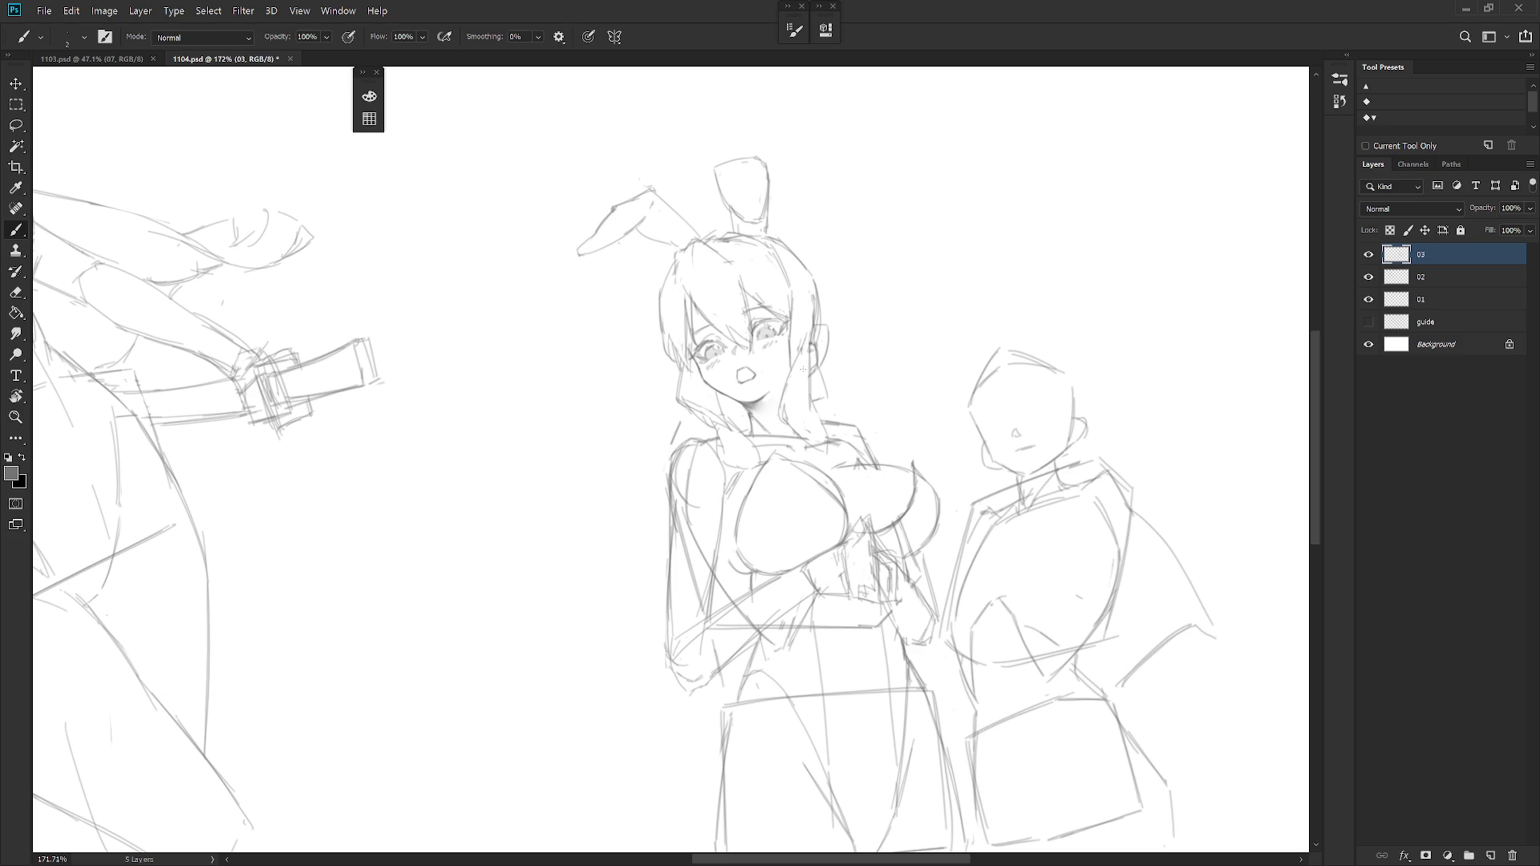
key("l")
mouse_move(668, 259)
left_mouse_down()
mouse_move(601, 183)
mouse_move(565, 241)
left_mouse_up()
key("ctrl+d")
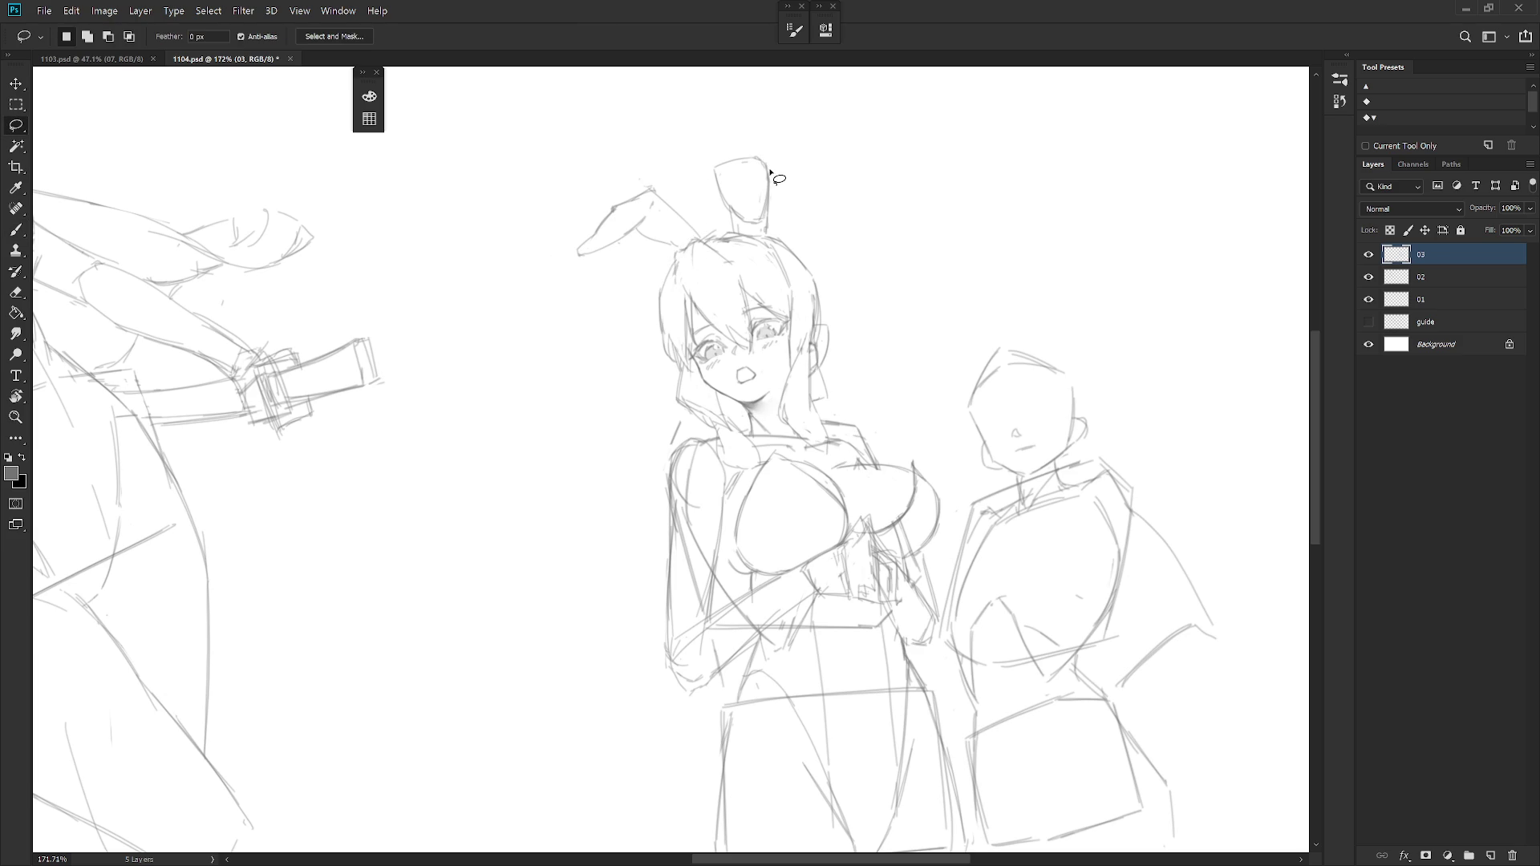
Try a stroke along the head's left outline, undo it, and shift the view down-right.
key("e")
key("b")
mouse_move(686, 259)
left_mouse_down()
mouse_move(658, 293)
mouse_move(667, 286)
left_mouse_up()
key("ctrl+z")
key("alt")
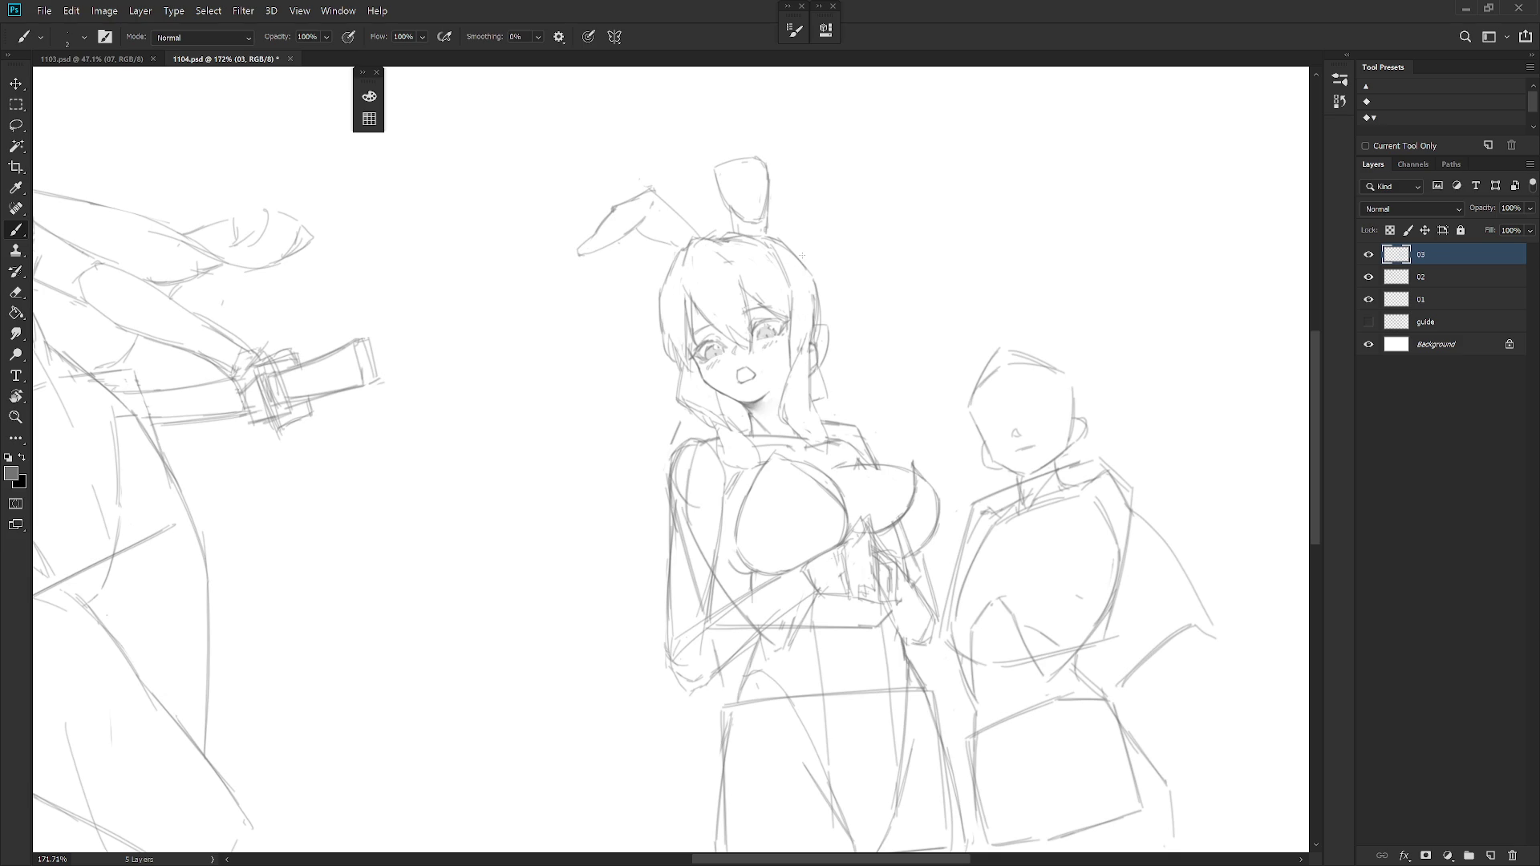
scroll(810, 340, "down", 3)
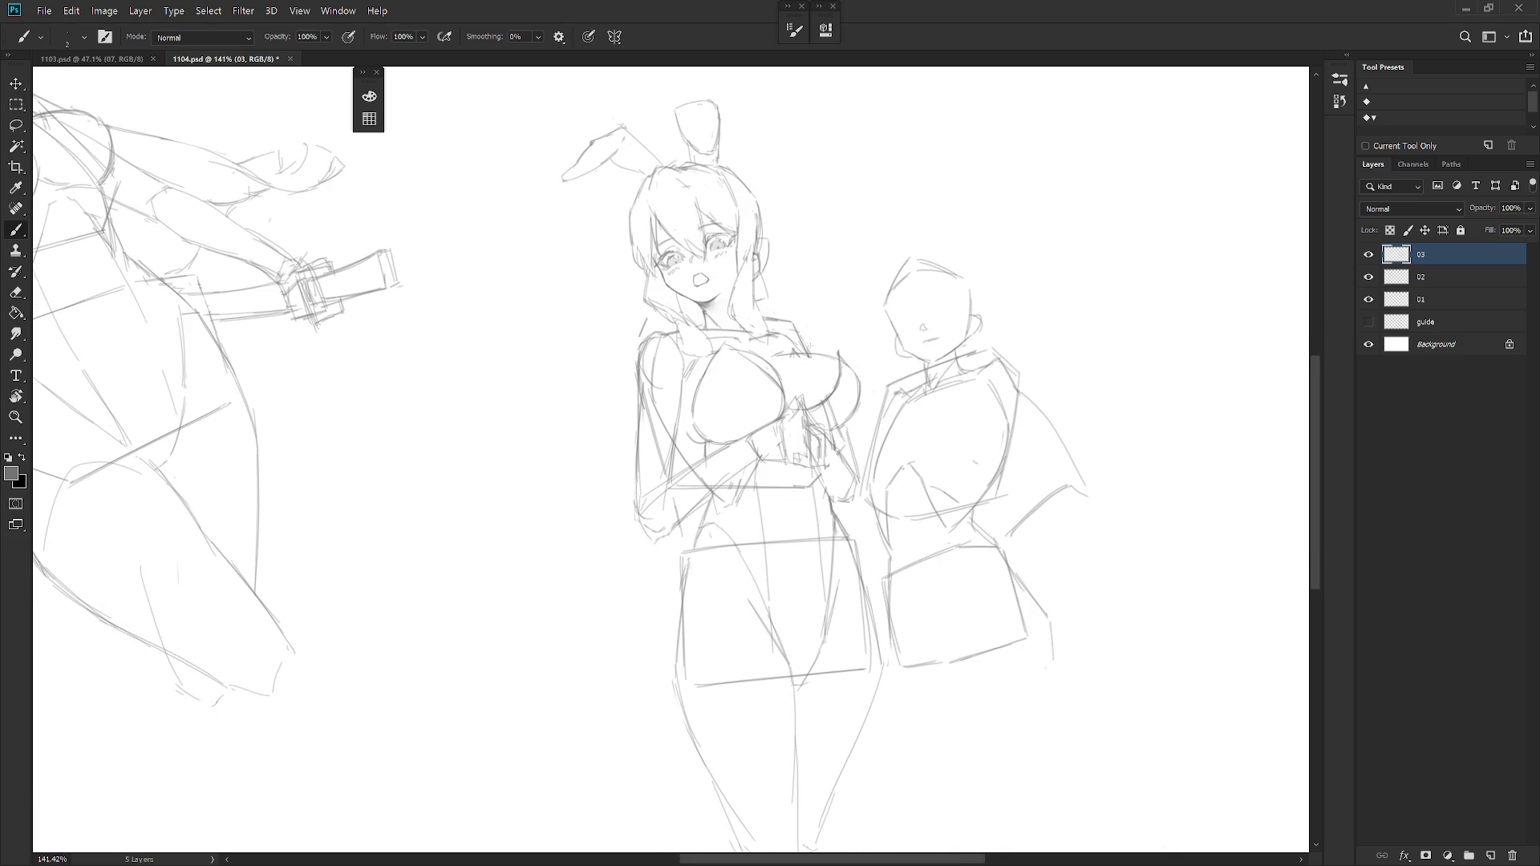
left_click_drag(807, 368, 824, 416)
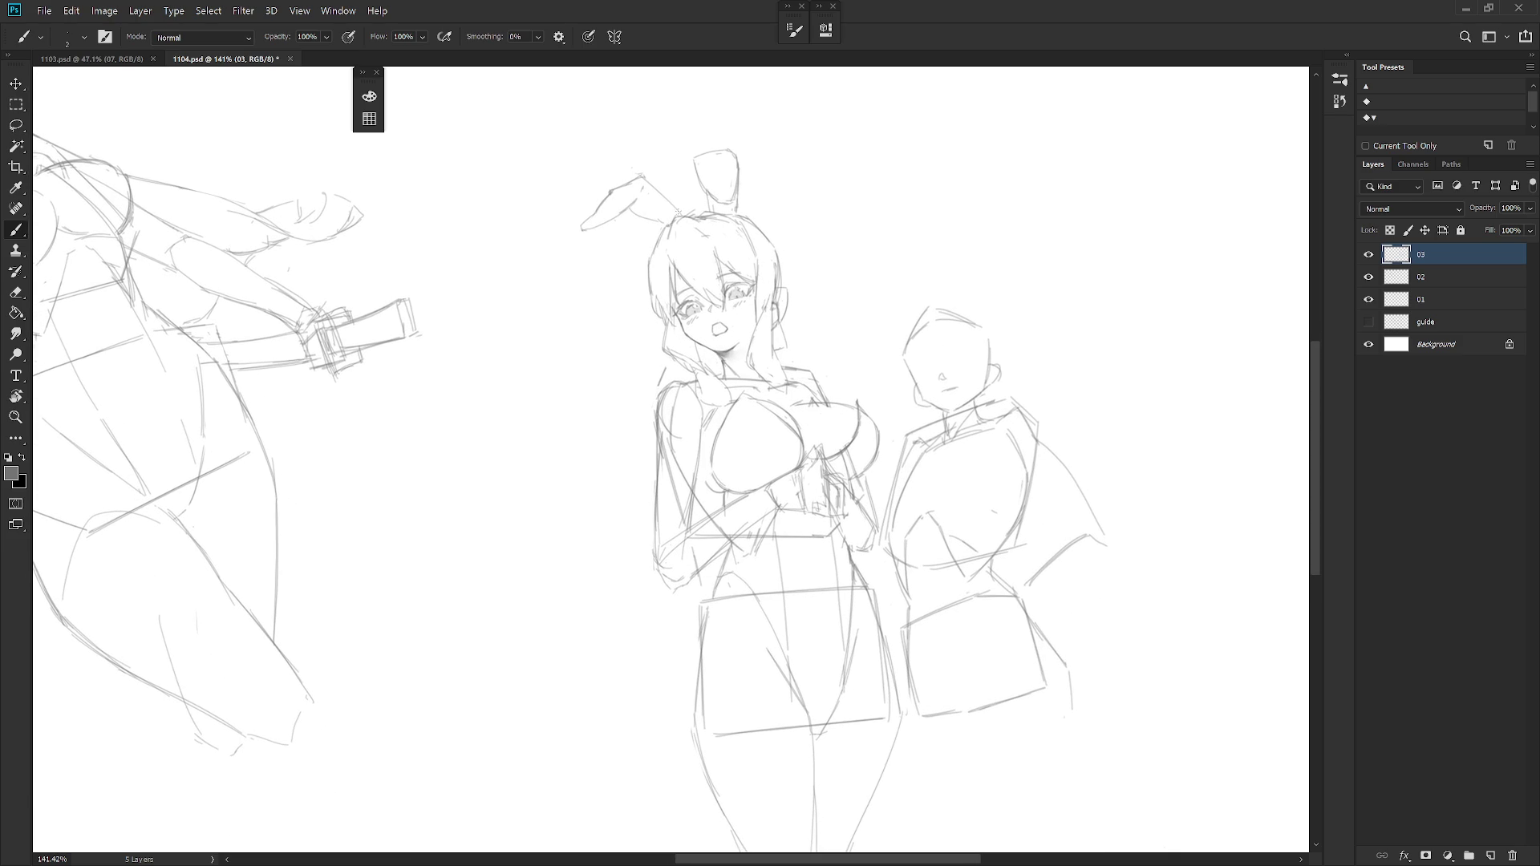
key("l")
Lasso the left ear, nudge it slightly down with Free Transform, commit and deselect.
left_click_drag(660, 231, 670, 219)
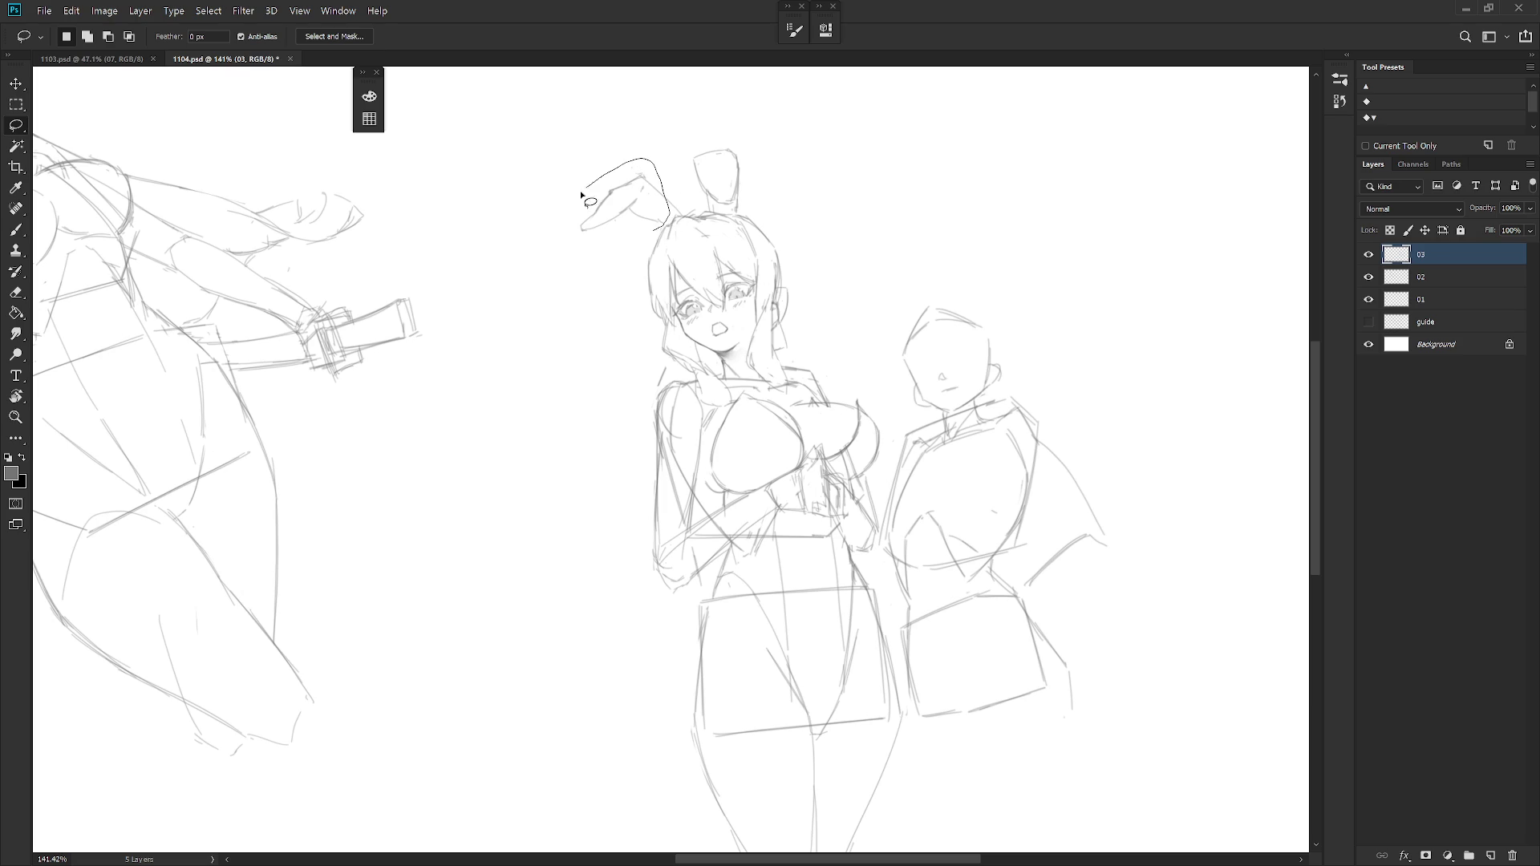
key("ctrl+t")
scroll(672, 180, "up", 3)
left_click_drag(650, 275, 651, 309)
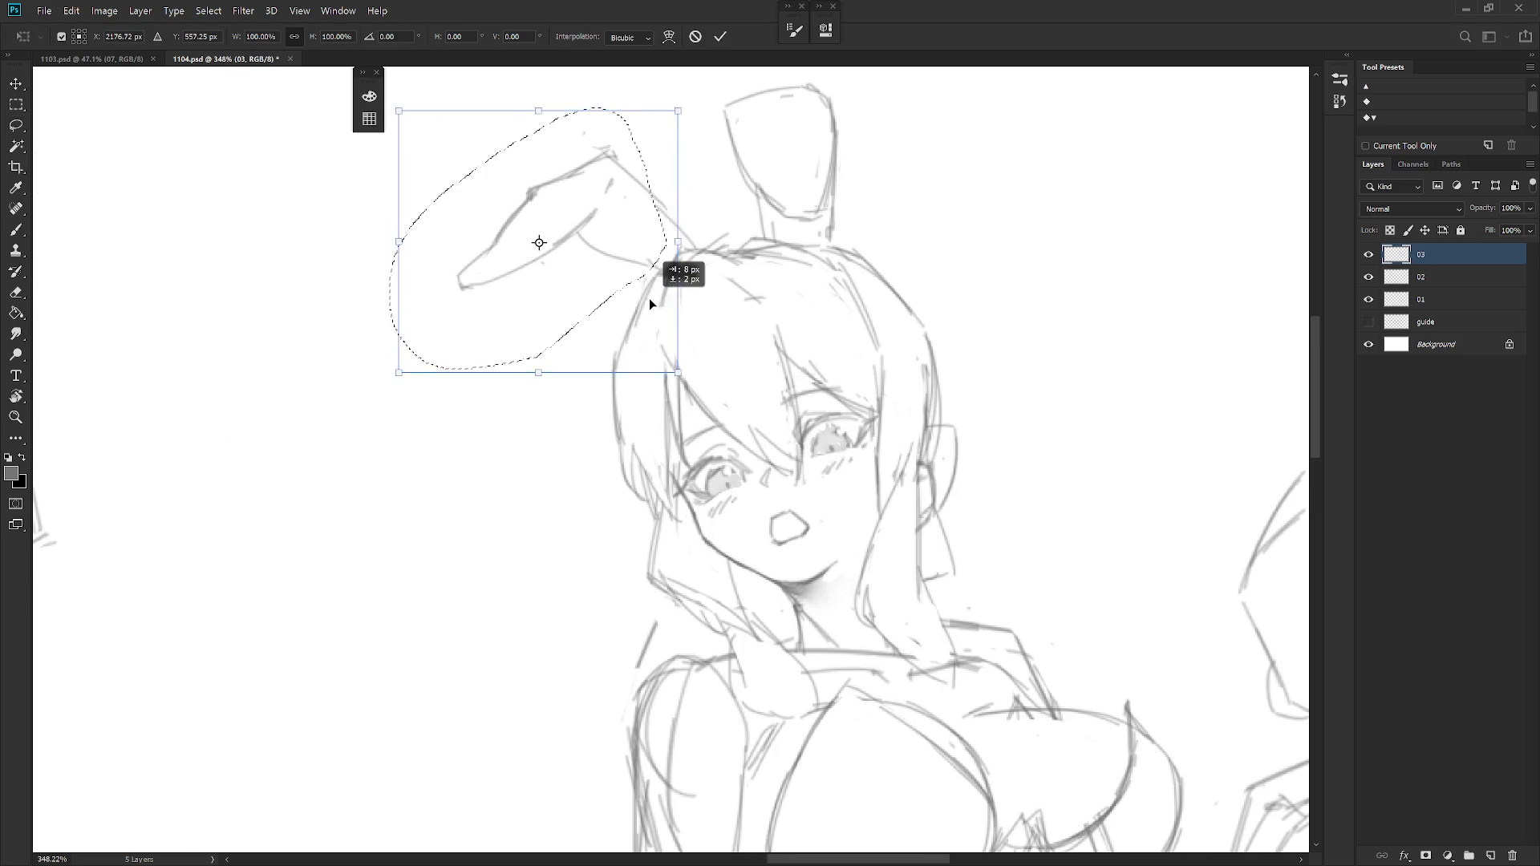
key("Return")
key("ctrl+d")
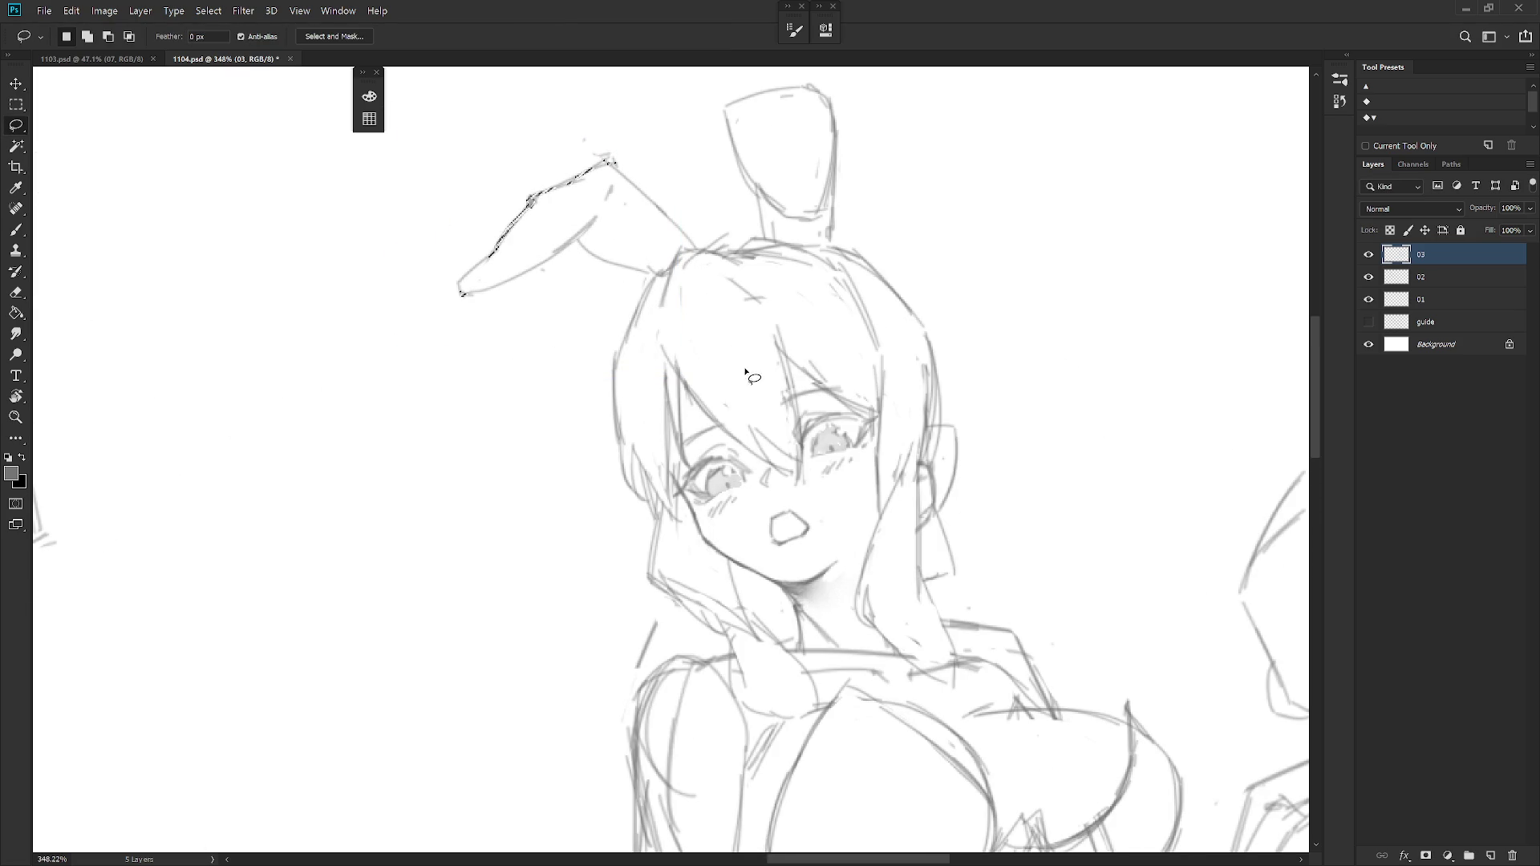
scroll(871, 405, "down", 5)
Shift the view to see more of the sketch while toggling between pencil and eraser.
key("b")
mouse_move(1022, 567)
left_mouse_down()
mouse_move(950, 502)
mouse_move(941, 473)
left_mouse_up()
key("e")
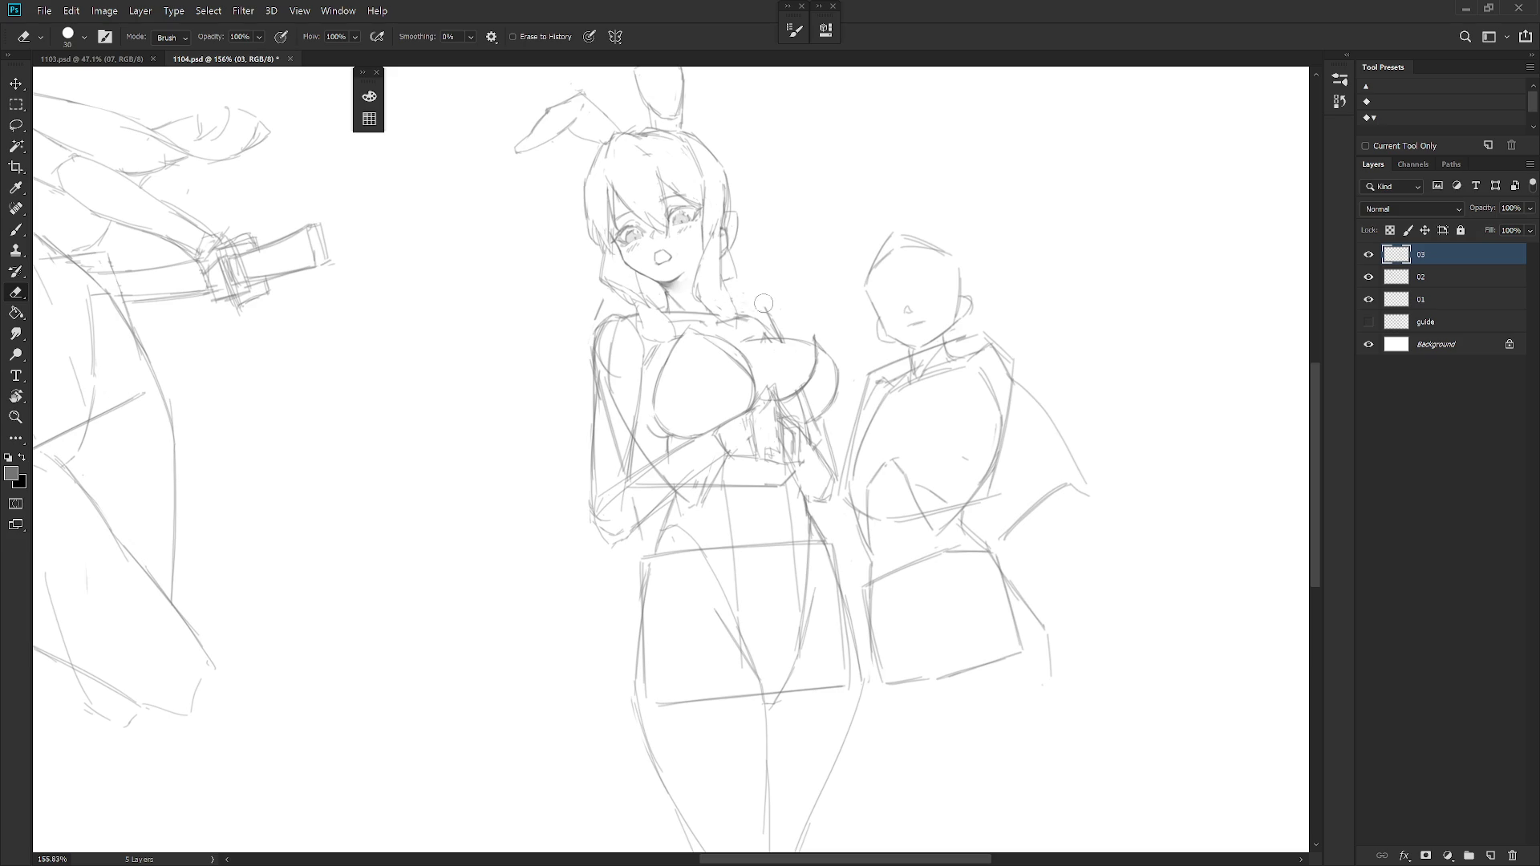
key("b")
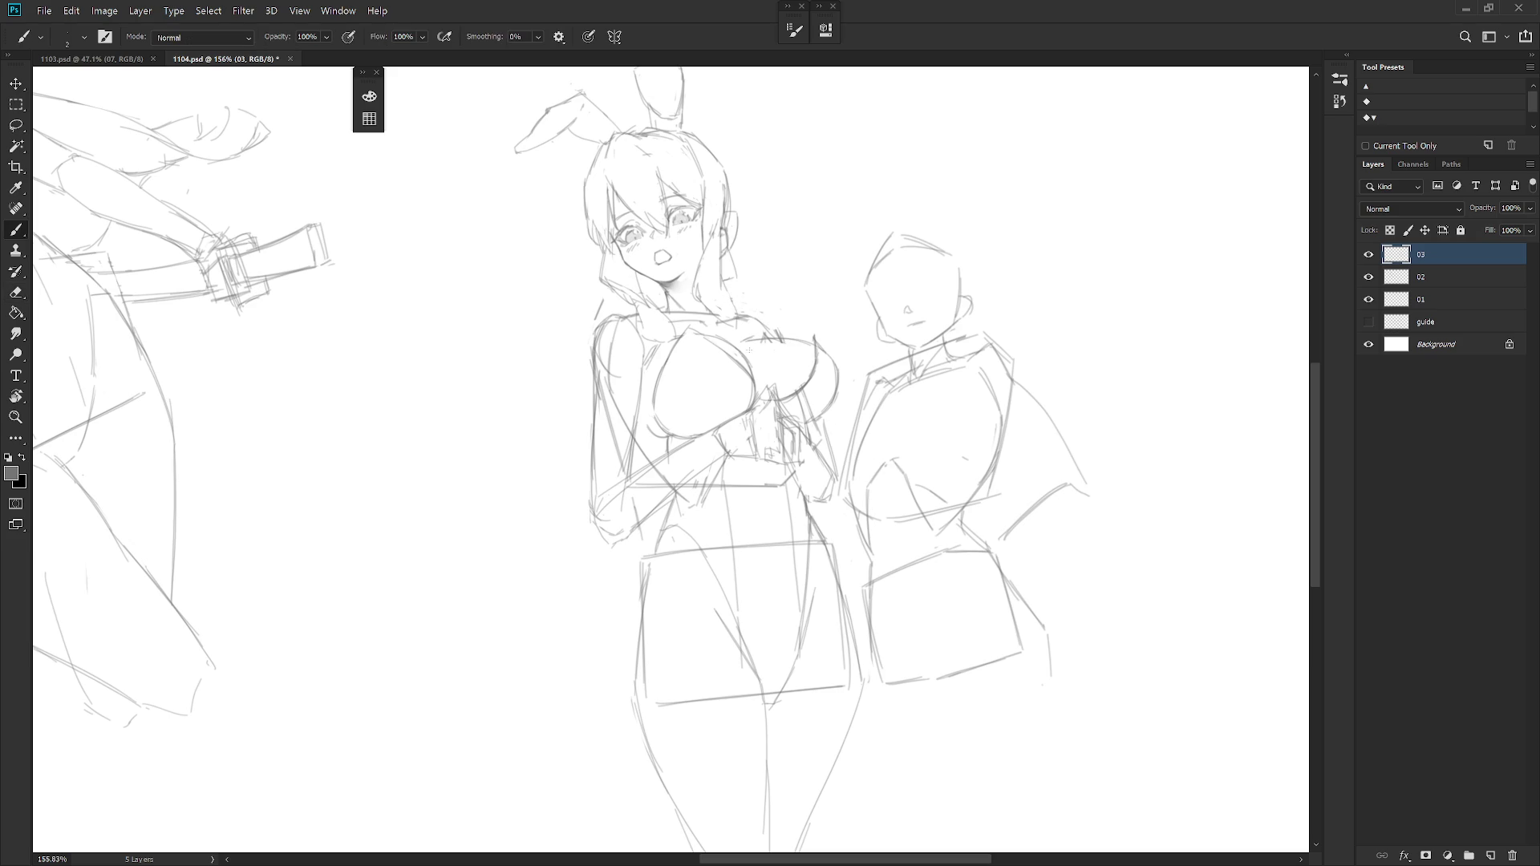
scroll(799, 314, "down", 1)
key("e")
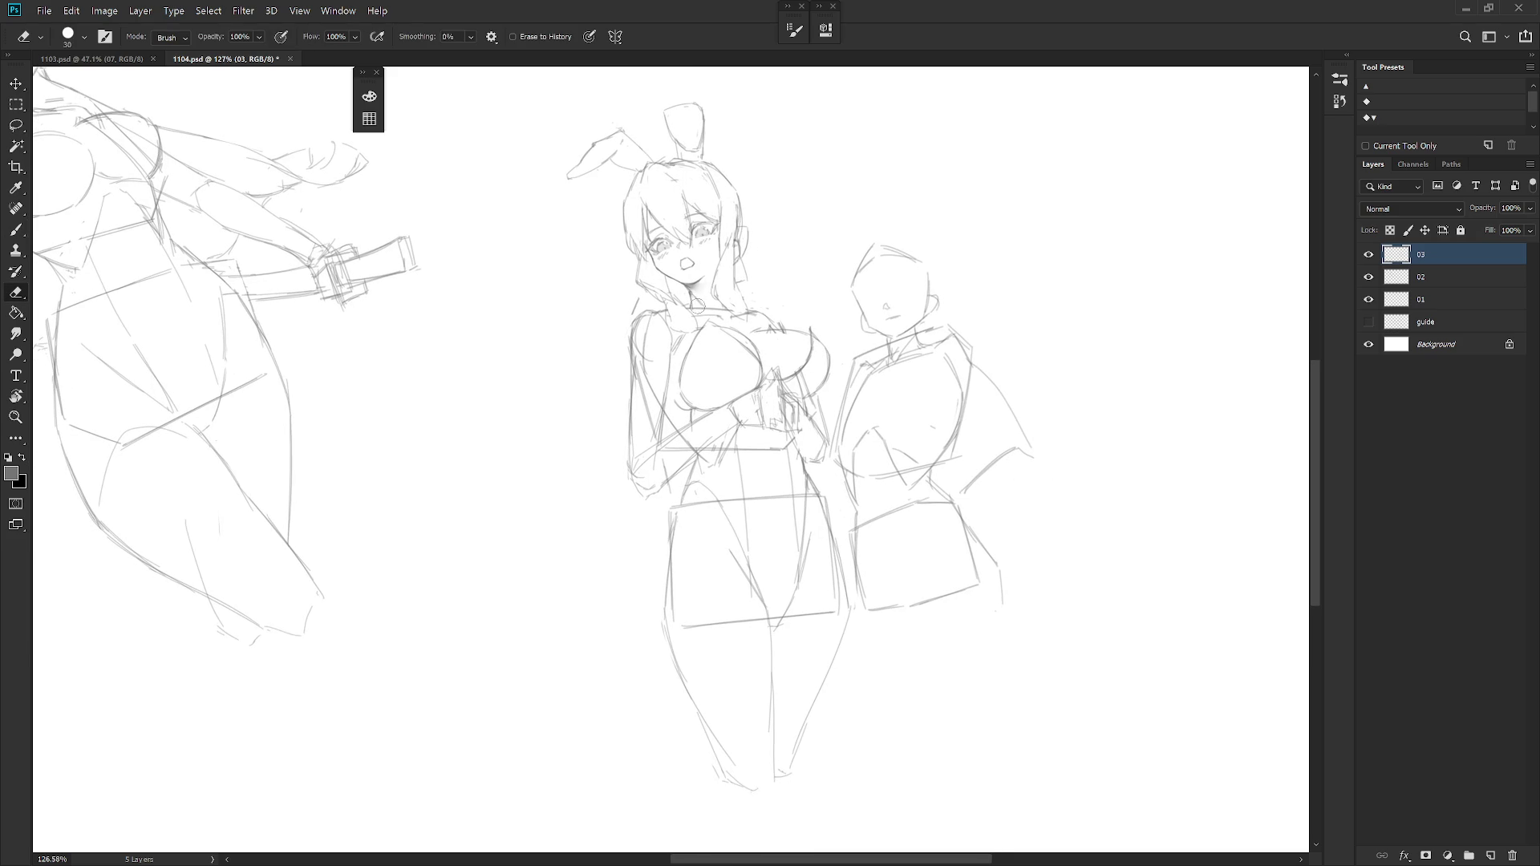
Undo the stray short stroke and draw a slanted line left of the bunny girl.
key("b")
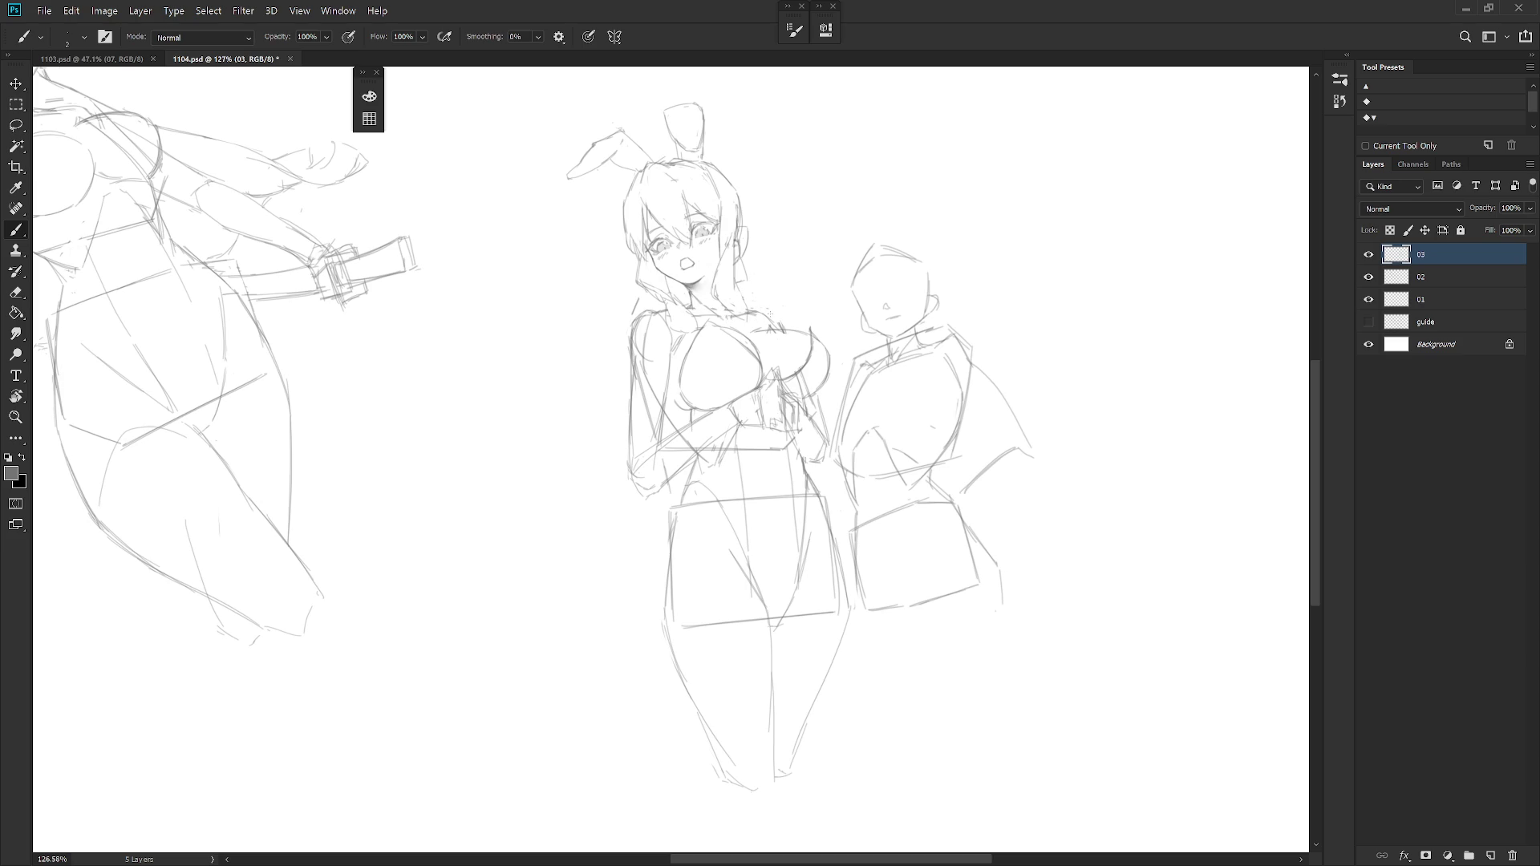
left_click_drag(851, 567, 827, 507)
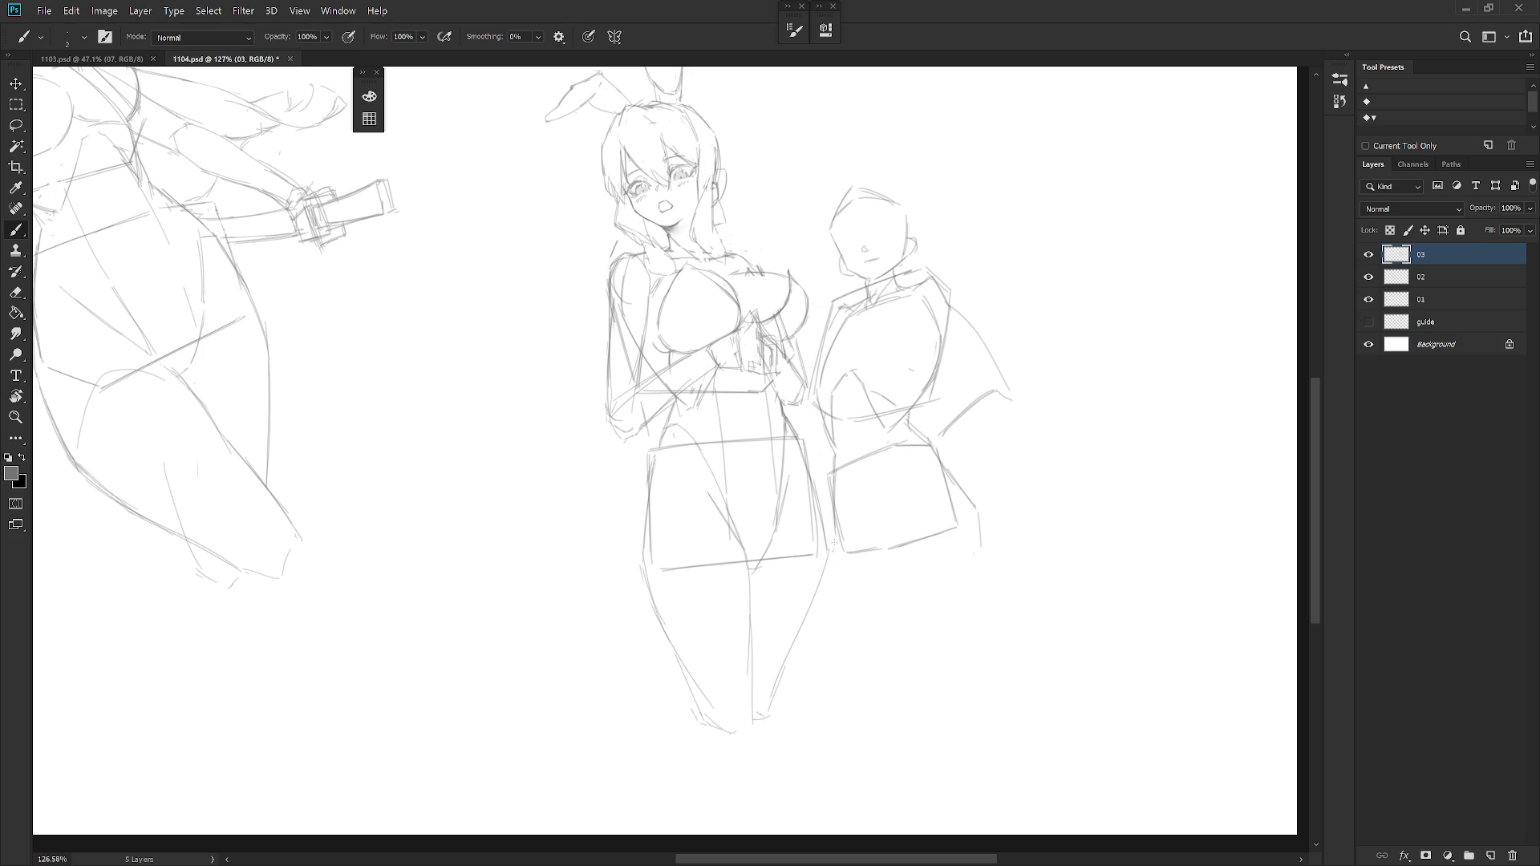
scroll(870, 494, "down", 3)
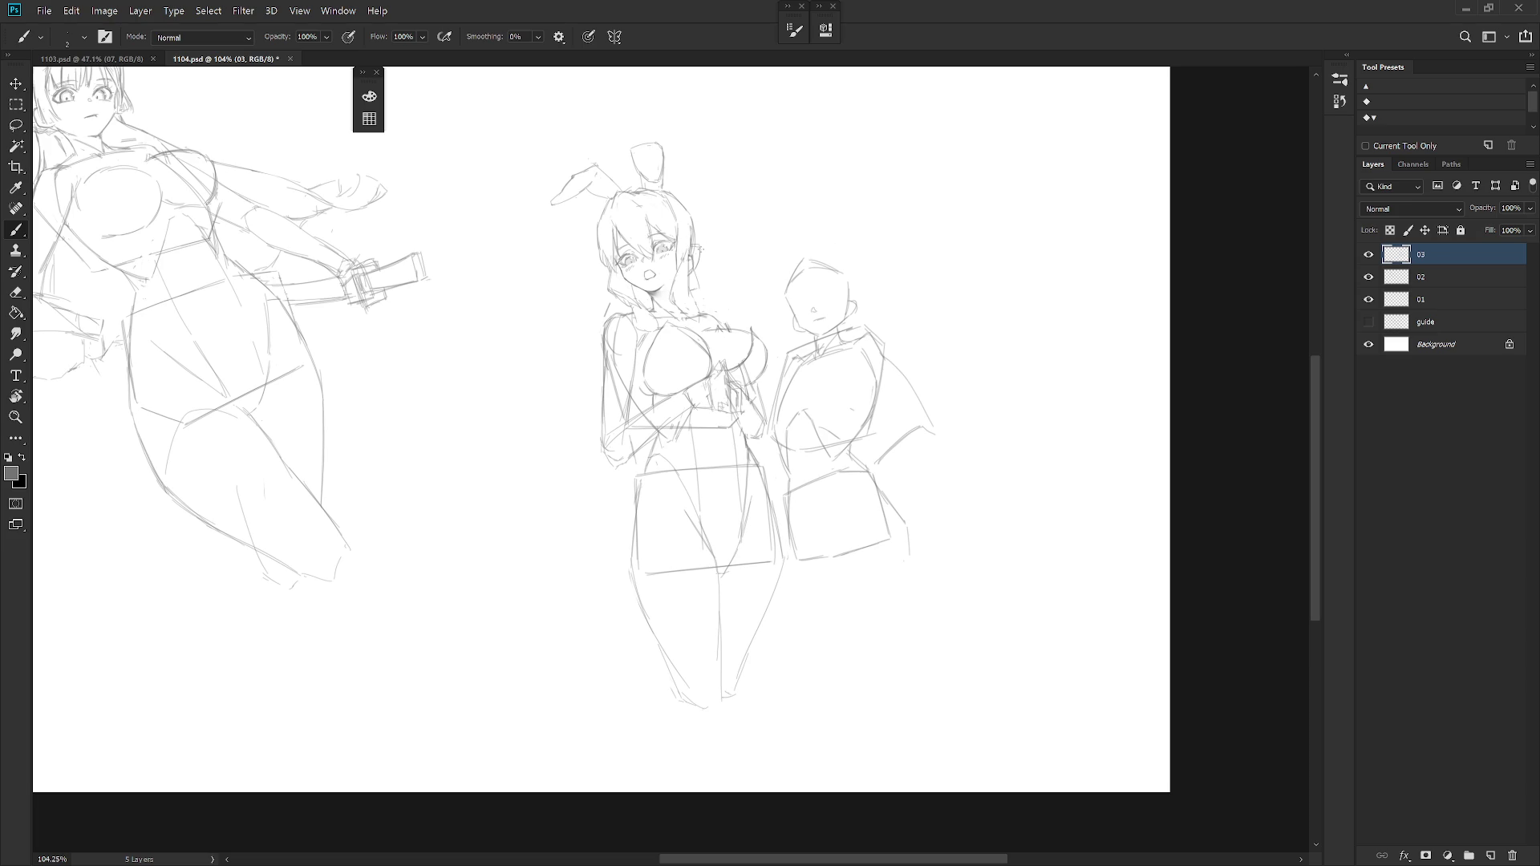
left_click_drag(603, 421, 675, 476)
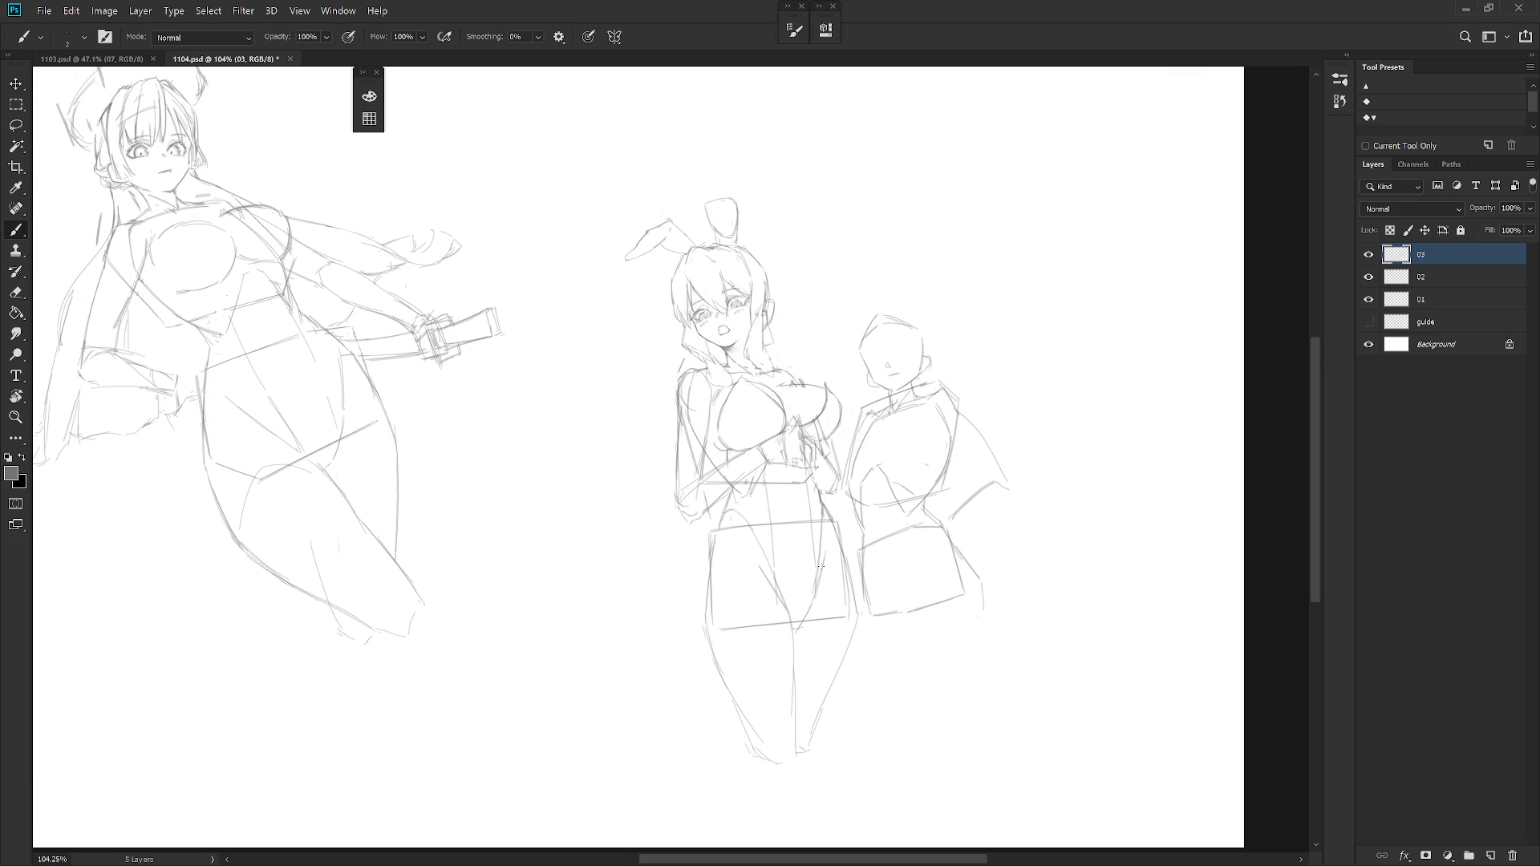
left_click_drag(819, 566, 827, 542)
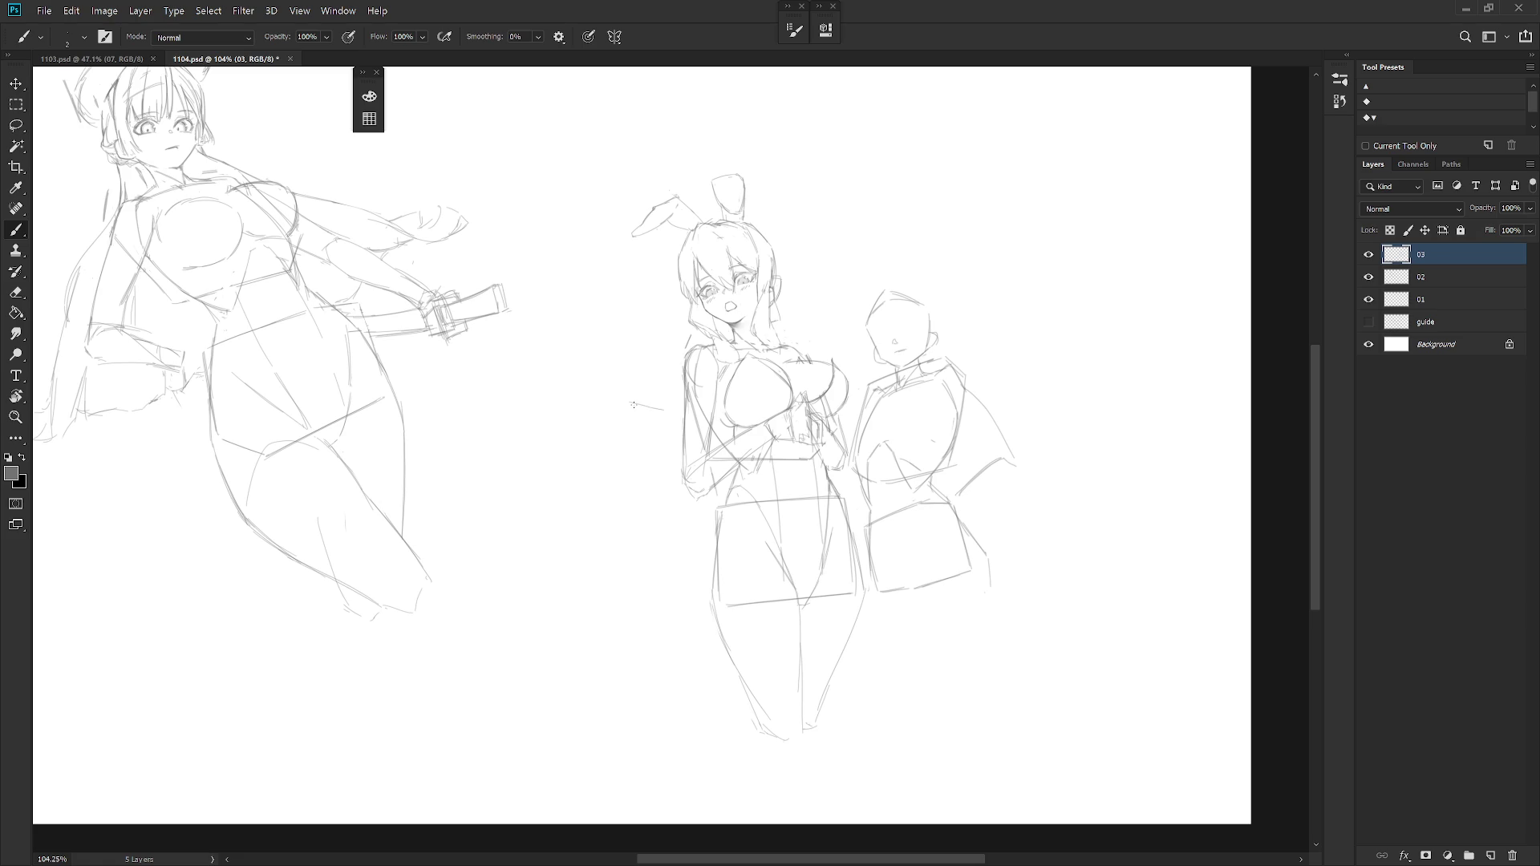
key("ctrl+z")
left_click_drag(609, 436, 599, 506)
Try bottom lines for the left box and a stroke near the hip, undoing them all.
mouse_move(598, 508)
left_mouse_down()
mouse_move(647, 523)
mouse_move(684, 497)
left_mouse_up()
key("ctrl+z")
left_click_drag(673, 521, 677, 522)
key("ctrl+z")
key("ctrl+z")
key("ctrl+z")
key("ctrl+z")
left_click_drag(660, 548, 676, 543)
key("ctrl+z")
key("ctrl+z")
Draw angled lines below the left shape beside the hip, undoing the attempts.
left_click_drag(626, 507, 683, 526)
left_click_drag(610, 542, 696, 513)
key("ctrl+z")
left_click_drag(618, 516, 681, 529)
key("ctrl+z")
key("ctrl+z")
key("ctrl+z")
Sketch the left shape's short top edge and darkened diagonal side.
left_click_drag(620, 402, 649, 409)
key("ctrl+z")
left_click_drag(627, 388, 612, 405)
left_click_drag(608, 440, 640, 386)
left_click_drag(592, 416, 657, 382)
left_click_drag(595, 422, 642, 380)
Run a line down toward the hip, darken the upper-left arm line, and add short end strokes.
mouse_move(594, 423)
left_mouse_down()
mouse_move(643, 509)
mouse_move(654, 502)
left_mouse_up()
mouse_move(597, 422)
left_mouse_down()
mouse_move(628, 386)
mouse_move(681, 404)
left_mouse_up()
mouse_move(645, 506)
left_mouse_down()
mouse_move(668, 498)
mouse_move(638, 541)
left_mouse_up()
mouse_move(680, 512)
left_mouse_down()
mouse_move(701, 522)
mouse_move(628, 543)
mouse_move(684, 510)
mouse_move(629, 544)
mouse_move(670, 508)
mouse_move(696, 517)
left_mouse_up()
key("ctrl+z")
key("ctrl+z")
key("ctrl+z")
key("ctrl+z")
key("ctrl+z")
key("ctrl+z")
key("ctrl+z")
Draw the left shape's leg lines down from the hip with a foot stroke.
mouse_move(665, 515)
left_mouse_down()
mouse_move(686, 529)
mouse_move(613, 547)
left_mouse_up()
mouse_move(667, 512)
left_mouse_down()
mouse_move(602, 537)
mouse_move(583, 595)
left_mouse_up()
left_click_drag(685, 531, 679, 609)
left_click_drag(582, 599, 682, 605)
Lasso the leg shape, nudge it with Free Transform, commit and deselect.
key("l")
mouse_move(683, 629)
left_mouse_down()
mouse_move(699, 526)
mouse_move(677, 615)
mouse_move(655, 616)
left_mouse_up()
key("ctrl+t")
key("Return")
key("ctrl+d")
key("b")
Block in the lower boxy shape's left side and corner joining the arm, undoing one edge.
left_click_drag(604, 448, 656, 394)
mouse_move(601, 455)
left_mouse_down()
mouse_move(612, 517)
mouse_move(660, 516)
left_mouse_up()
key("ctrl+z")
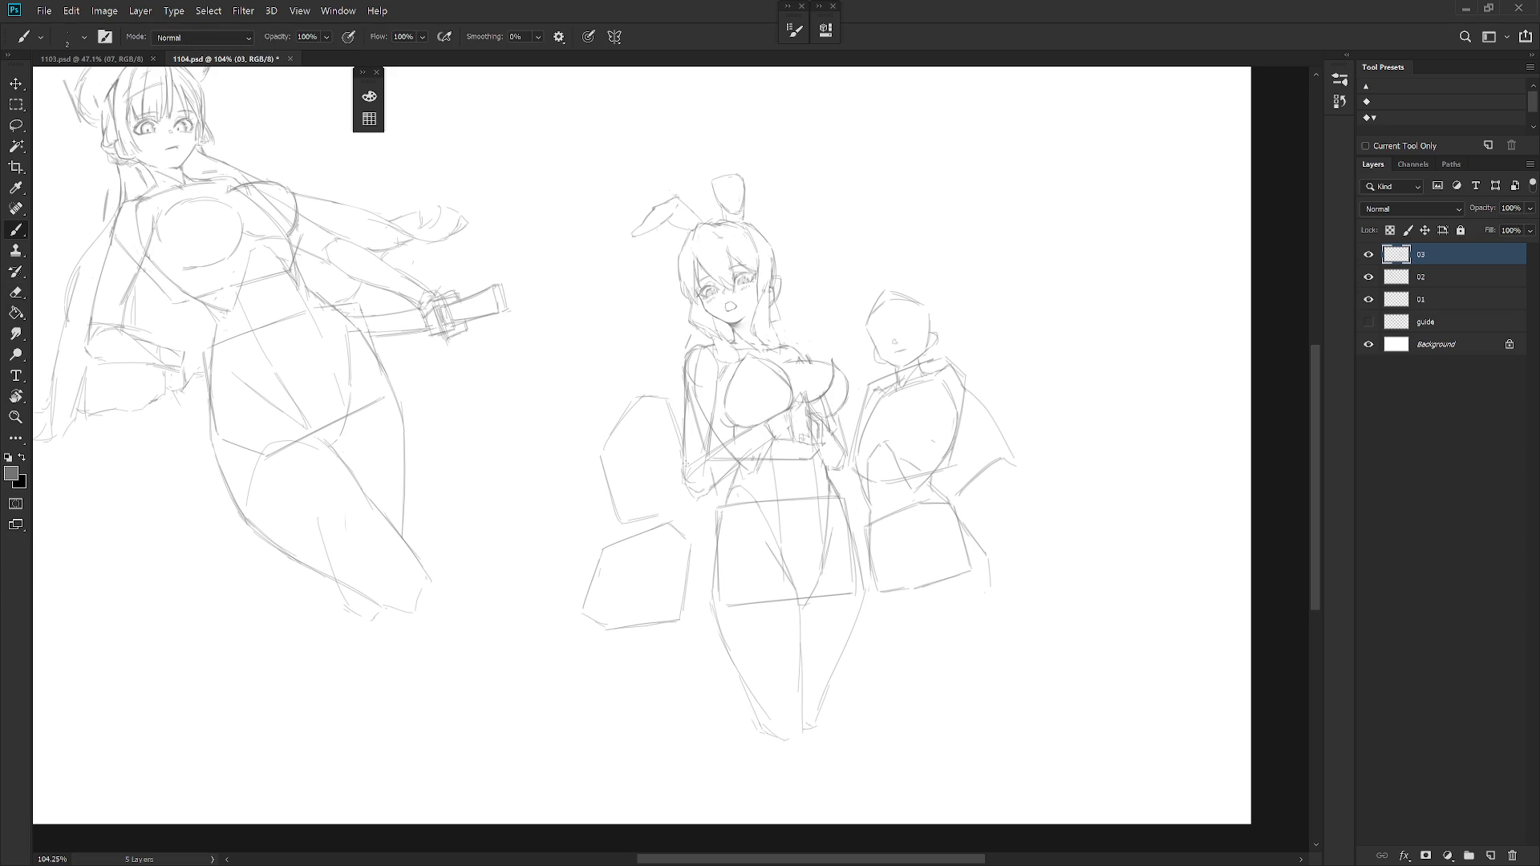
left_click_drag(663, 515, 683, 485)
key("ctrl+z")
key("ctrl+z")
key("ctrl+z")
left_click_drag(595, 435, 601, 457)
Darken the upper shape's right, lower-right and left edges.
key("e")
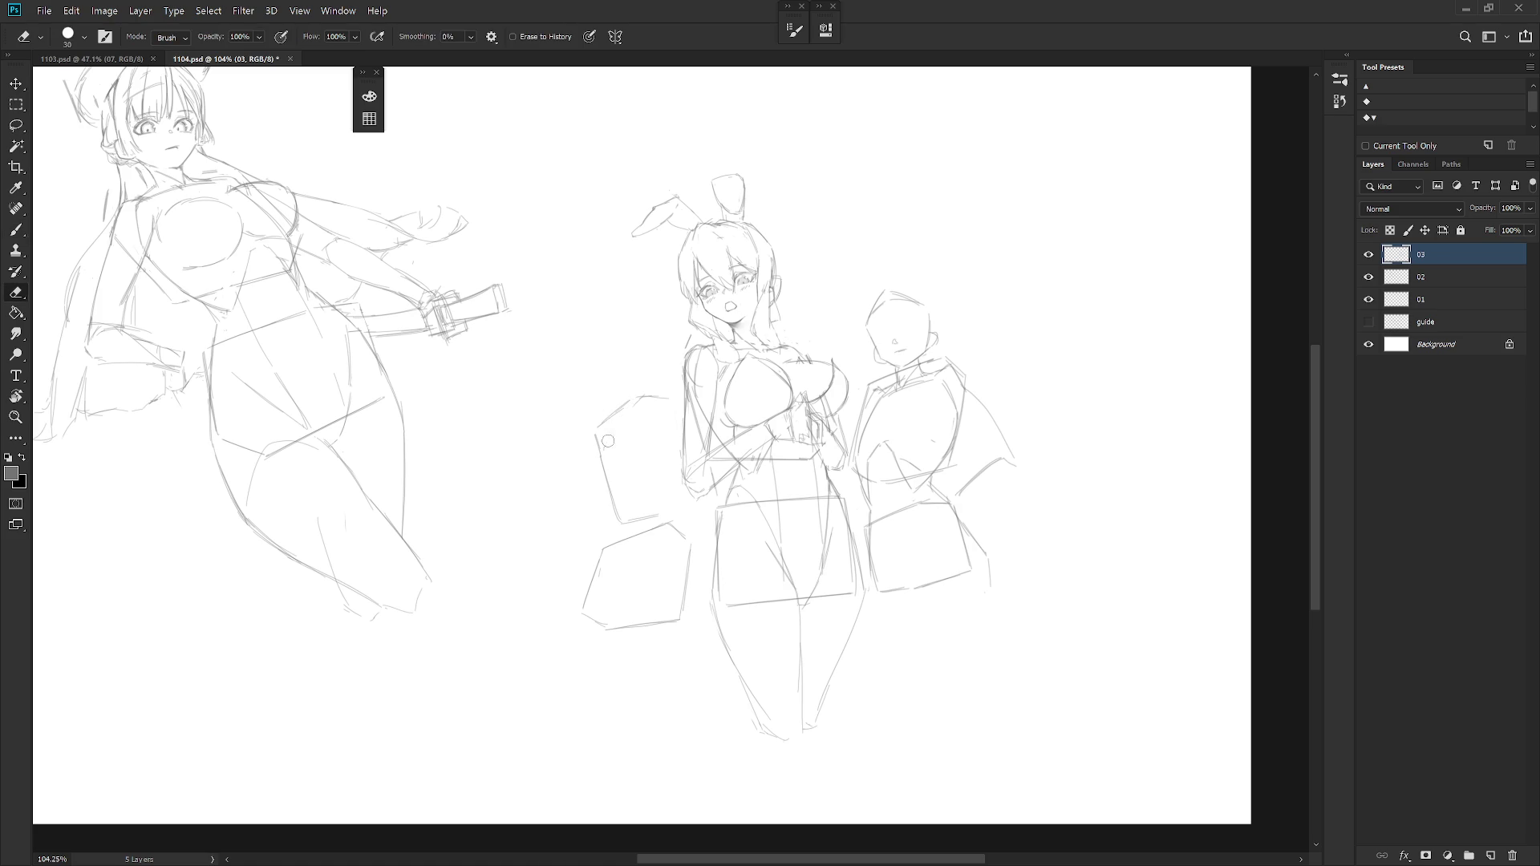
key("b")
left_click_drag(670, 404, 678, 437)
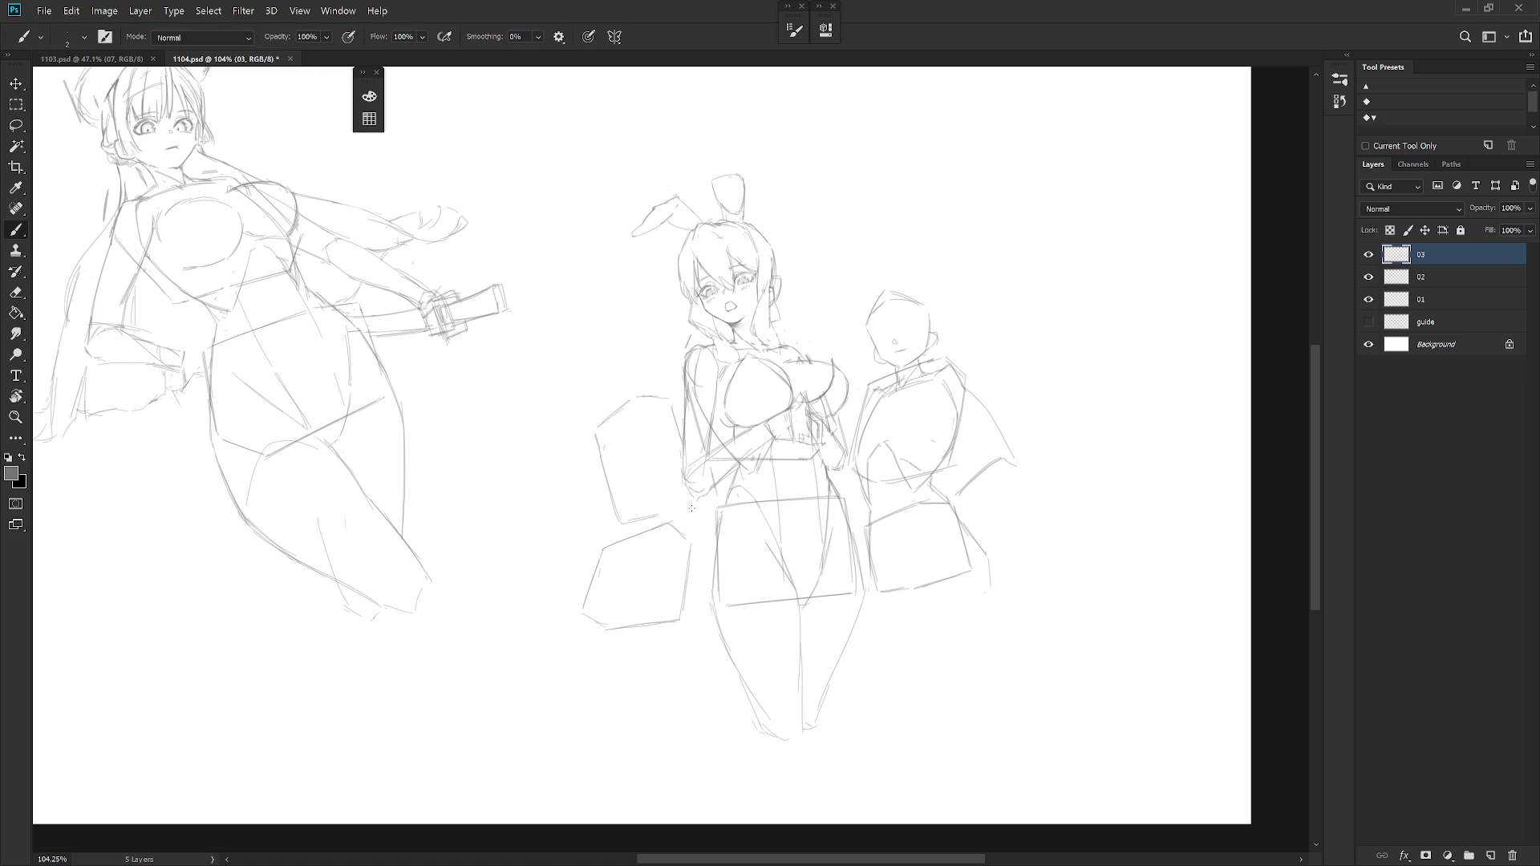
left_click_drag(655, 514, 691, 500)
left_click_drag(611, 410, 615, 447)
left_click_drag(606, 392, 609, 432)
Darken the upper shape's lower-left edge and strokes across the lower shape's top.
left_click_drag(638, 508, 621, 465)
left_click_drag(616, 456, 635, 501)
left_click_drag(635, 553, 624, 515)
key("e")
key("b")
Undo a stray stroke left of the shape and sketch a curved head outline above it.
mouse_move(606, 388)
left_mouse_down()
mouse_move(616, 421)
mouse_move(636, 392)
left_mouse_up()
key("ctrl+z")
key("ctrl+z")
left_click_drag(595, 333, 640, 326)
Rework the lower box beside the bunny girl's hip: left curve, lower-left corner, edges and a dark hip stroke.
mouse_move(614, 539)
left_mouse_down()
mouse_move(556, 619)
mouse_move(579, 654)
left_mouse_up()
mouse_move(599, 557)
left_mouse_down()
mouse_move(566, 600)
mouse_move(576, 659)
left_mouse_up()
key("ctrl+z")
key("e")
key("b")
left_click_drag(566, 612, 582, 651)
left_click_drag(613, 611, 628, 631)
mouse_move(611, 563)
left_mouse_down()
mouse_move(633, 540)
mouse_move(598, 648)
mouse_move(628, 612)
mouse_move(621, 650)
mouse_move(675, 647)
left_mouse_up()
key("ctrl+z")
key("ctrl+z")
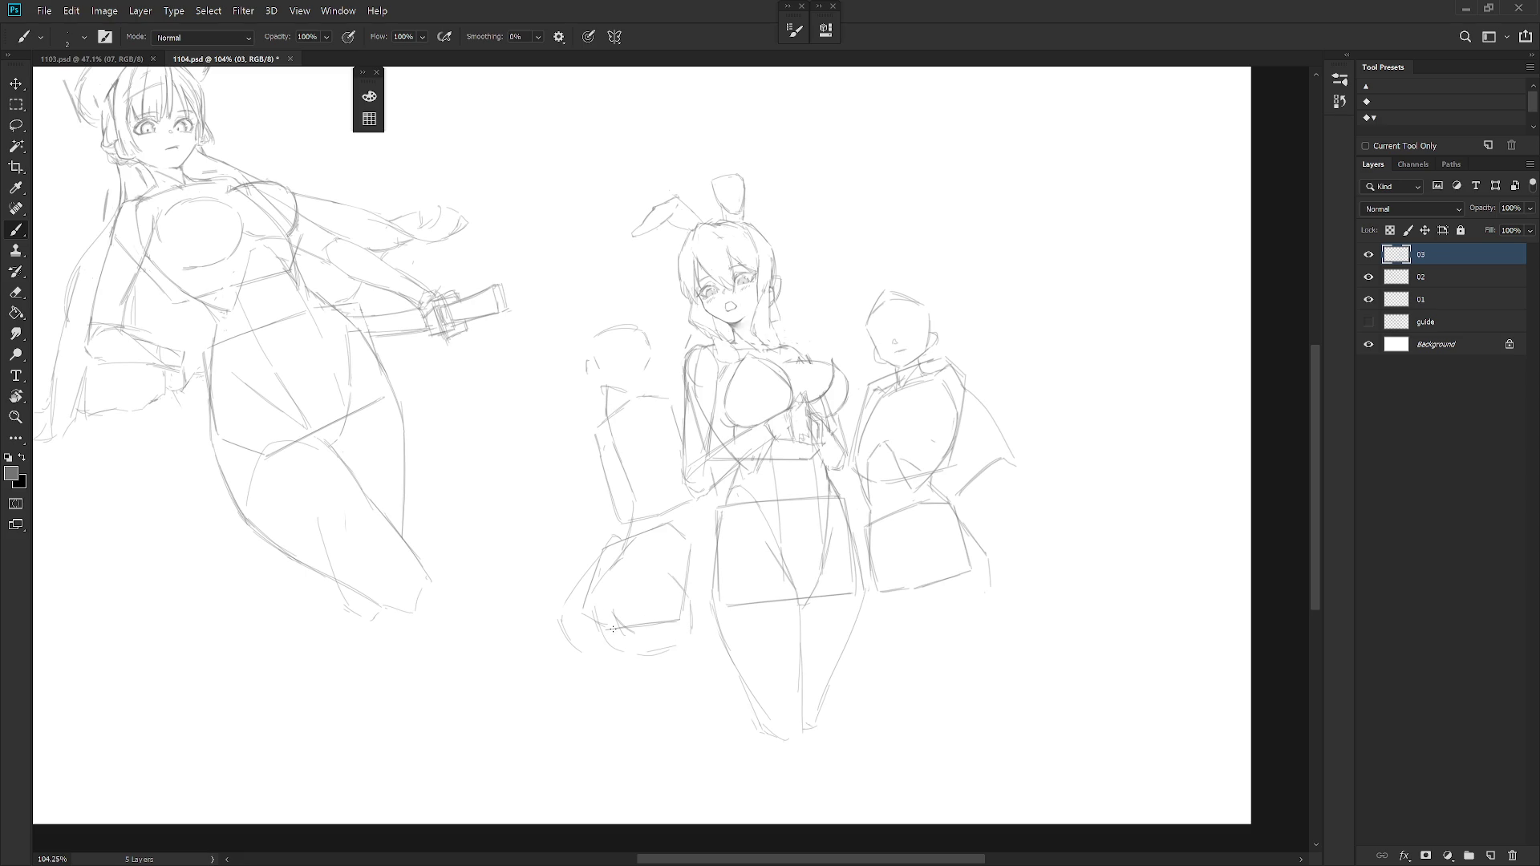
left_click_drag(601, 589, 595, 640)
left_click_drag(659, 538, 676, 577)
Clean up and redraw the arm strokes below the middle figure's left arm and on the left figure's arm.
key("e")
left_click_drag(692, 602, 665, 660)
key("b")
left_click_drag(687, 592, 688, 632)
left_click_drag(691, 509, 683, 565)
key("ctrl+z")
mouse_move(616, 493)
left_mouse_down()
mouse_move(629, 529)
mouse_move(609, 525)
mouse_move(623, 522)
left_mouse_up()
Sketch and darken the left figure's arm, side, back, torso verticals and shoulder strokes.
left_click_drag(608, 421, 626, 481)
left_click_drag(603, 425, 625, 484)
left_click_drag(609, 424, 618, 486)
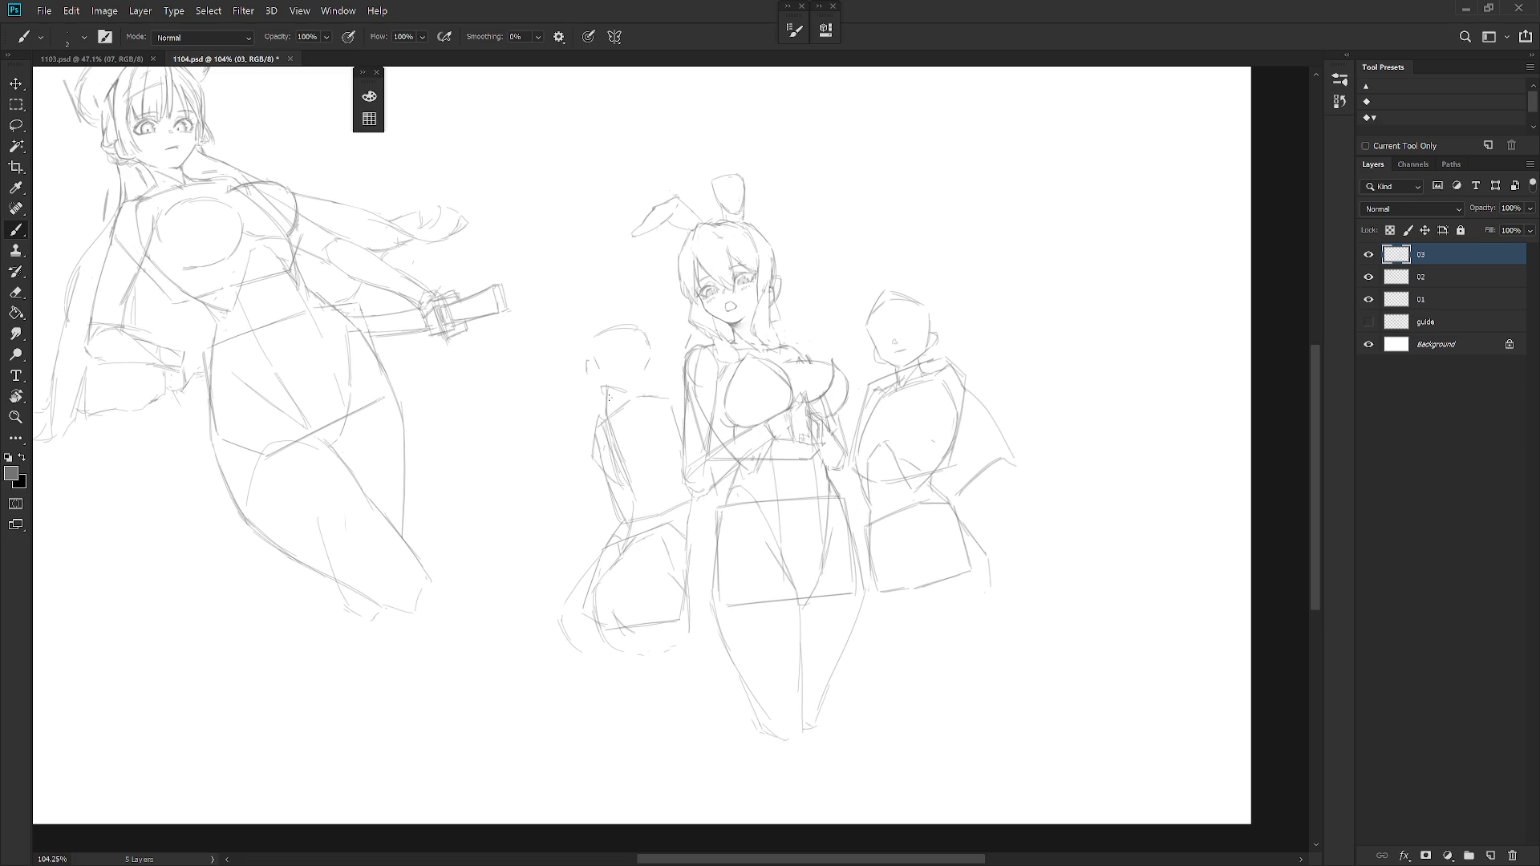
left_click_drag(607, 408, 614, 483)
mouse_move(592, 436)
left_mouse_down()
mouse_move(606, 446)
mouse_move(640, 393)
mouse_move(642, 485)
left_mouse_up()
left_click_drag(645, 400, 636, 483)
left_click_drag(642, 395, 636, 469)
left_click_drag(604, 390, 599, 410)
left_click_drag(648, 397, 660, 429)
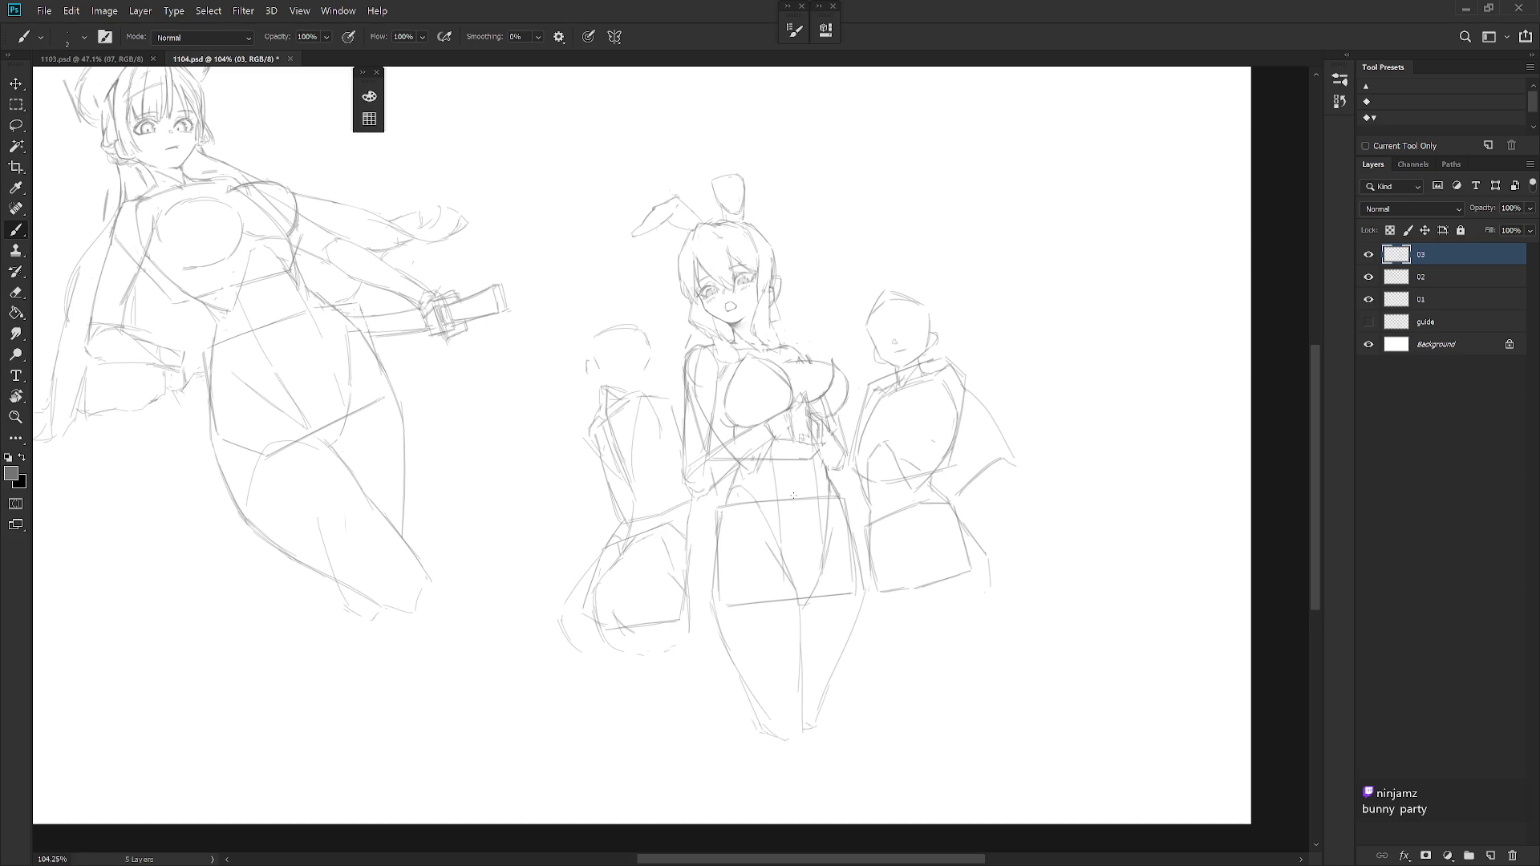
Begin a freehand lasso outline around the left blocked-in figure.
key("l")
left_click_drag(696, 640, 688, 461)
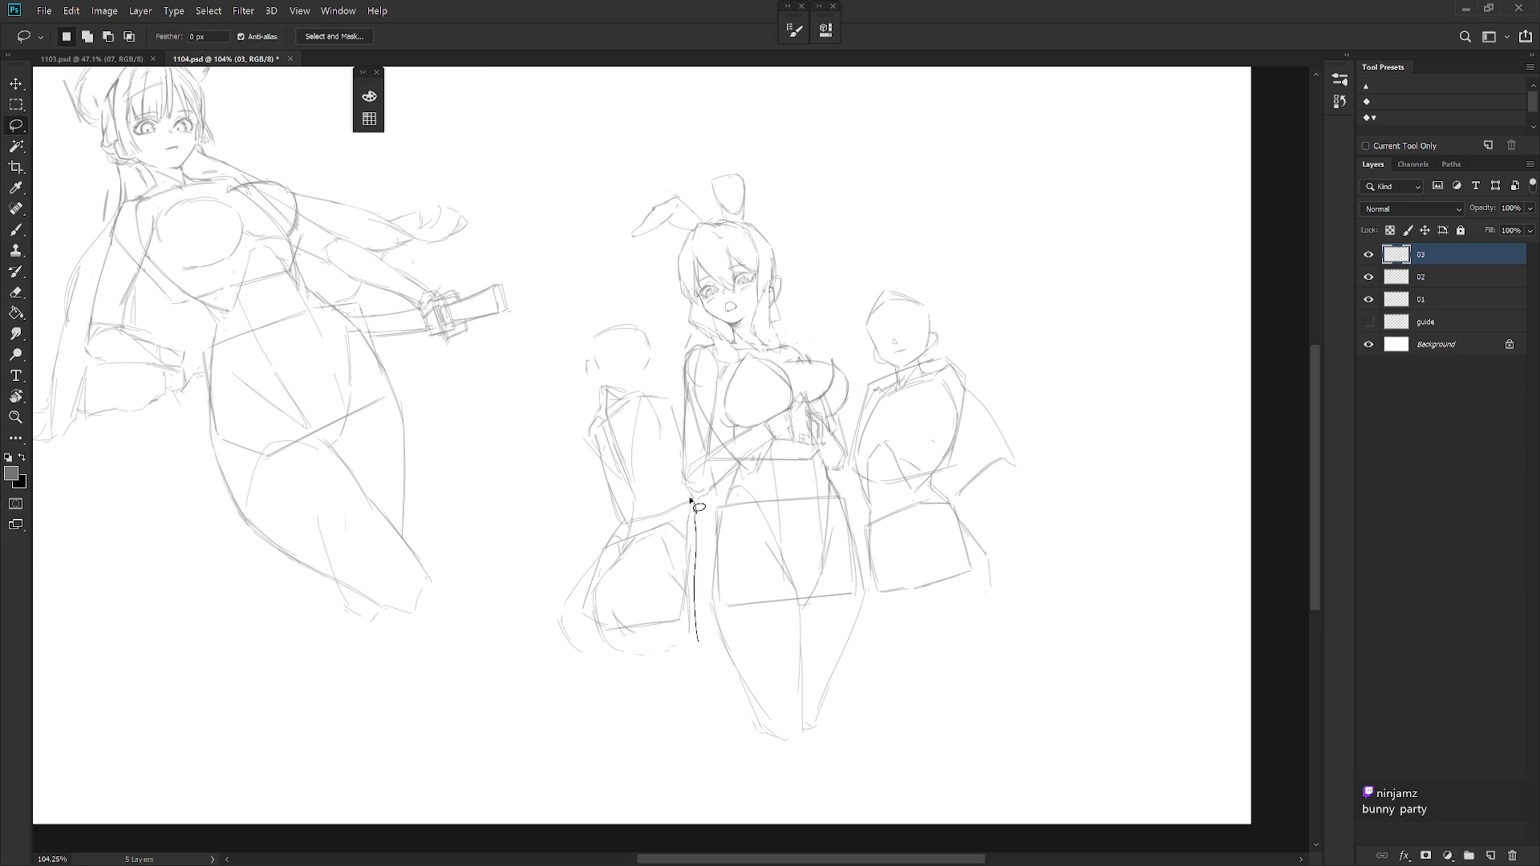
Lasso the left figure, rotate it about -3°, nudge it further left, apply and deselect.
left_click_drag(687, 460, 650, 709)
key("ctrl+t")
left_click_drag(721, 247, 713, 229)
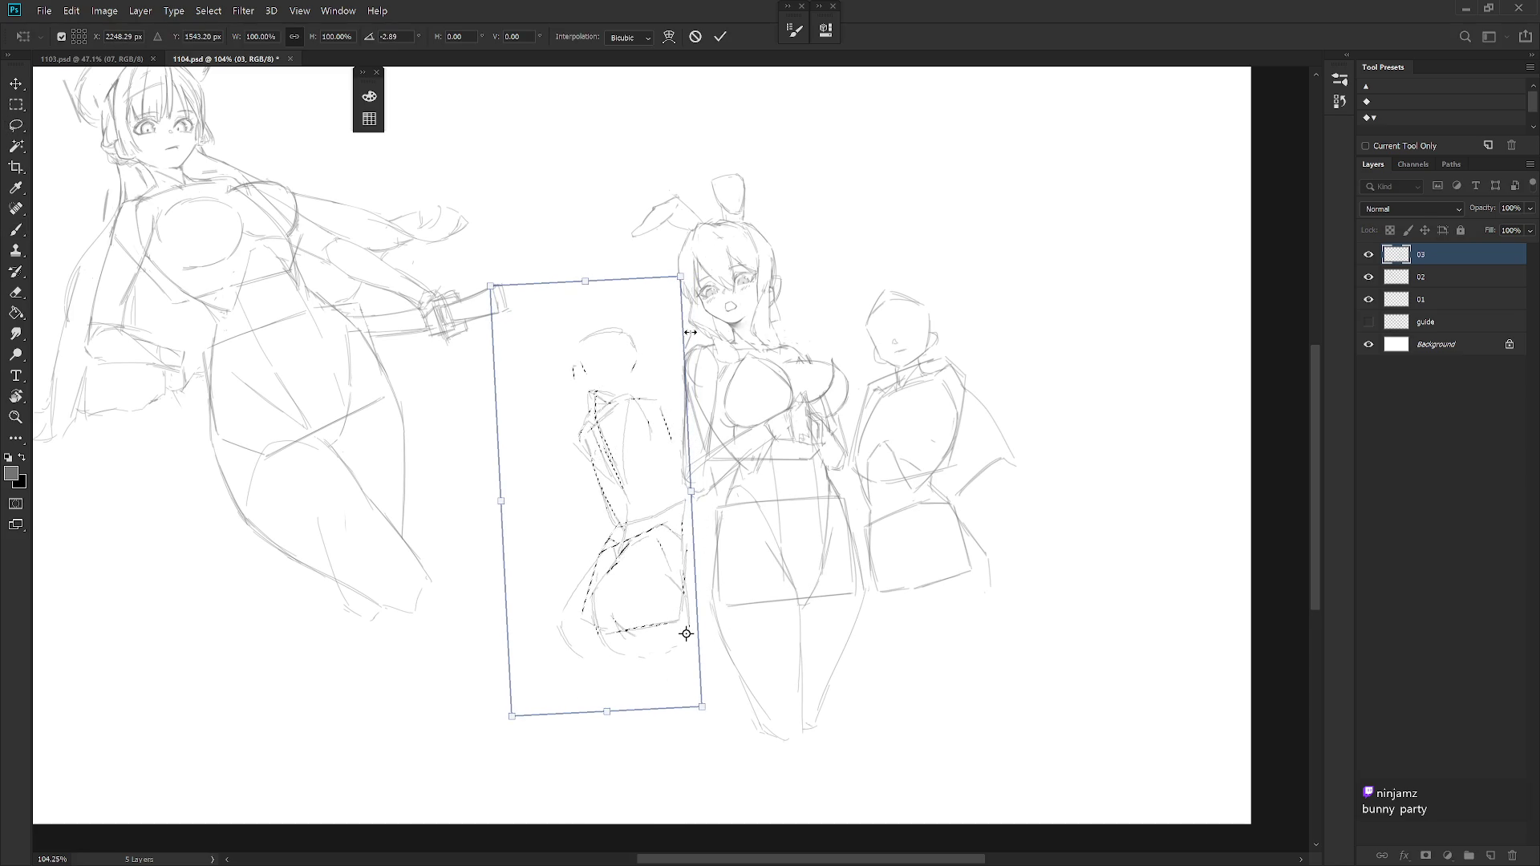
left_click_drag(682, 628, 685, 630)
key("Return")
key("ctrl+d")
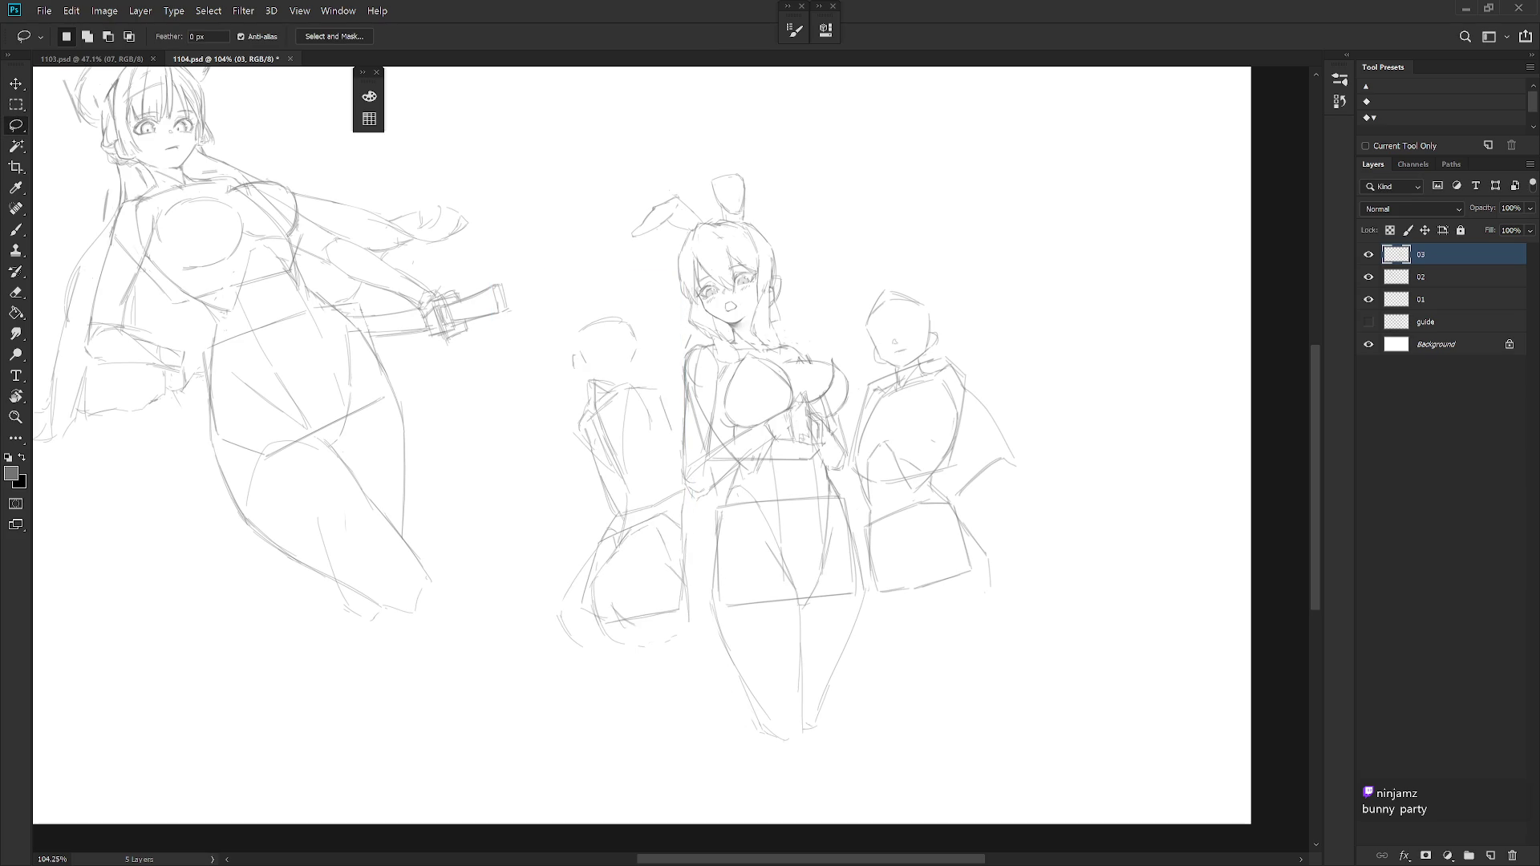